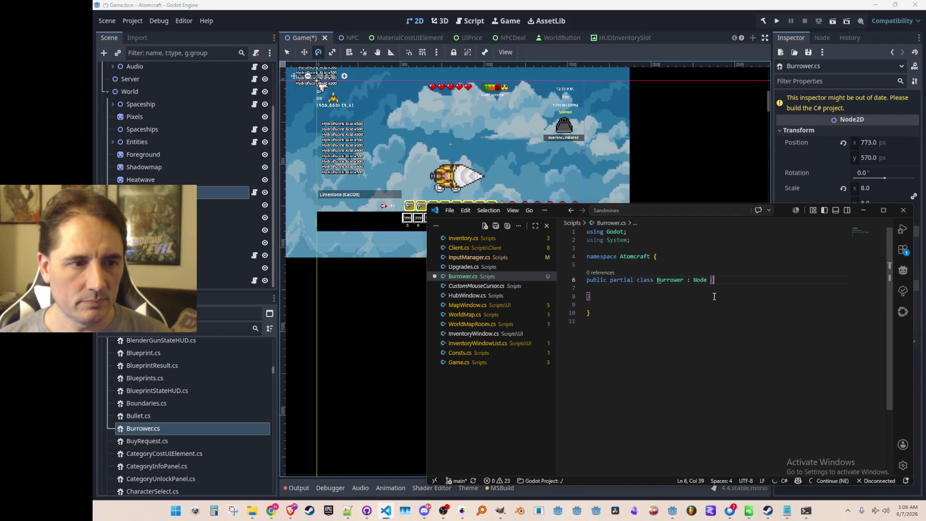
Add an empty public void Init() { } method to the Burrower class in Burrower.cs.
left_click(680, 53)
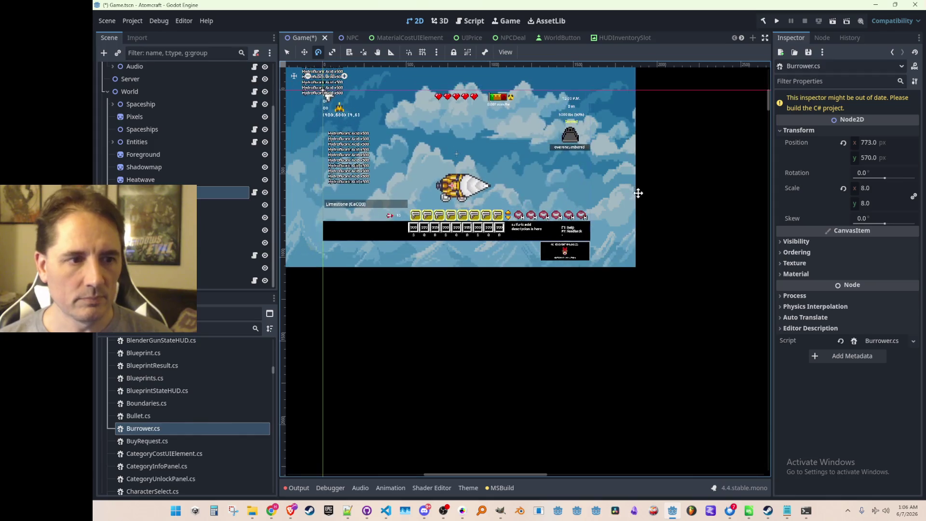
key("alt+Tab")
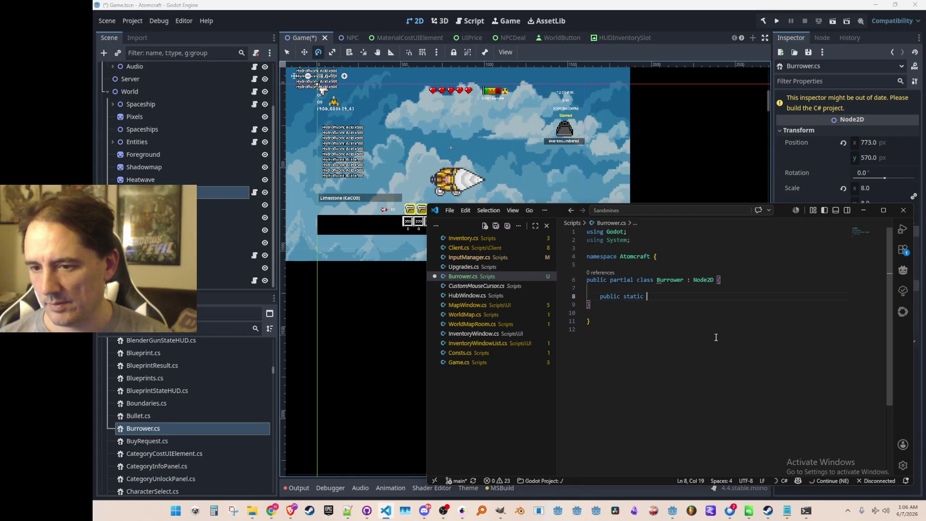
type("void Ini")
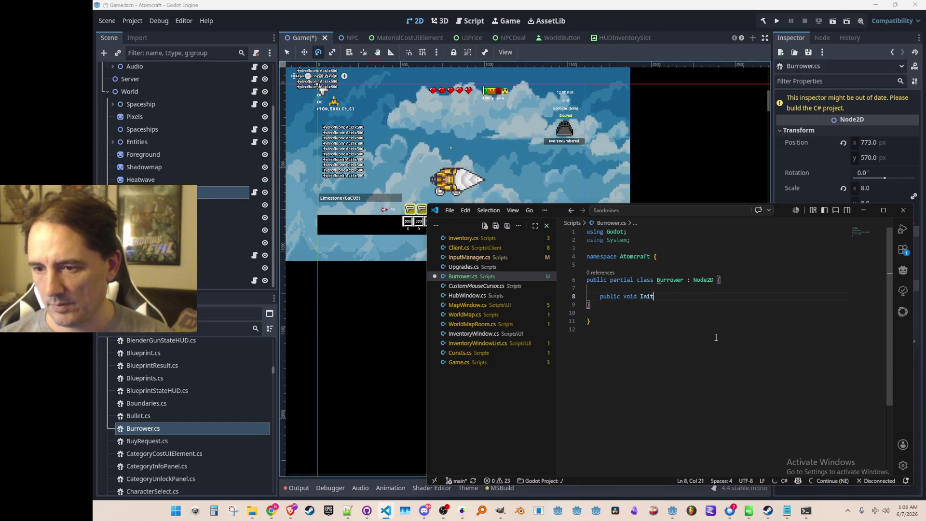
type("{")
key("Return")
type("}")
key("Left")
key("Return")
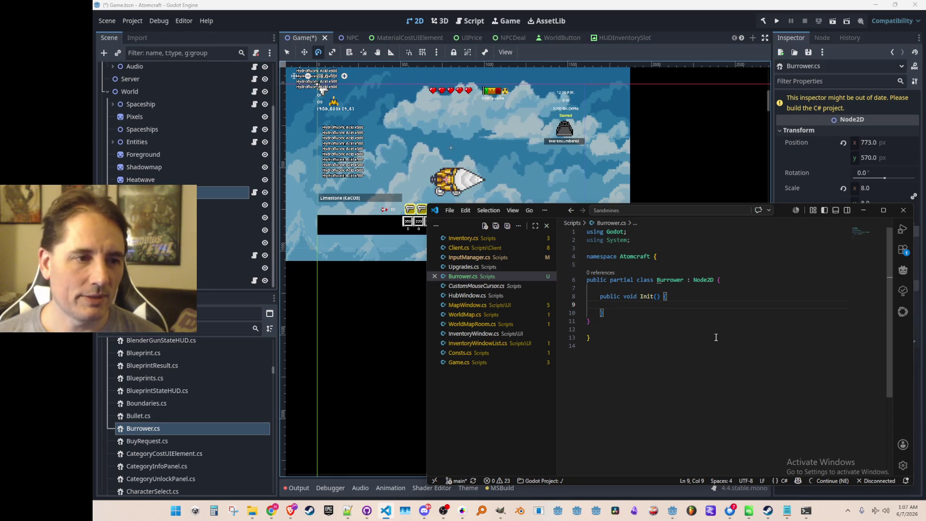
left_click(378, 11)
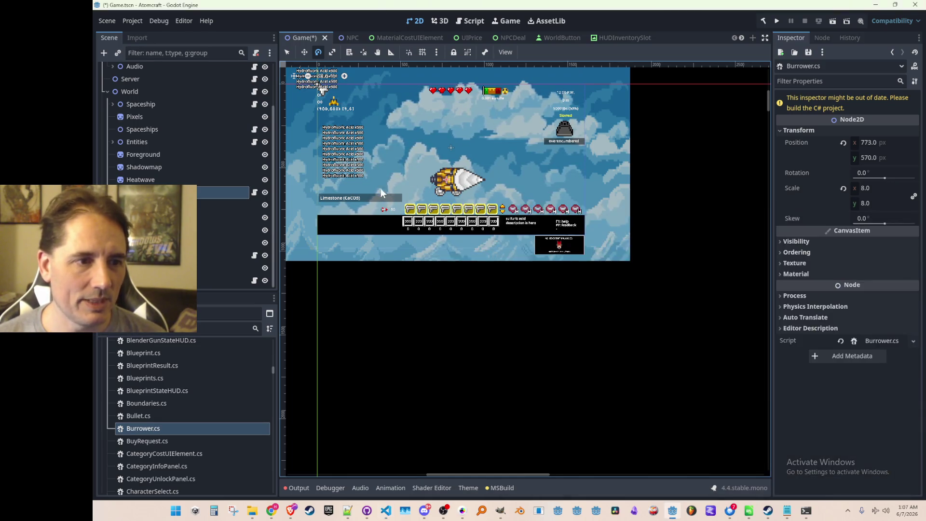
scroll(419, 197, "up", 3)
scroll(482, 199, "up", 1)
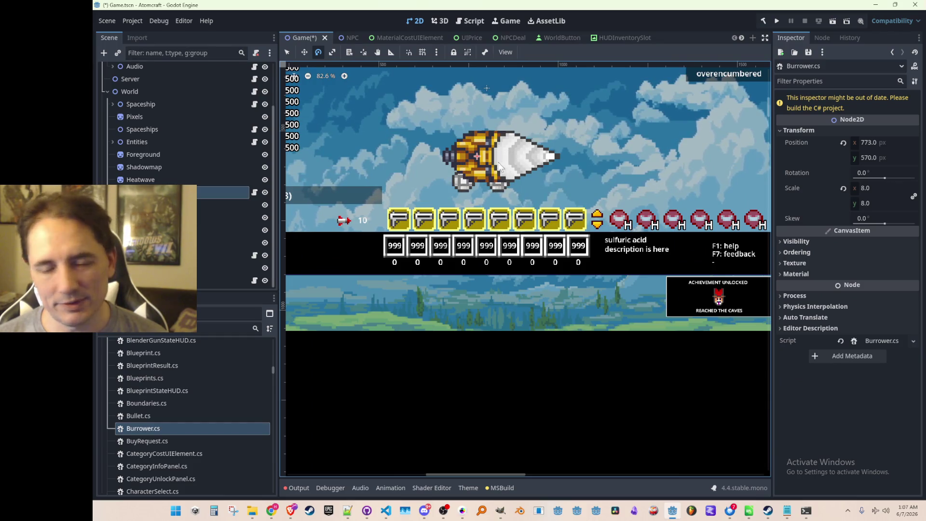
scroll(559, 210, "down", 4)
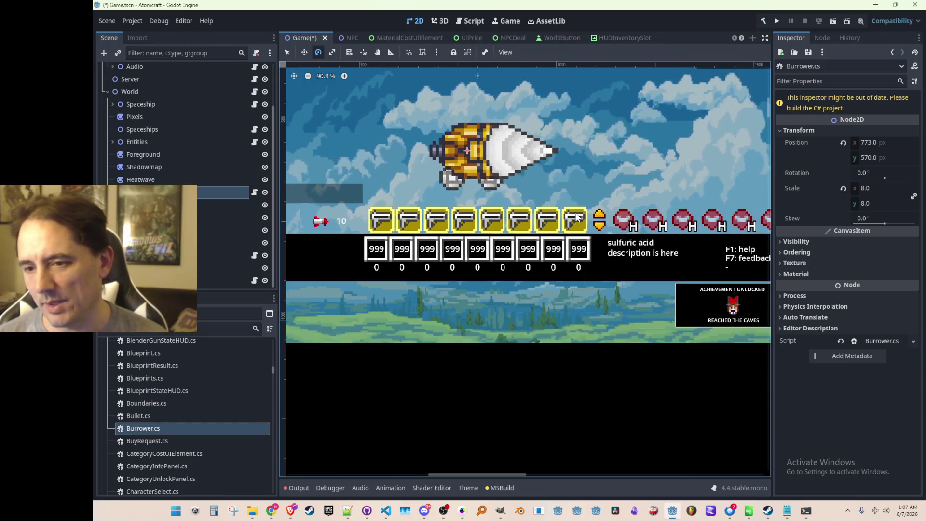
scroll(558, 206, "down", 5)
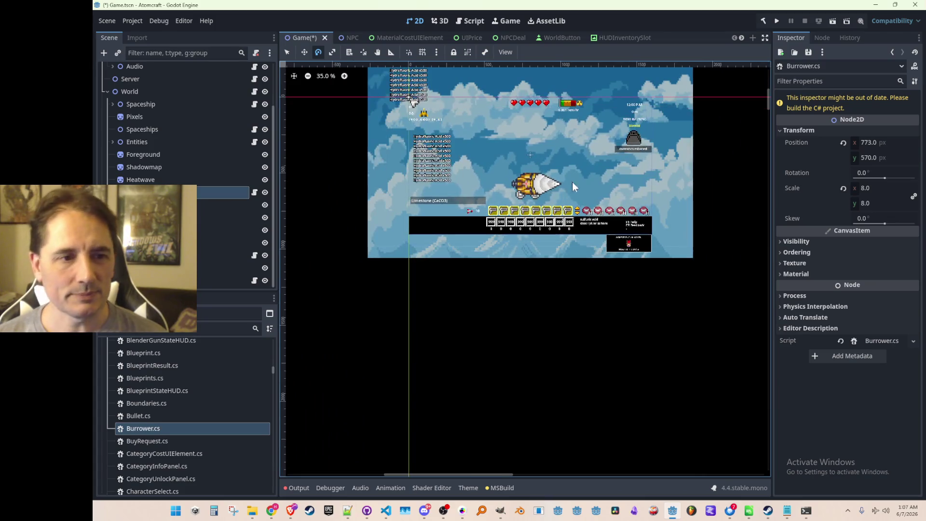
scroll(505, 215, "up", 1)
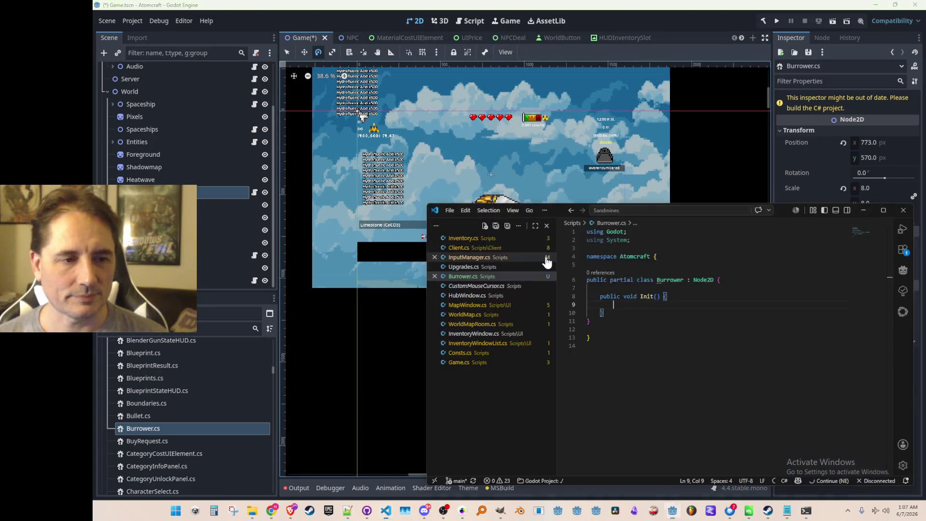
left_click(549, 193)
left_click_drag(546, 211, 537, 175)
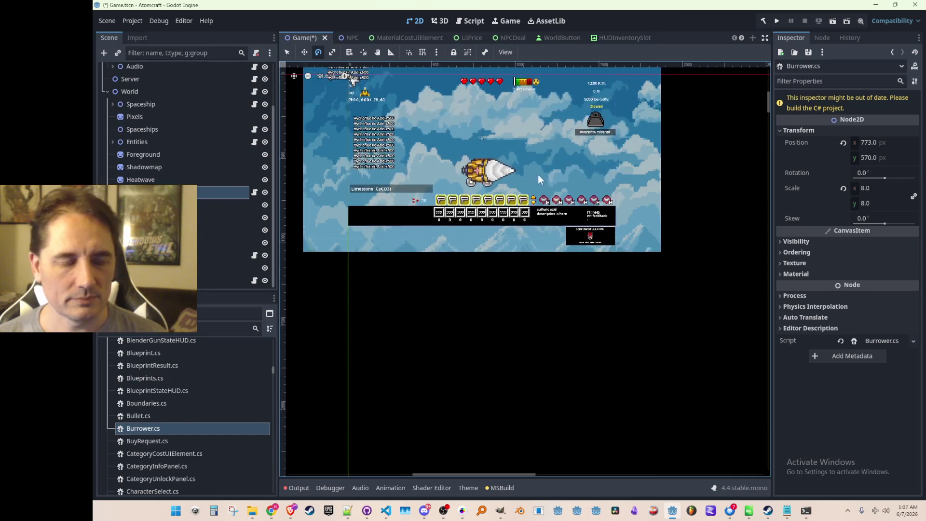
left_click(560, 210)
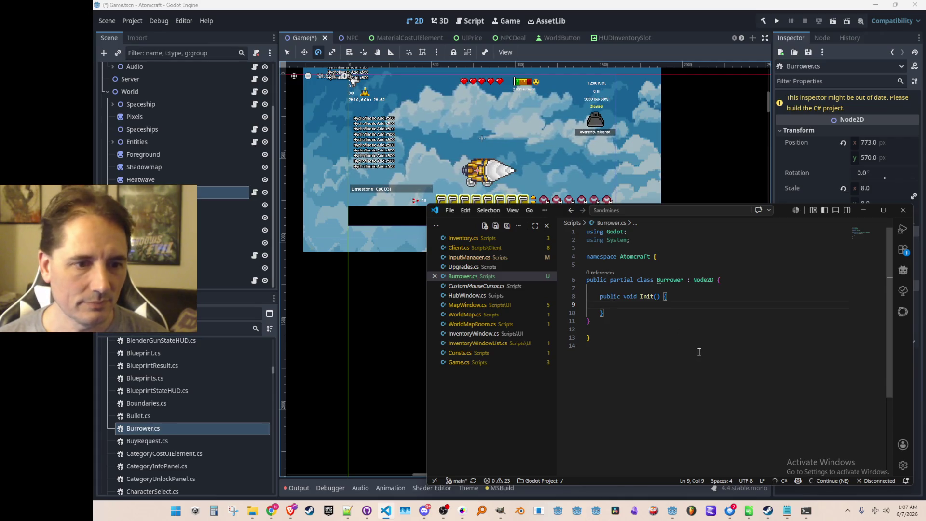
Declare AnimatedSprite2D fields WheelLeft, WheelRight and Drill above Init().
key("Up")
key("Up")
key("Return")
key("Up")
key("Return")
type("AnimatedSprite2D")
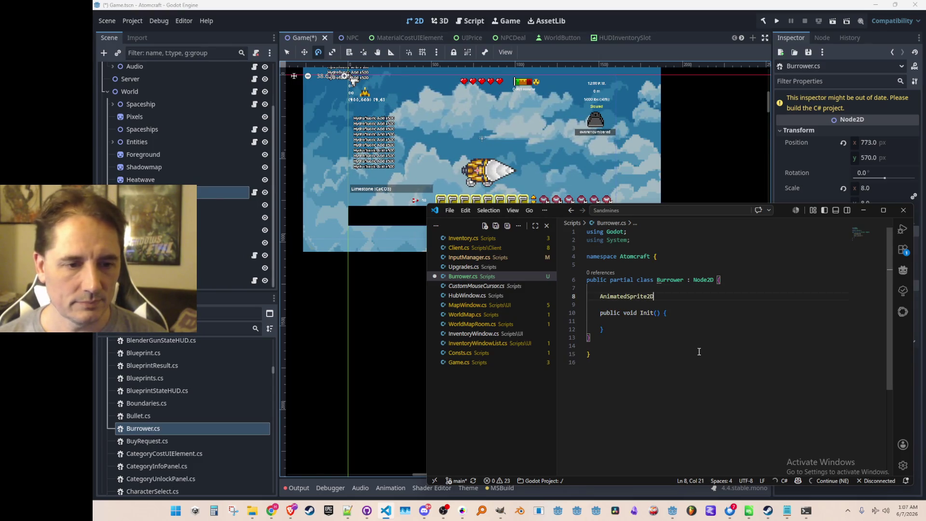
type(" WheelLeft, Wheel")
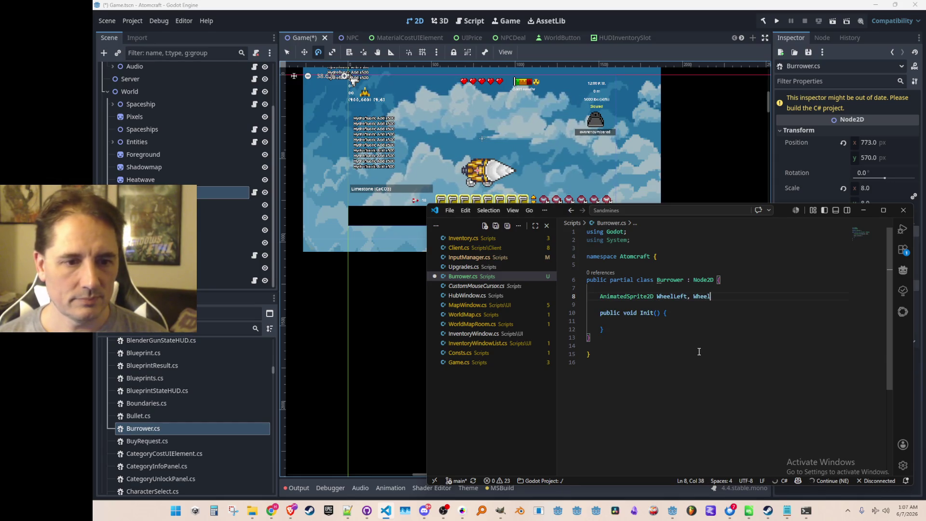
type("Right, Drill;")
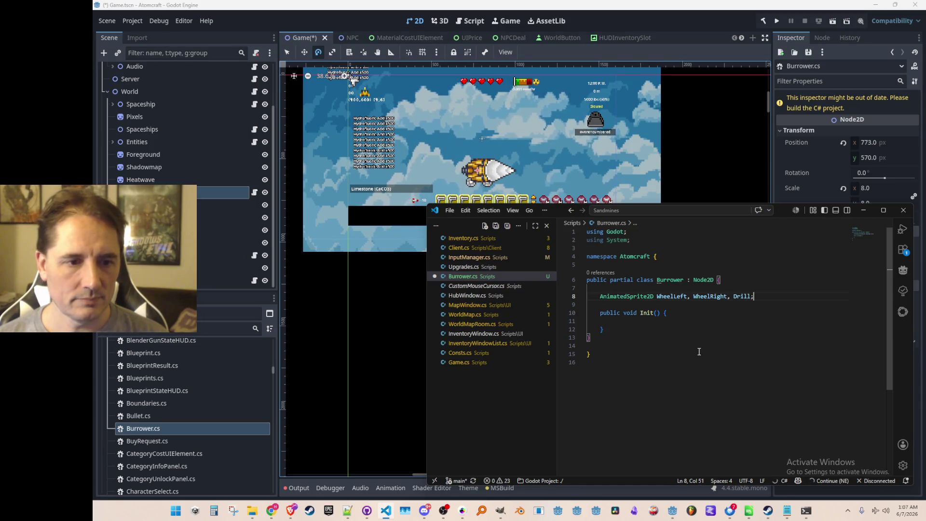
key("Return")
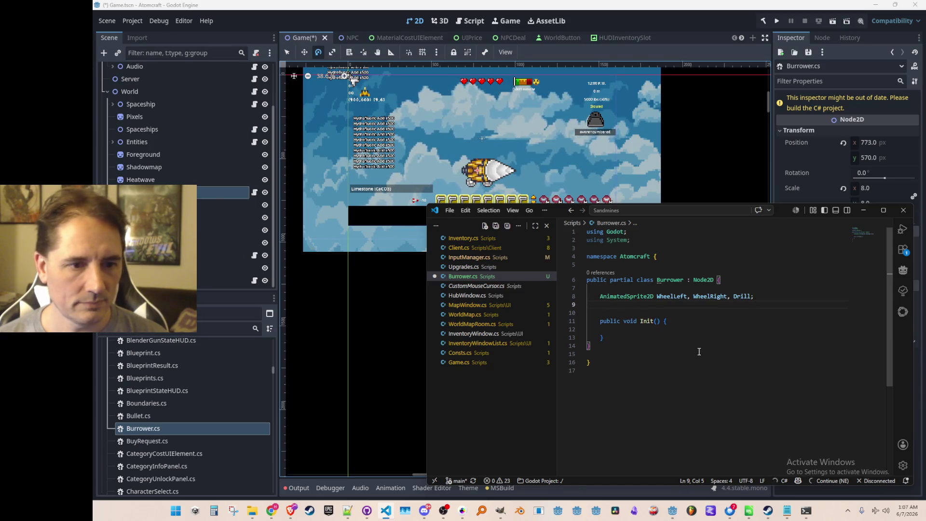
key("BackSpace")
key("BackSpace")
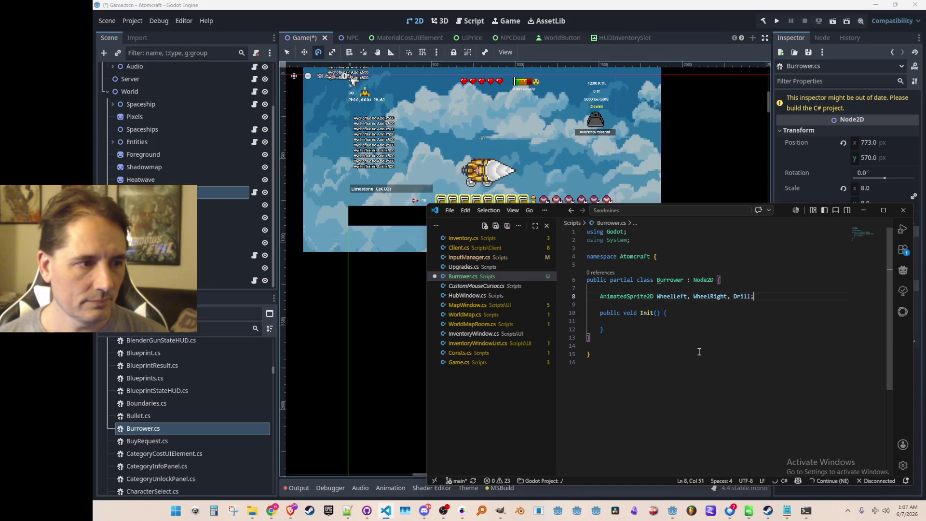
Add an AnimatedSprite Body field and save Burrower.cs.
key("Return")
type("[")
key("BackSpace")
key("BackSpace")
key("BackSpace")
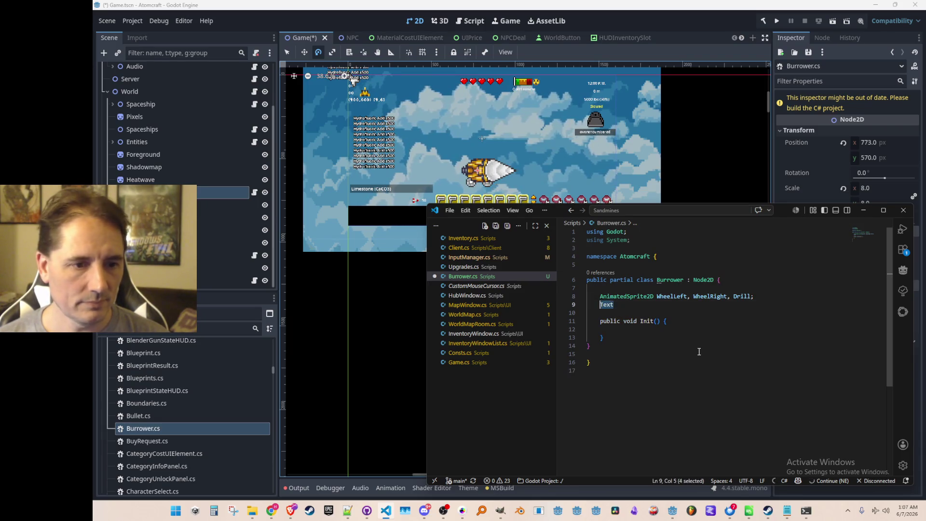
type("Ani")
type("Body;")
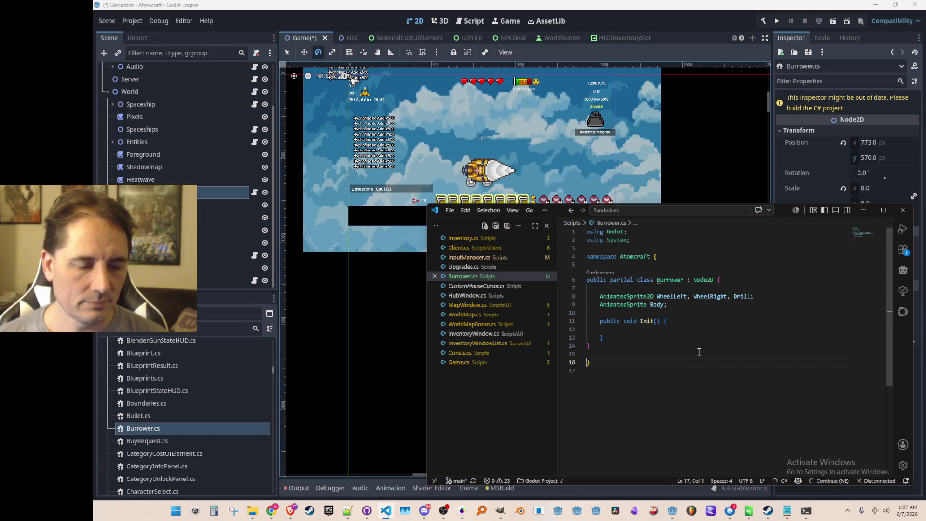
key("Up")
key("Up")
key("Up")
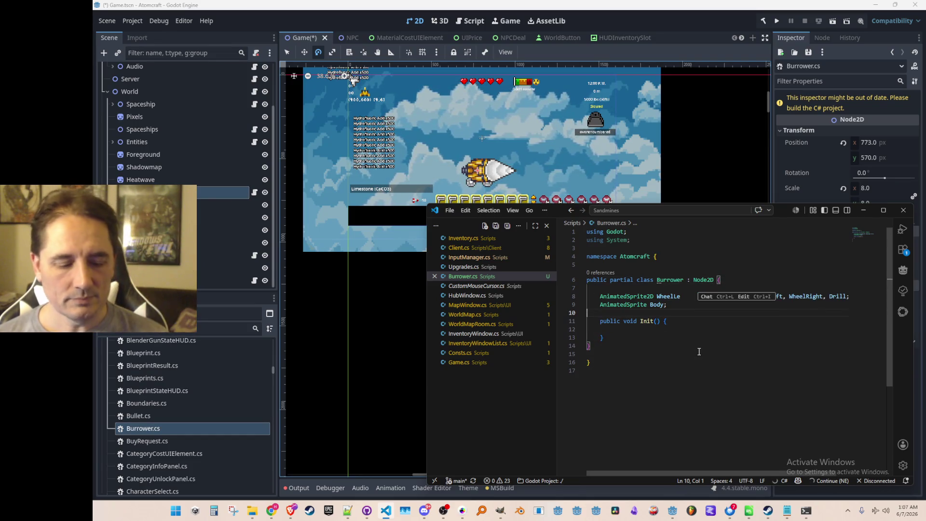
key("Down")
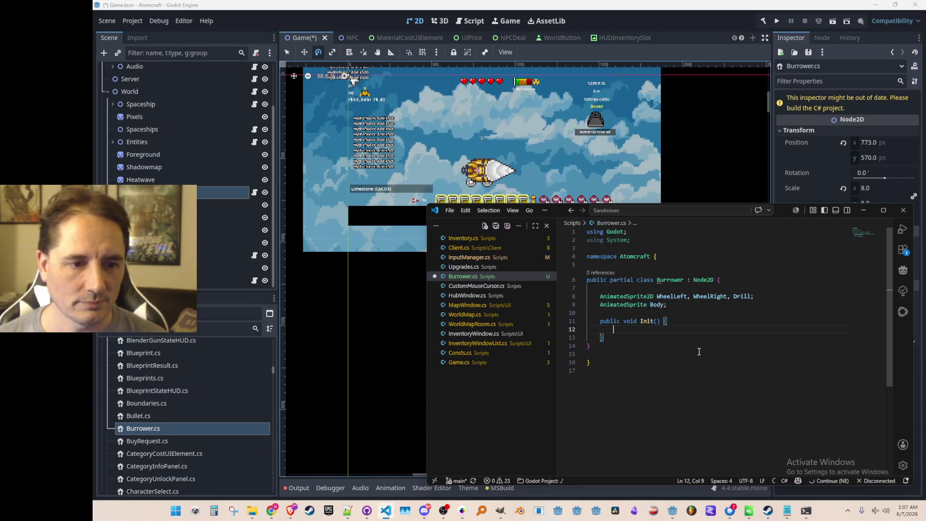
key("ctrl+s")
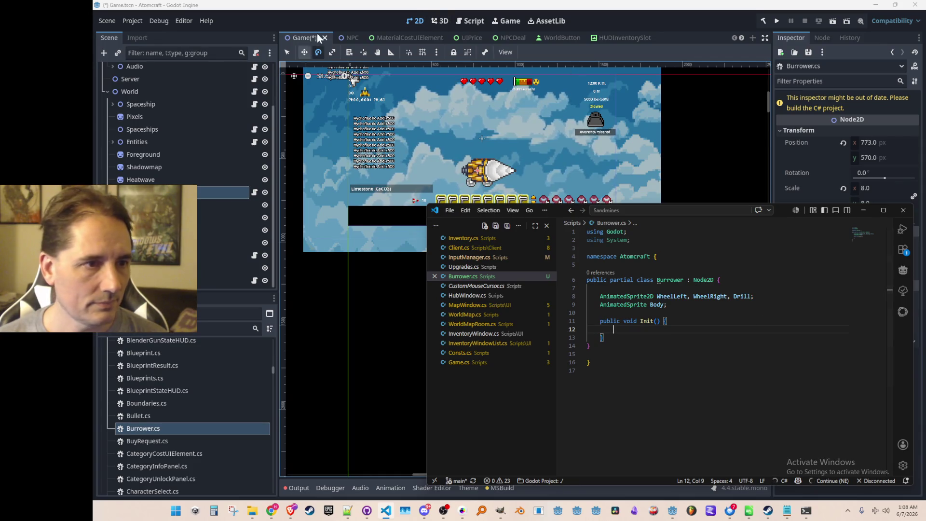
Set WheelLeft's Transform position to 8, 8 in the Inspector.
left_click(281, 86)
left_click(206, 208)
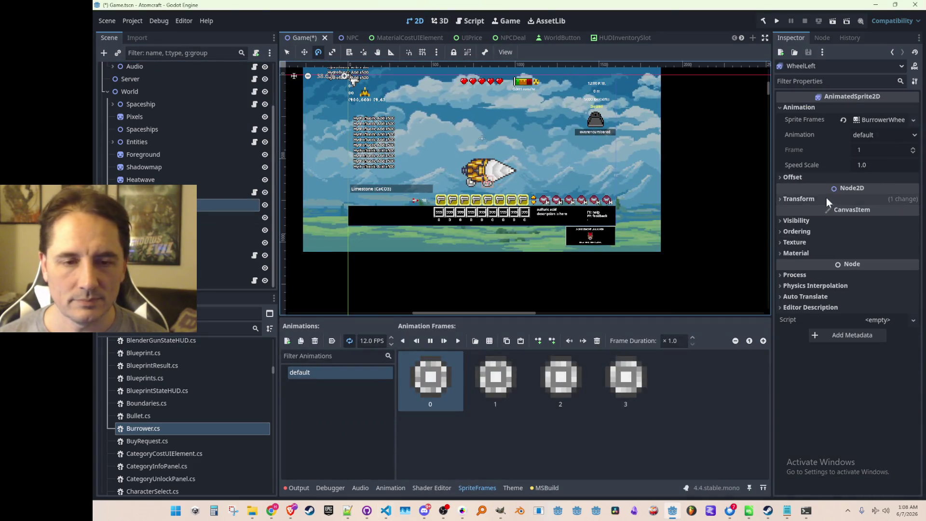
left_click(827, 198)
left_click(891, 213)
type("8")
key("Tab")
type("8")
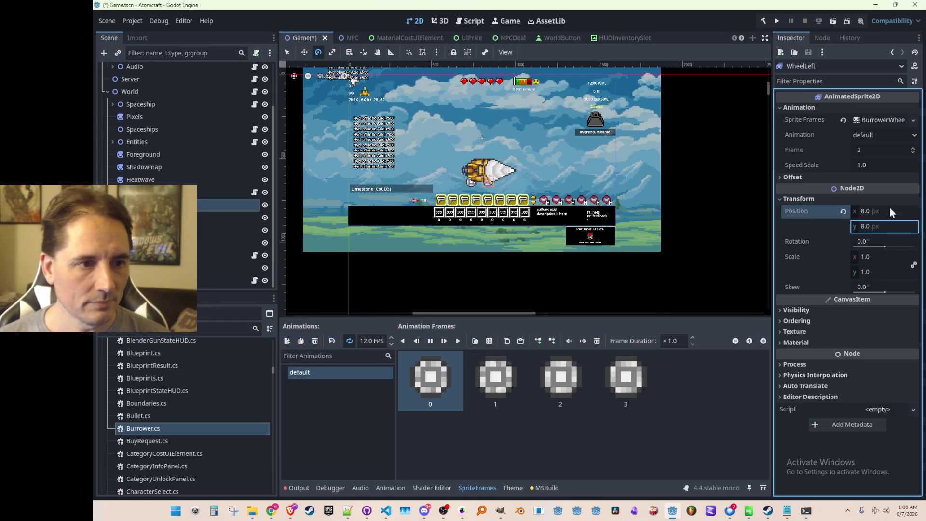
key("Return")
Set WheelRight's Transform position to -8, 8.
left_click(224, 219)
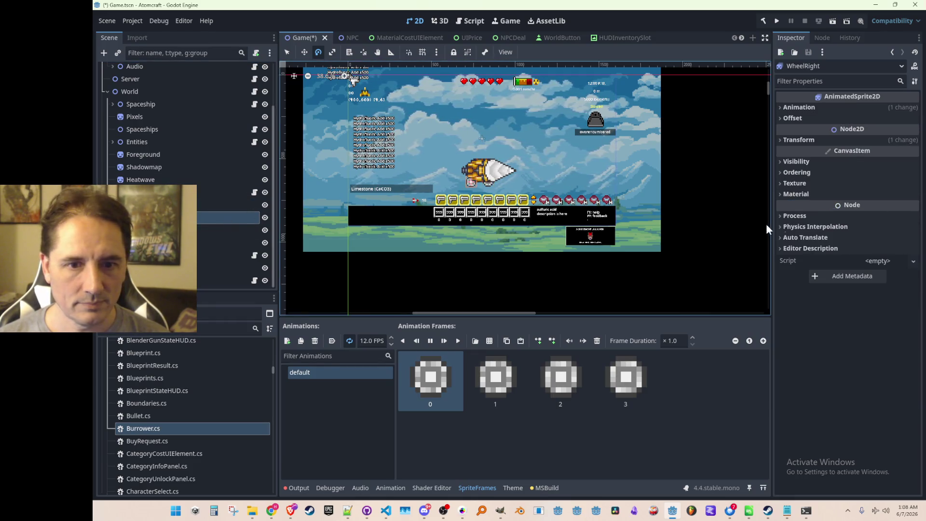
left_click(828, 142)
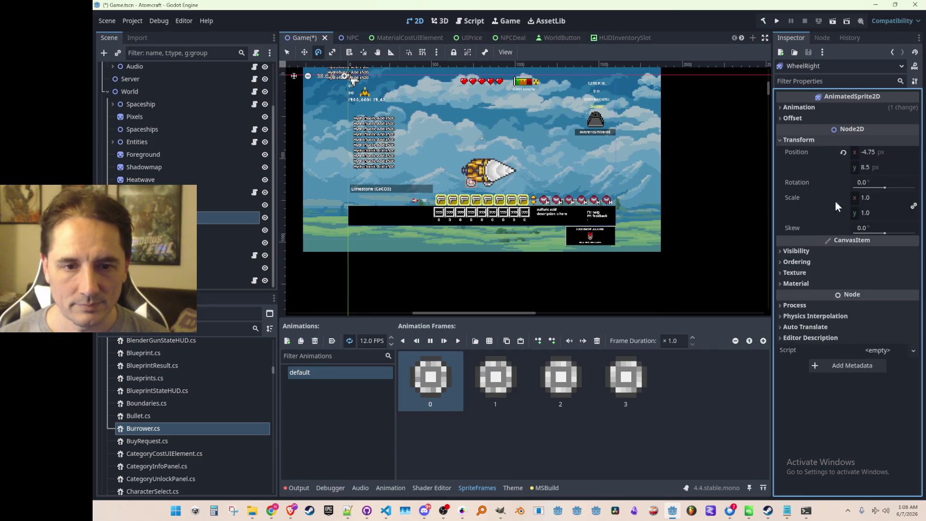
left_click(889, 151)
type("-8")
key("Tab")
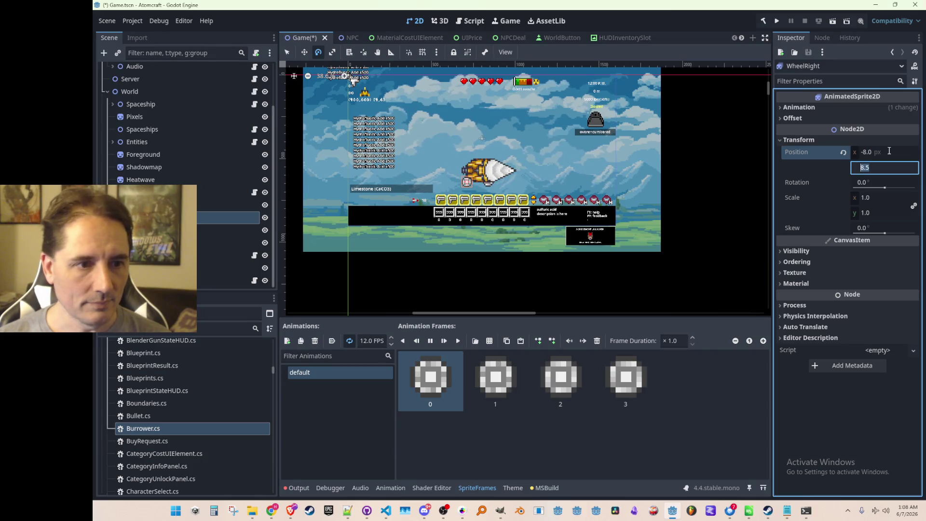
type("8")
key("Return")
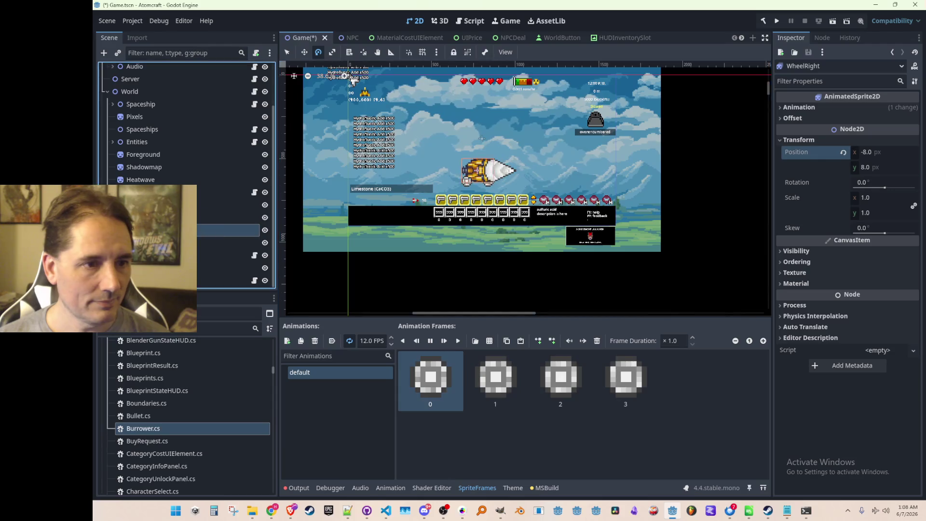
Pull both wheels inward by changing their x positions to -6 and 6.
scroll(470, 184, "up", 5)
scroll(470, 210, "down", 2)
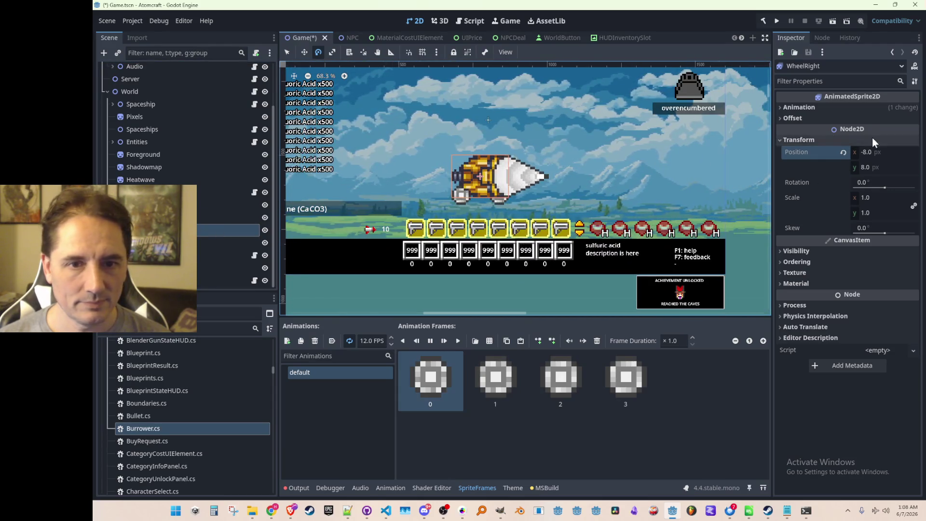
left_click(475, 178)
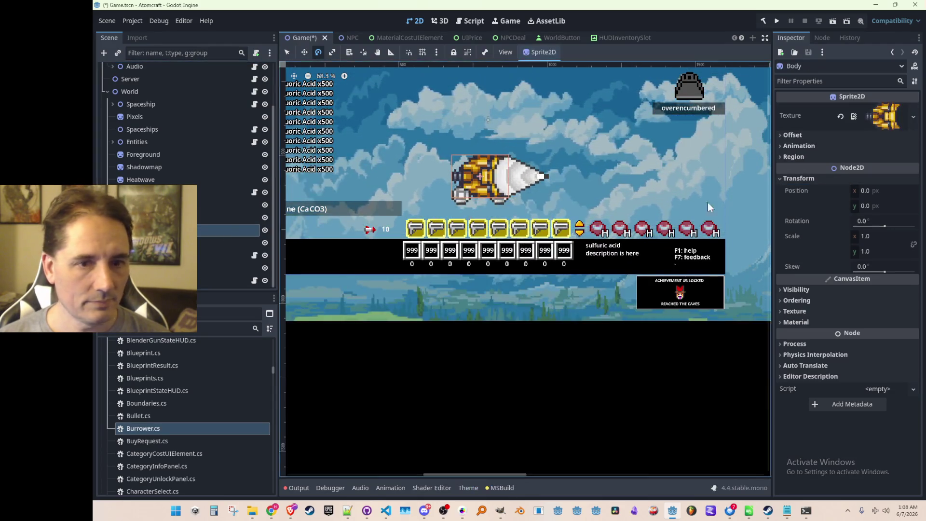
scroll(412, 238, "left", 3)
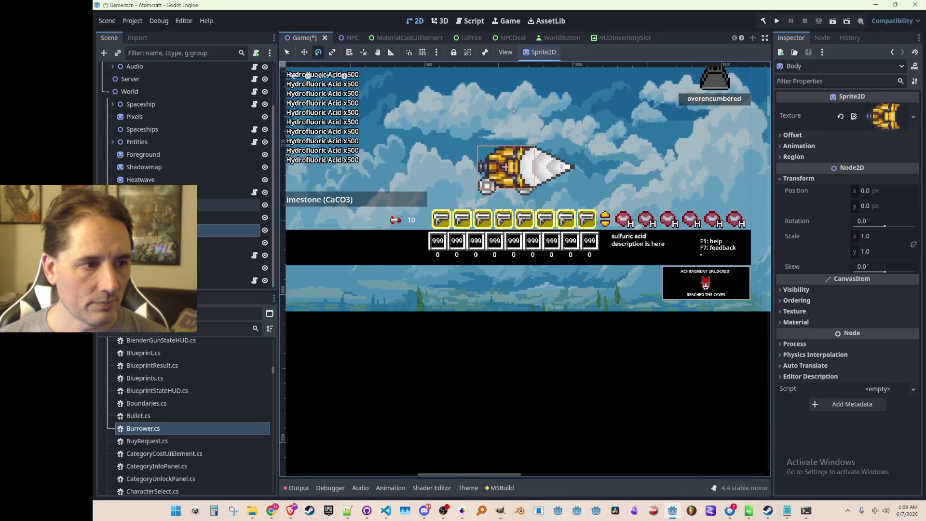
left_click(525, 186)
left_click(887, 213)
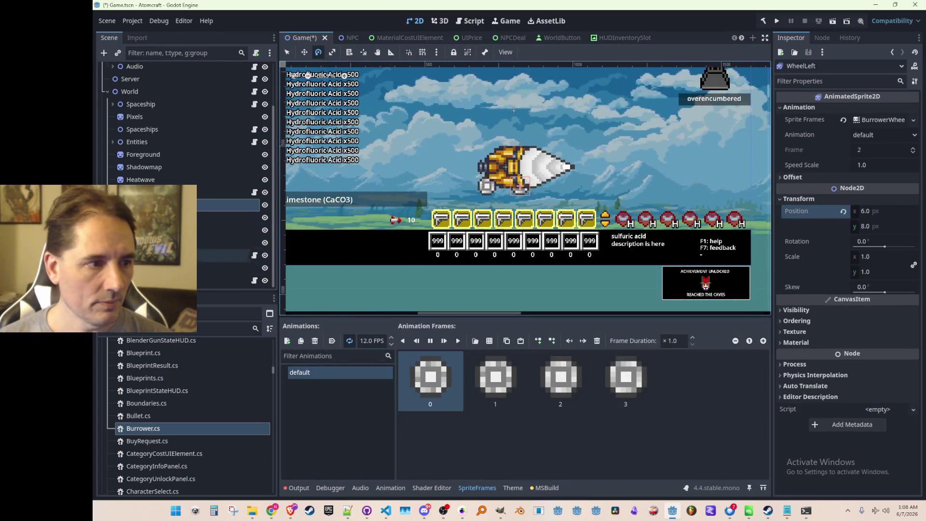
left_click(216, 217)
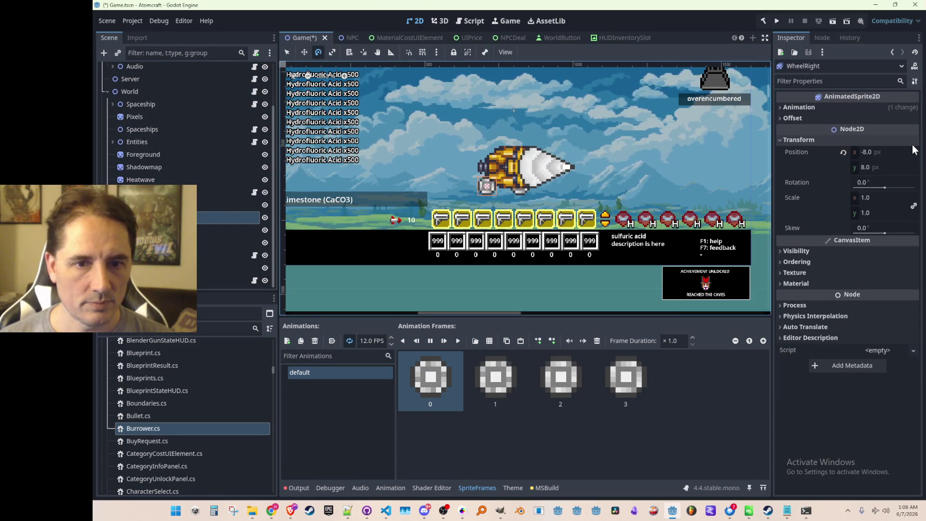
left_click(900, 152)
type("-6")
key("Return")
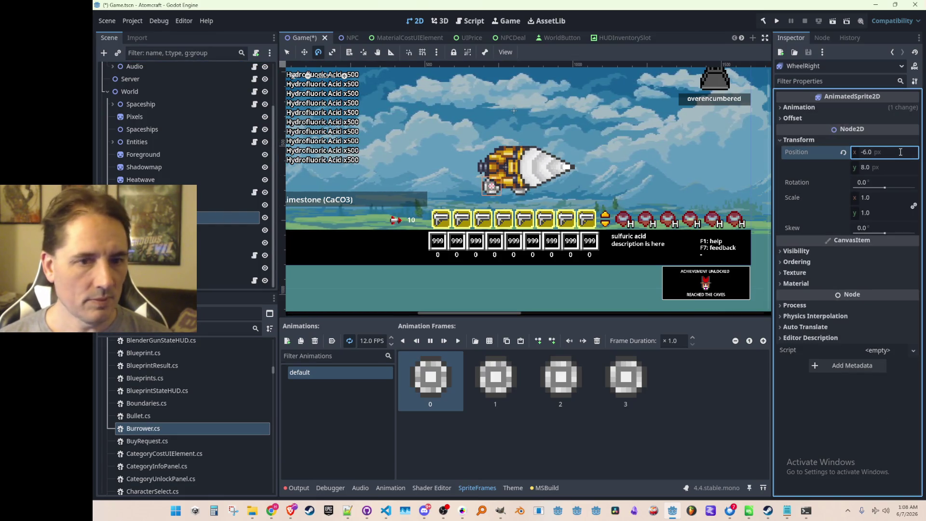
type("6")
key("Return")
Check WheelLeft's new offset, then select the Burrower root node.
left_click(145, 205)
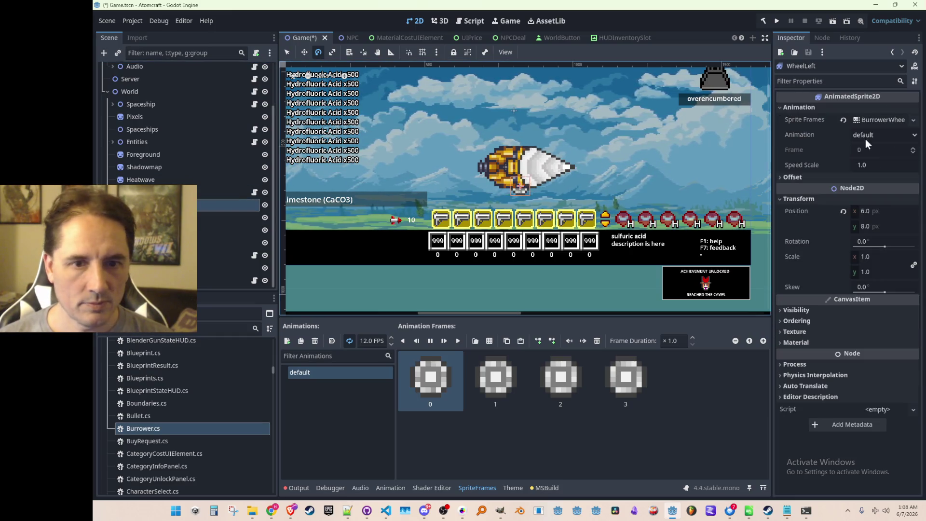
left_click(893, 209)
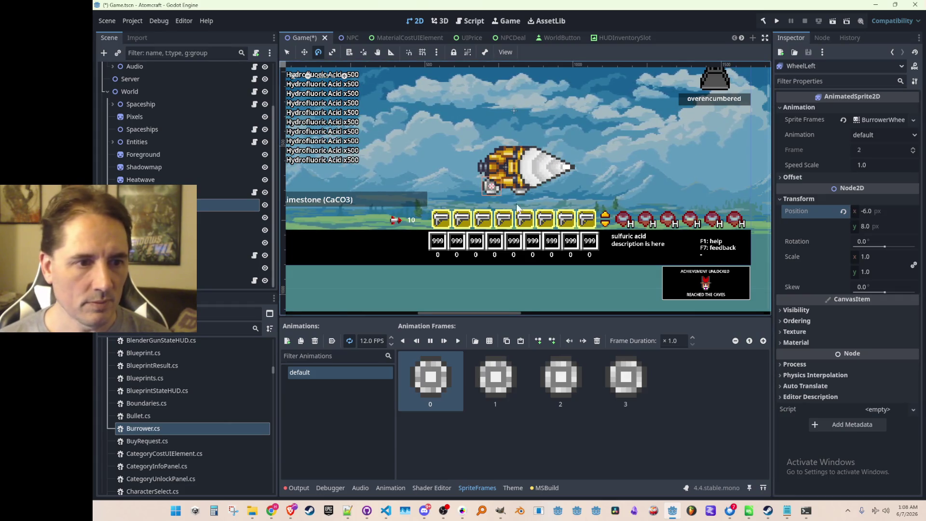
scroll(537, 190, "down", 1)
left_click(145, 191)
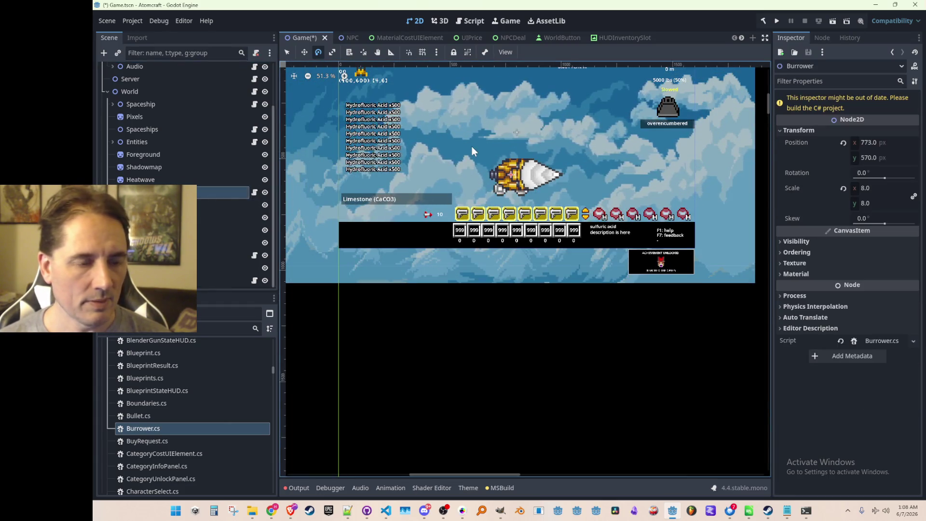
Save Game.tscn with the reworked Burrower.
scroll(473, 149, "up", 2)
scroll(507, 215, "down", 1)
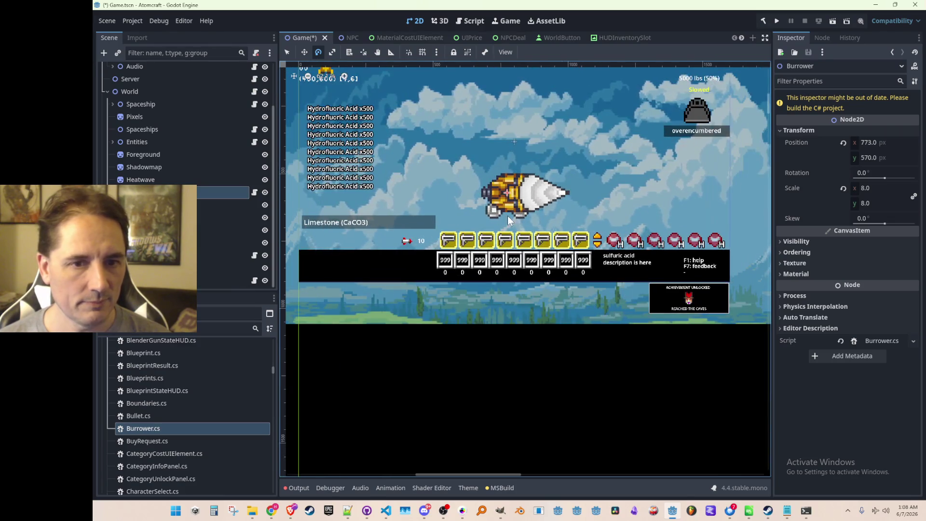
scroll(497, 259, "down", 1)
scroll(470, 259, "up", 2)
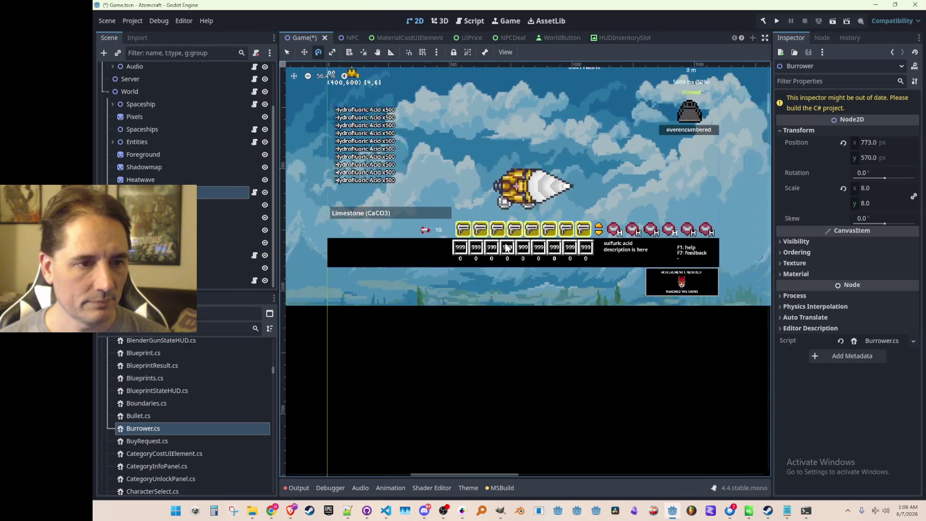
scroll(444, 258, "down", 1)
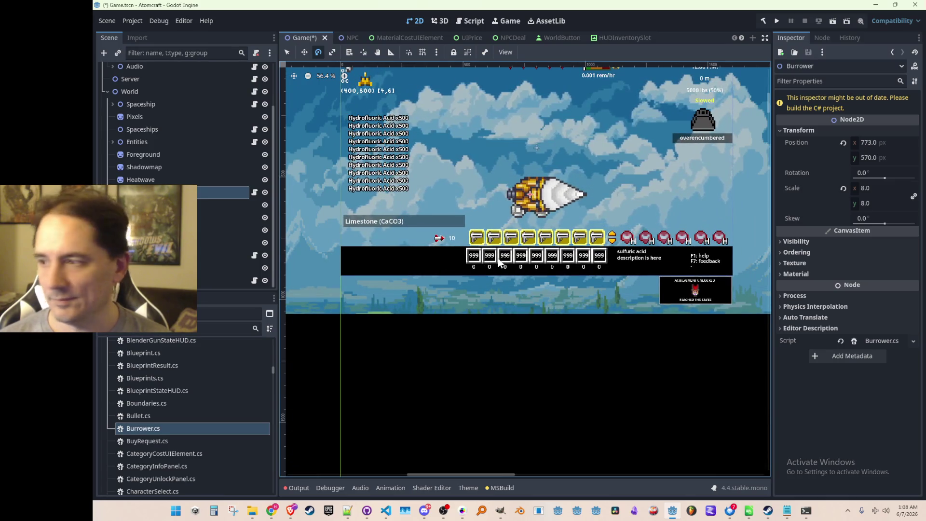
scroll(509, 256, "down", 1)
scroll(506, 258, "up", 1)
scroll(502, 261, "up", 1)
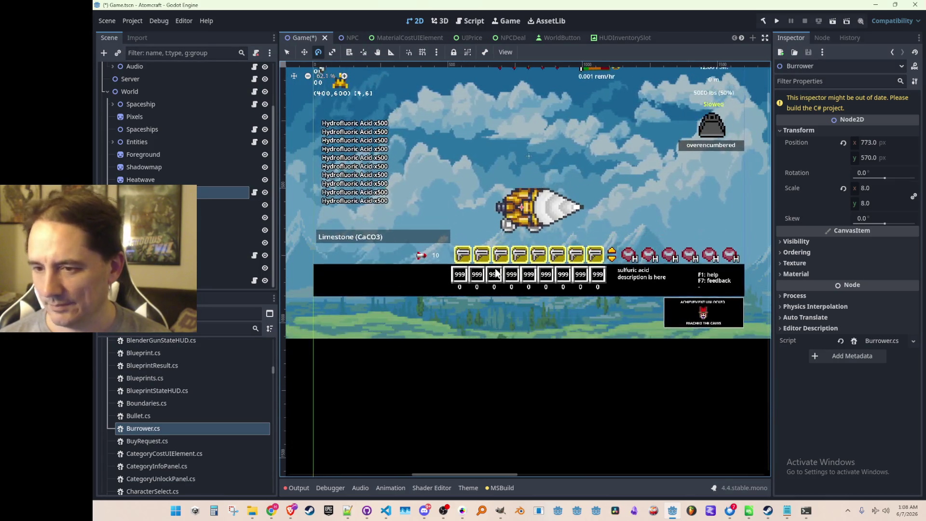
key("ctrl+s")
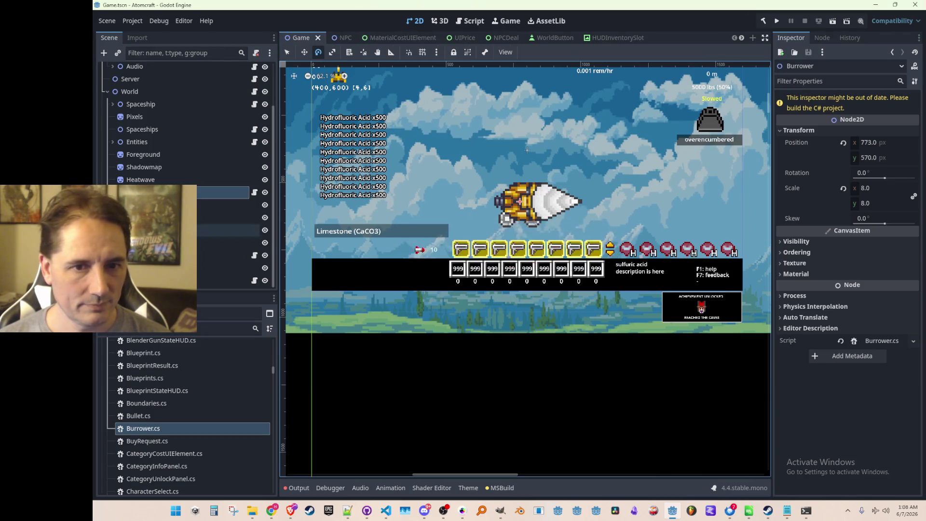
Look over the Drill, Body and Burrower nodes, then bring Burrower.cs up in VS Code.
key("Down")
key("Down")
key("Down")
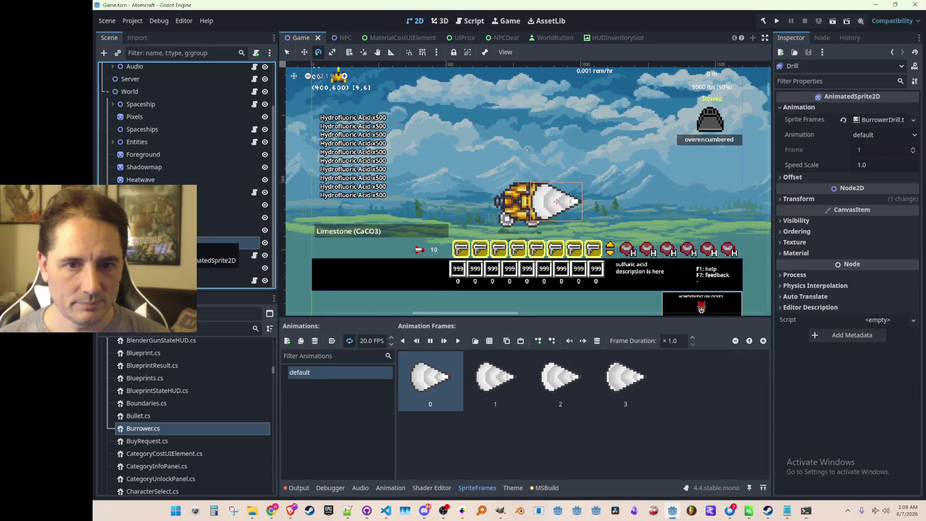
left_click(159, 230)
left_click(160, 191)
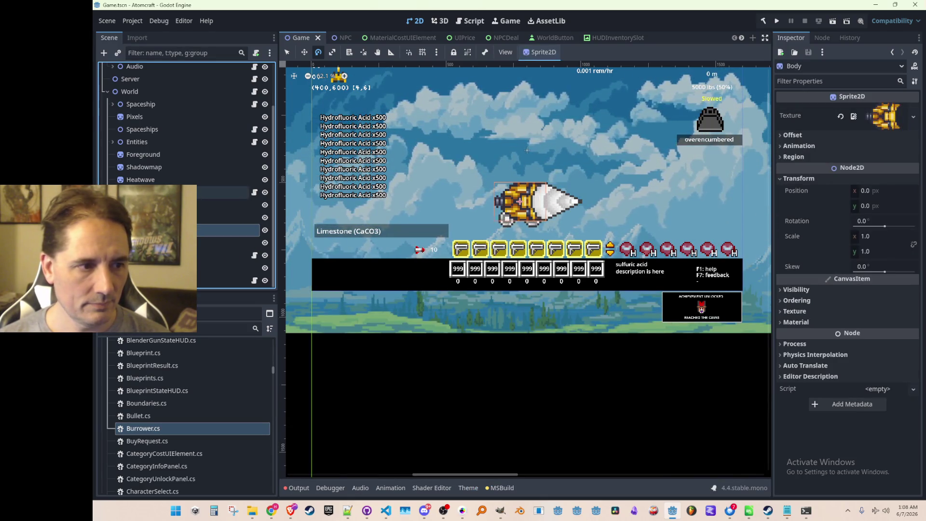
scroll(539, 267, "down", 2)
scroll(475, 202, "up", 2)
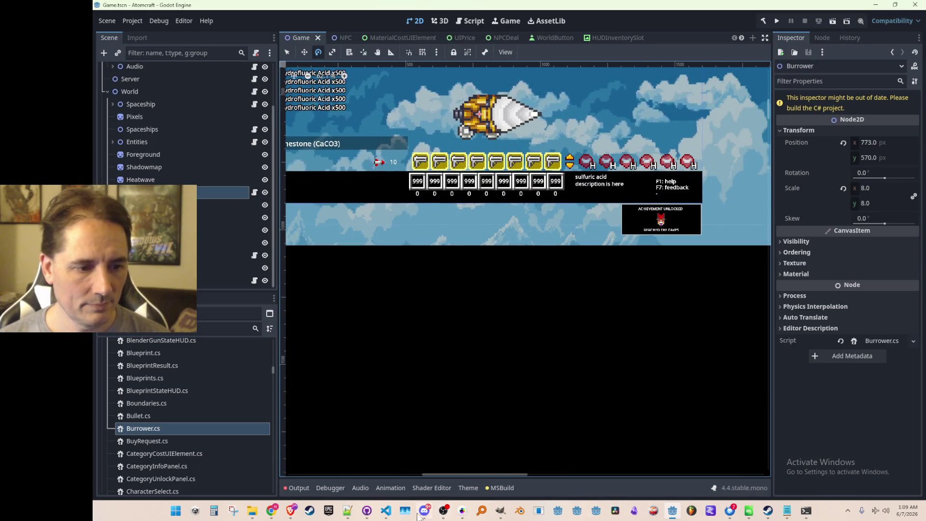
left_click(385, 510)
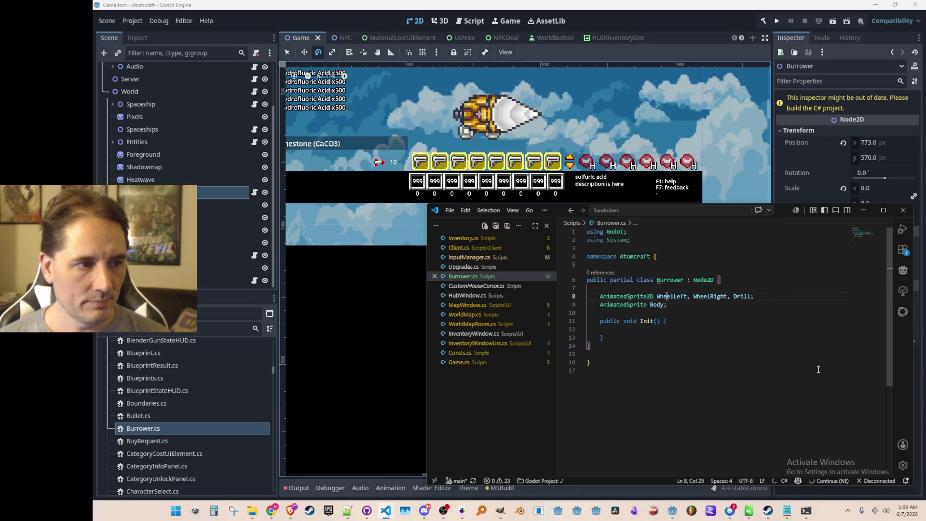
In Init(), assign WheelLeft with a GetNode<AnimatedSprite2D> lookup.
key("Down")
key("Down")
key("Down")
key("Return")
type("WheelLeft = G")
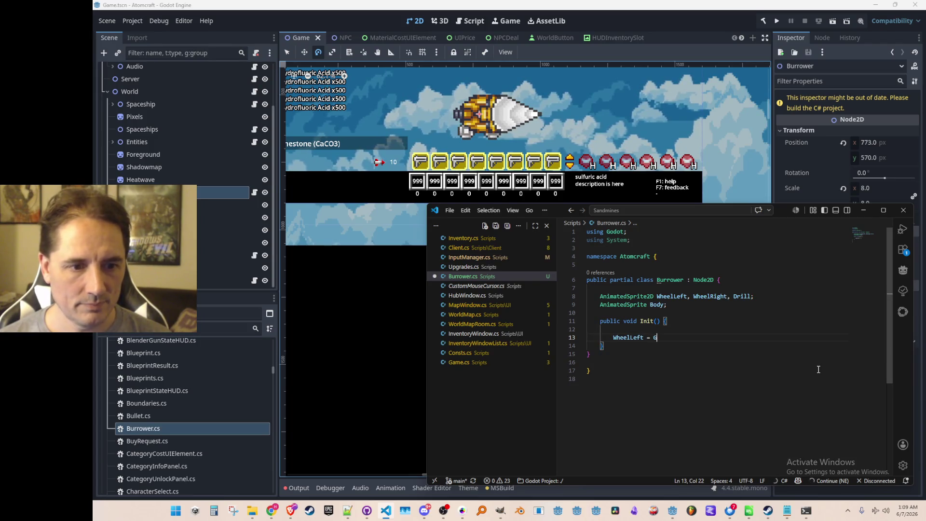
key("Up")
key("Up")
key("Up")
key("End")
key("Down")
key("Down")
key("Down")
key("End")
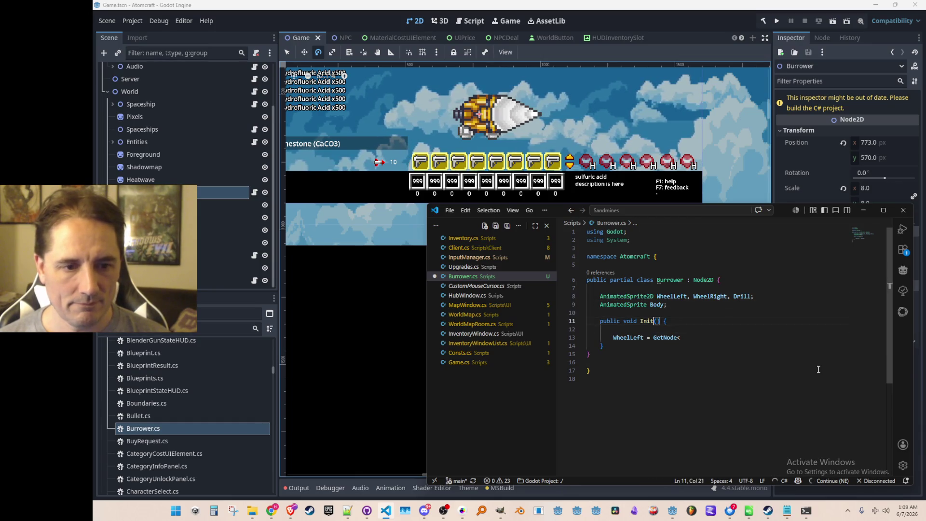
type("AnimatedSprite2D>(\"WheelLeft\");")
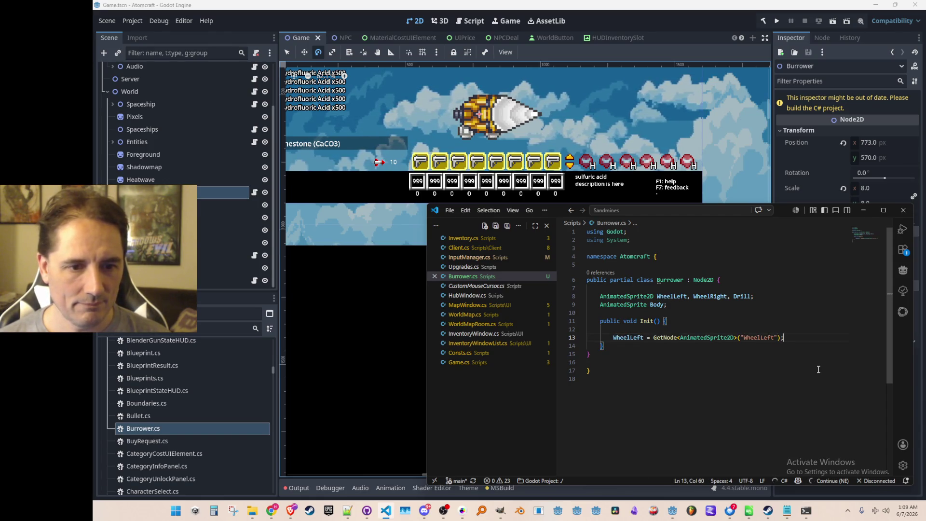
key("Down")
key("Down")
key("Down")
Duplicate the WheelLeft lookup line and adapt it to fetch WheelRight.
key("Return")
type("WheelRight")
key("Up")
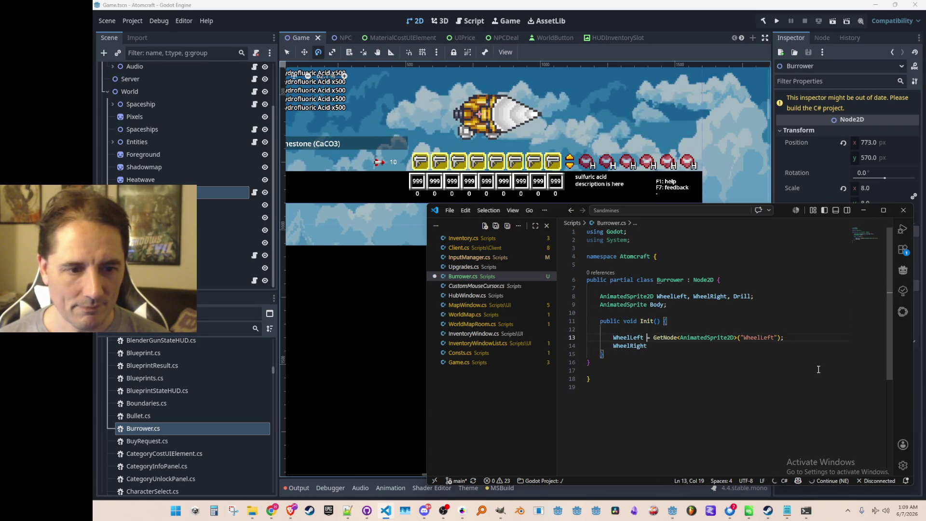
key("ctrl+Right")
key("shift+End")
key("ctrl+c")
key("Down")
key("End")
key("ctrl+v")
key("Home")
key("ctrl+shift+Right")
key("End")
key("Left")
key("Left")
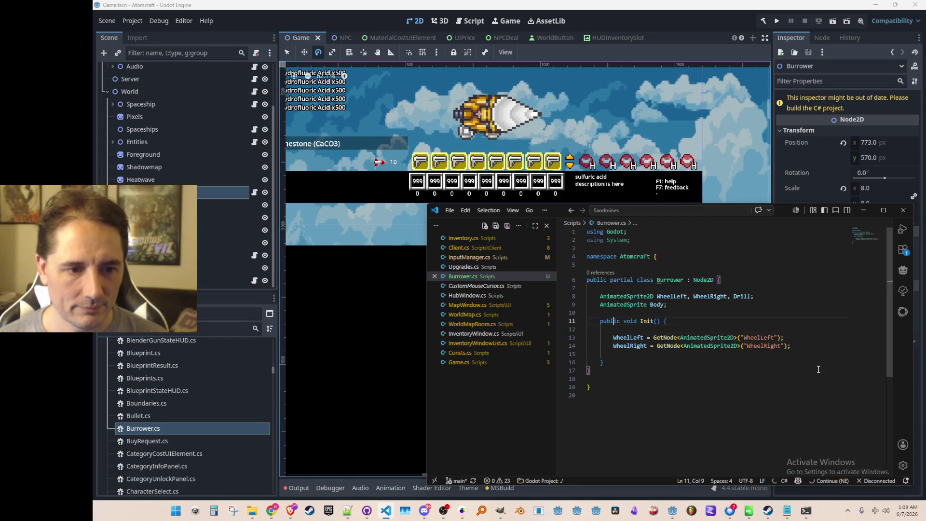
key("Down")
key("Down")
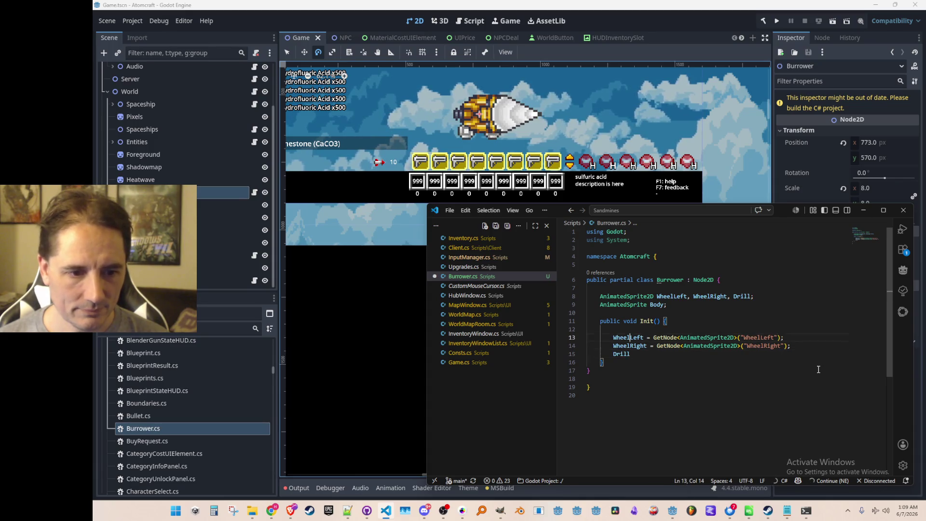
Copy the wheel lookup onto a new line fetching Drill, and save.
key("shift+End")
key("ctrl+c")
key("Down")
key("End")
key("ctrl+v")
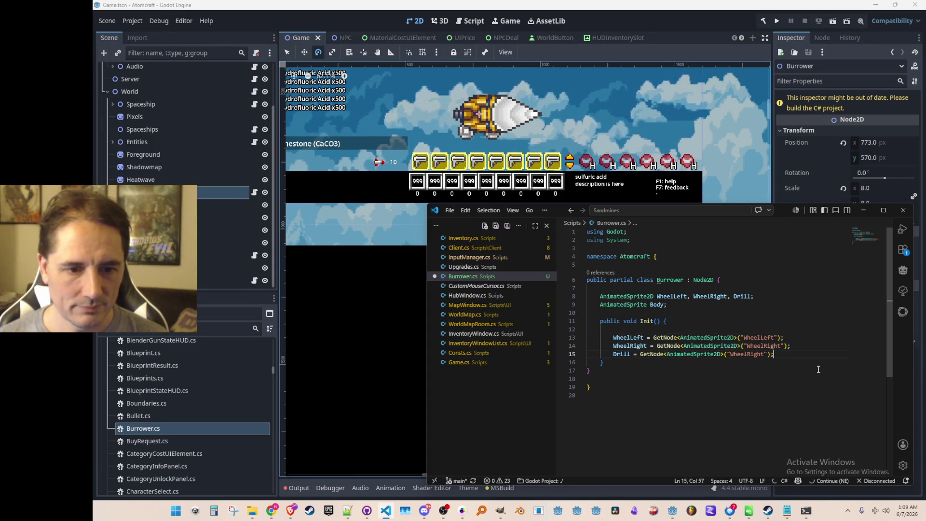
key("ctrl+BackSpace")
type("Drill")
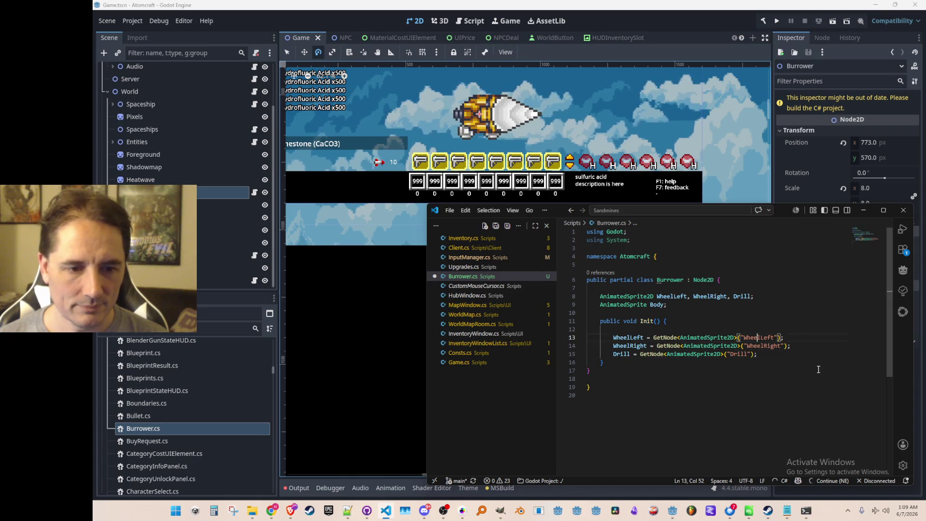
key("ctrl+s")
key("Up")
key("Up")
Add a Body lookup line adapted from the Drill lookup.
key("Down")
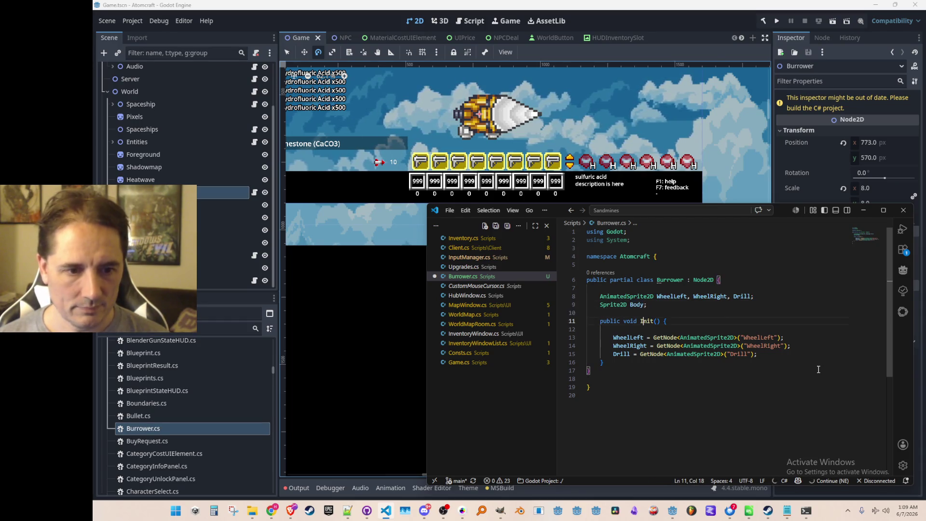
key("shift+End")
key("ctrl+c")
key("Down")
key("ctrl+v")
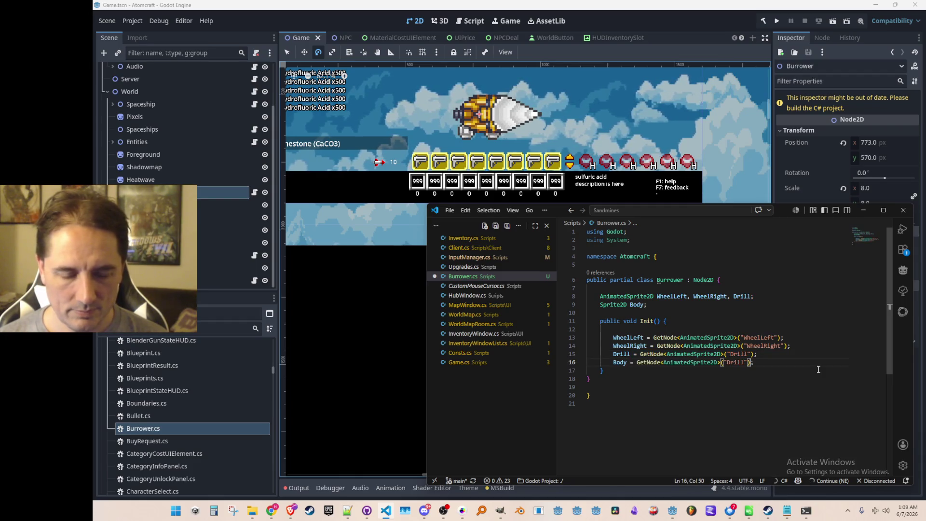
key("ctrl+c")
key("End")
key("Left")
key("Left")
key("Left")
key("ctrl+shift+Left")
key("ctrl+v")
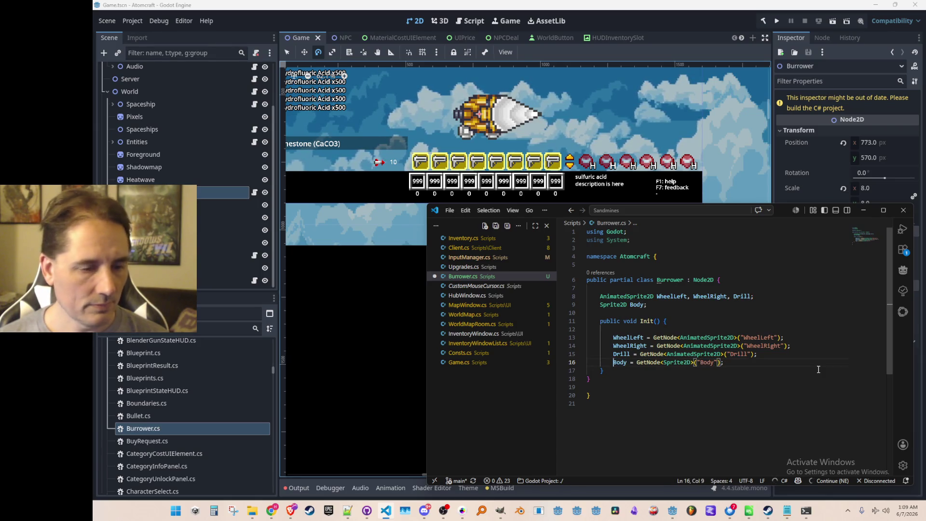
Move the Body lookup above Drill and fetch Drill through Body.GetNode.
key("Up")
key("alt+Down")
key("Home")
key("Home")
key("Down")
key("Right")
key("Right")
key("Right")
key("ctrl+Left")
key("ctrl+v")
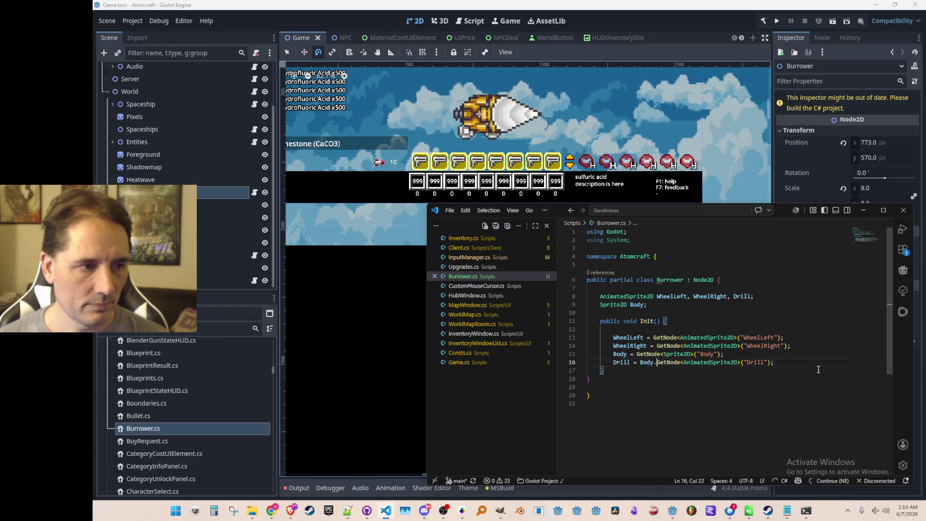
key("Return")
key("Return")
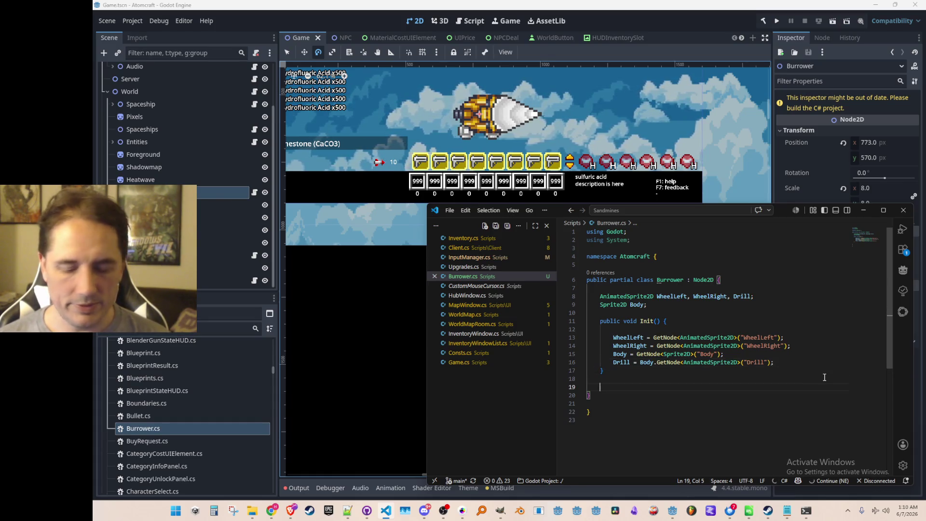
Write an empty public void Process(float elapsed) method below Init().
type("publicvoid P")
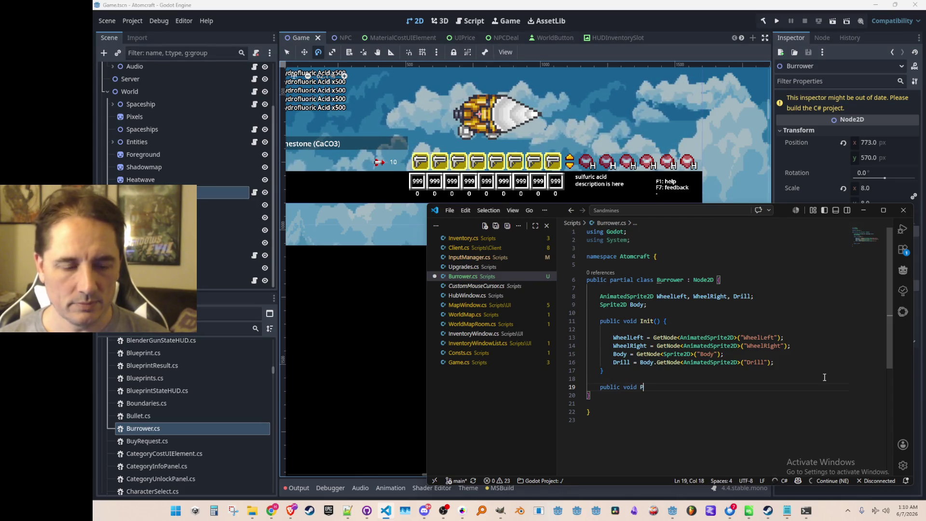
type("s(v")
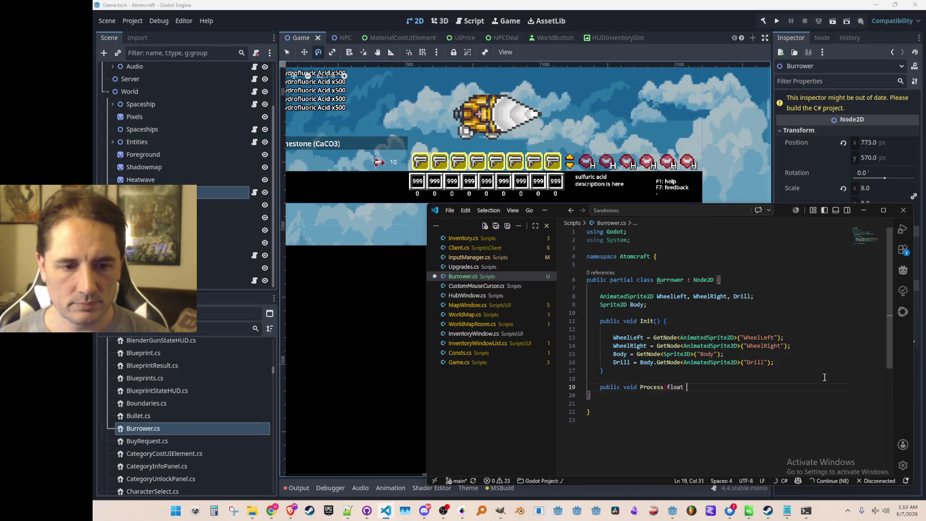
type("e")
key("Return")
key("Return")
left_click(824, 377)
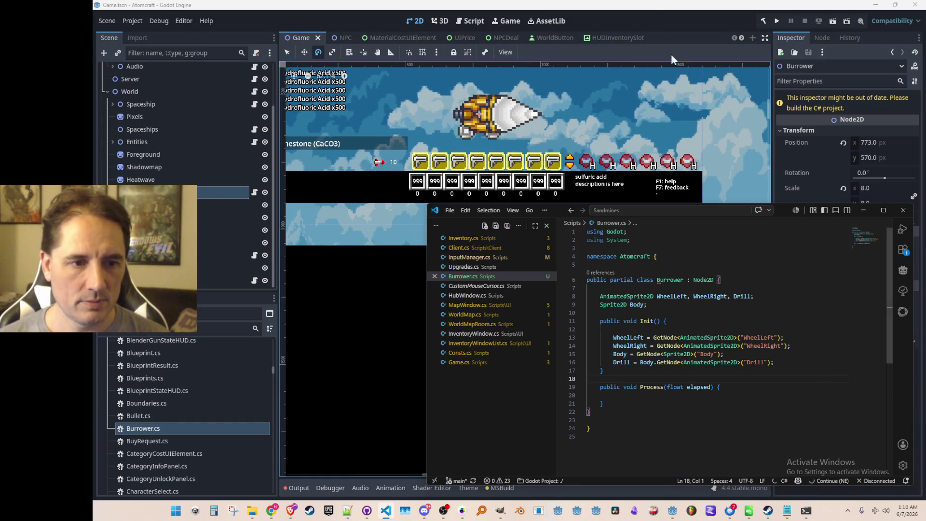
left_click(620, 151)
Reset the Burrower node's Position to 0, 0 and save the Game scene.
scroll(601, 150, "down", 3)
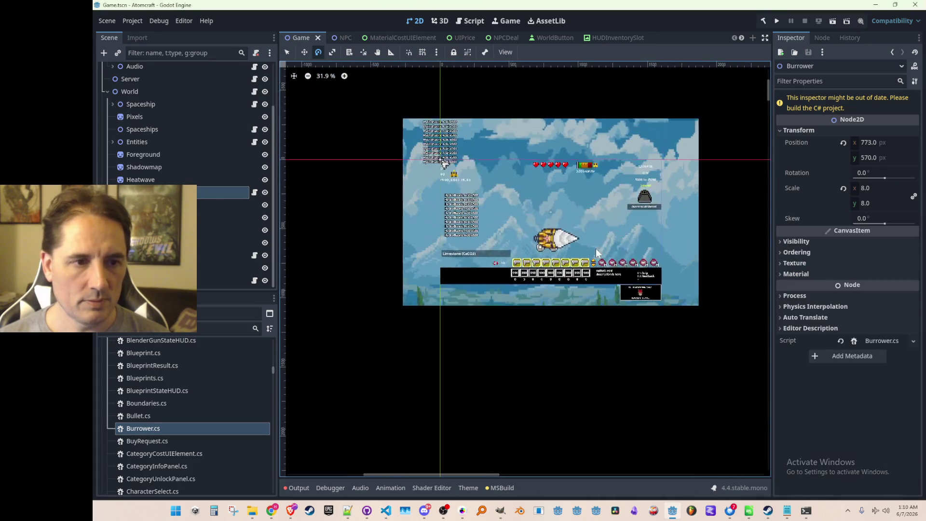
scroll(595, 249, "up", 2)
key("ctrl+s")
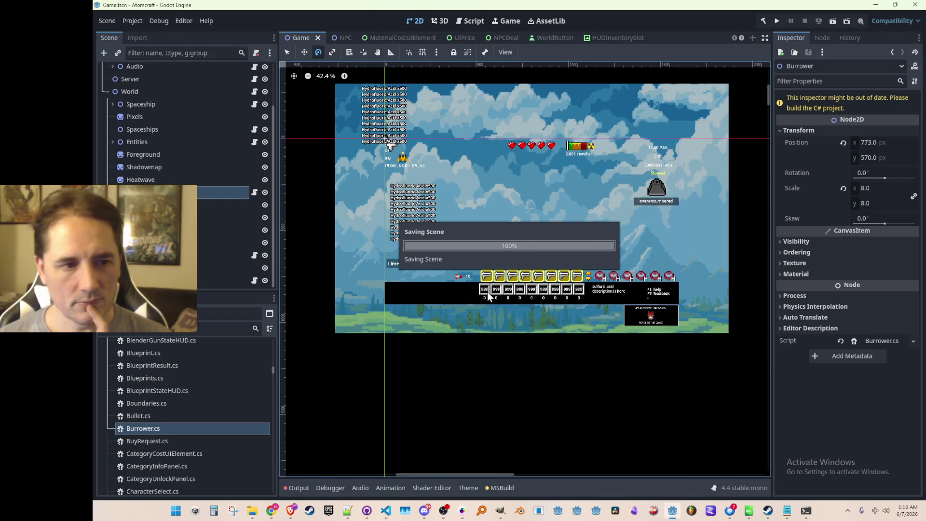
scroll(183, 193, "up", 2)
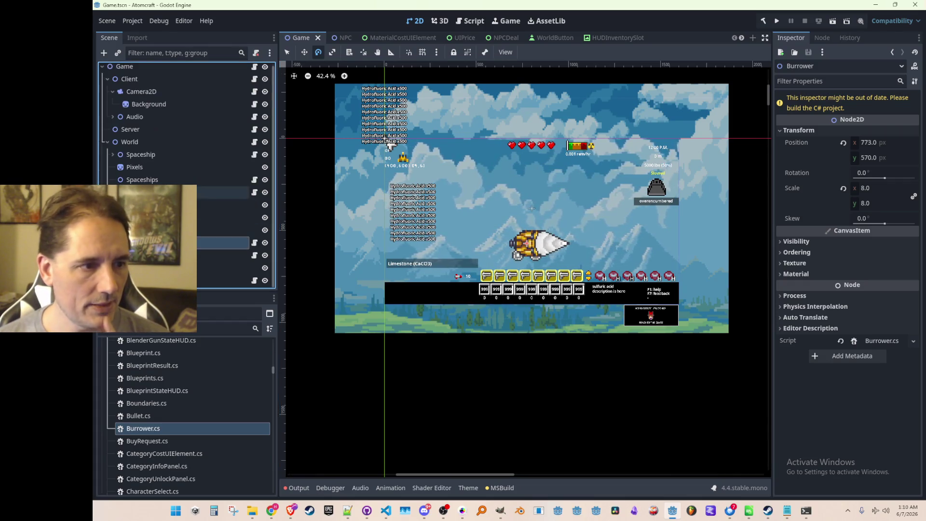
left_click(843, 143)
scroll(522, 189, "left", 3)
key("ctrl+s")
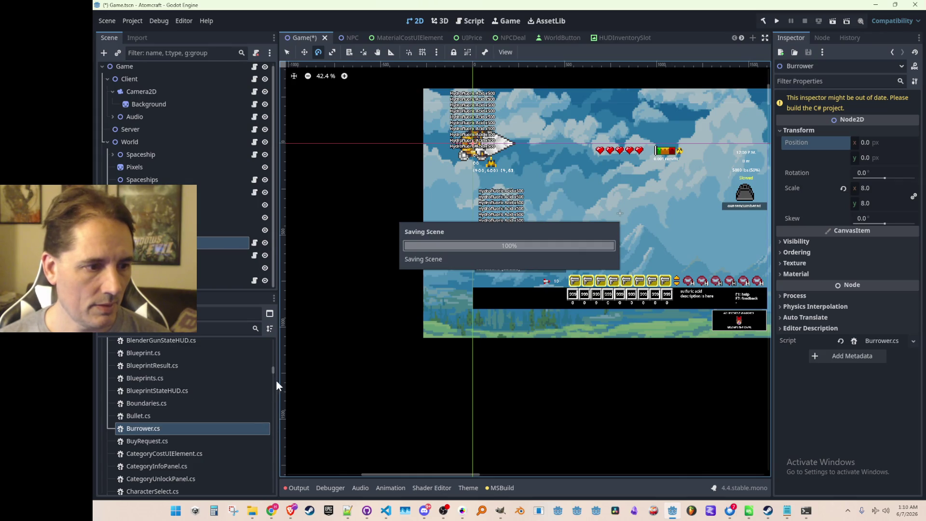
Save the Burrower branch as burrower.tscn in the Prefabs folder.
right_click(190, 243)
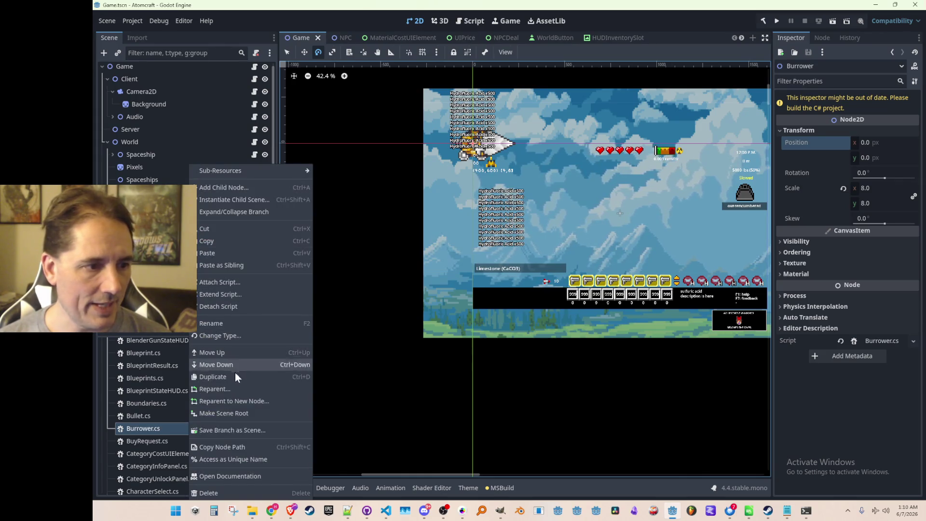
left_click(238, 429)
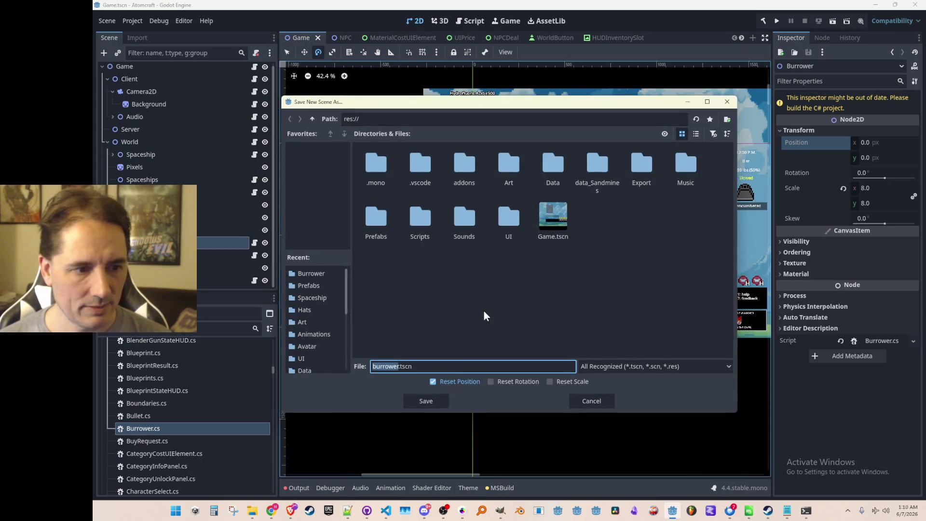
left_click(378, 230)
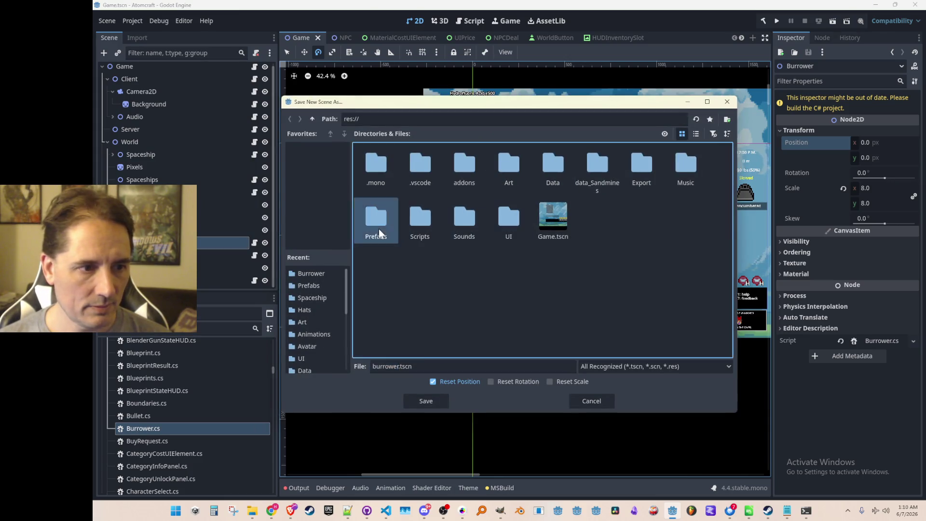
double_click(379, 229)
left_click(396, 367)
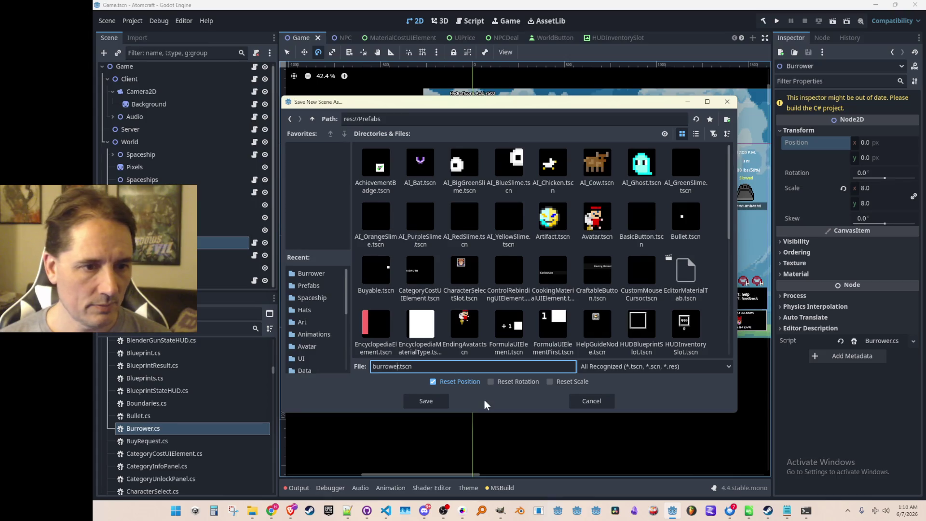
type("B")
left_click(432, 403)
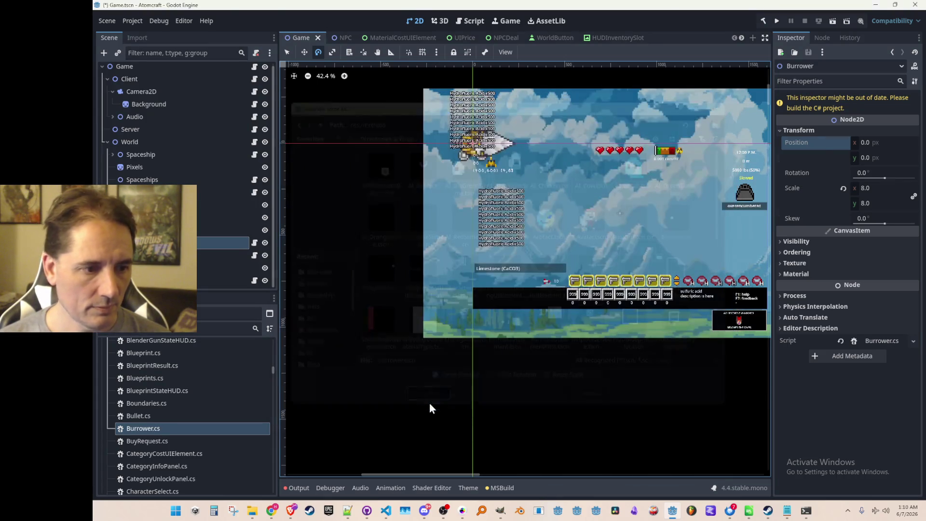
scroll(458, 238, "down", 1)
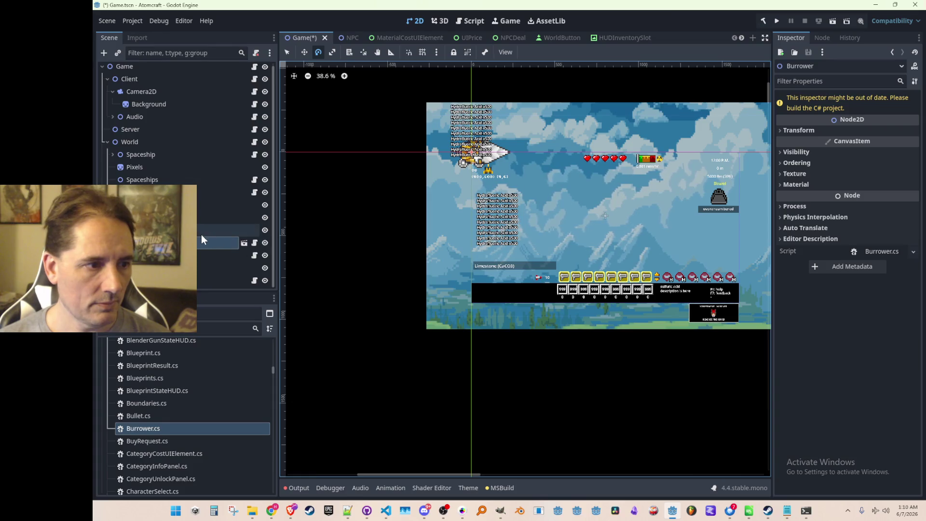
Delete the Burrower node from the Game scene and save the scene.
left_click(204, 241)
key("Delete")
key("Escape")
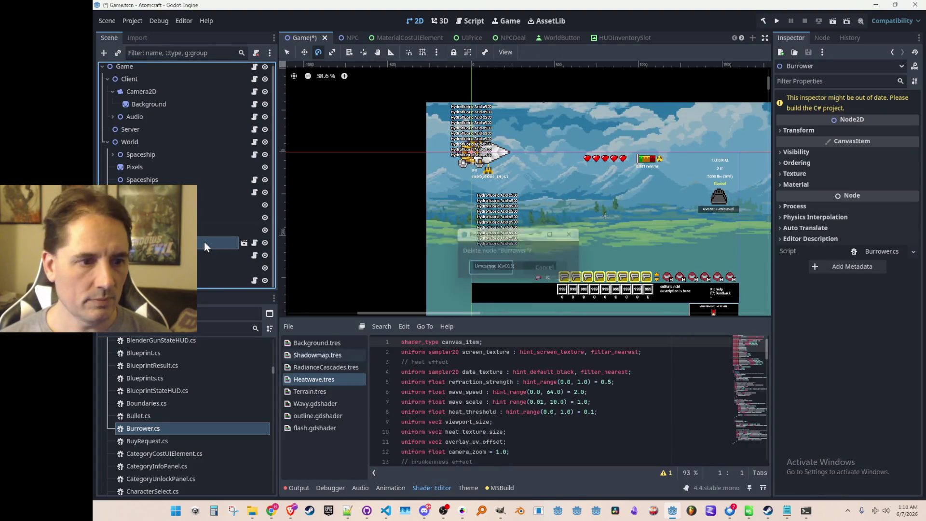
scroll(500, 190, "down", 1)
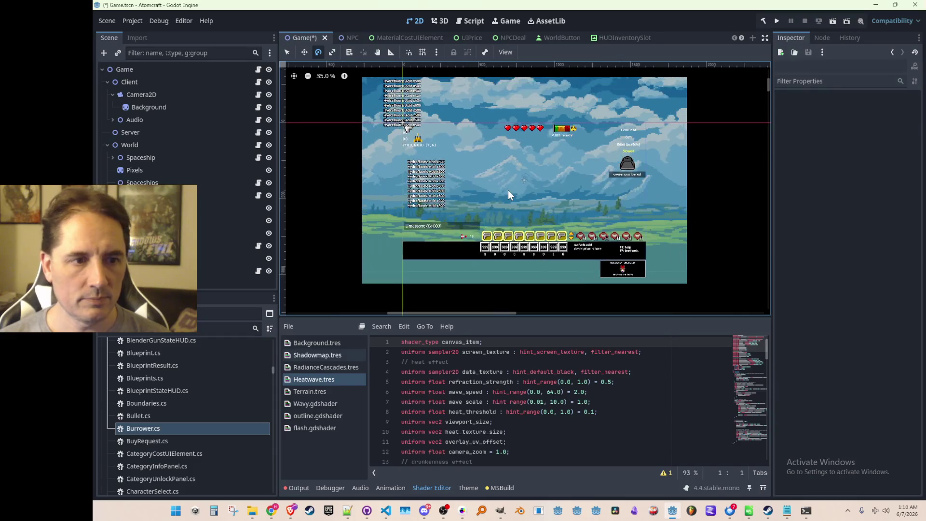
key("ctrl+s")
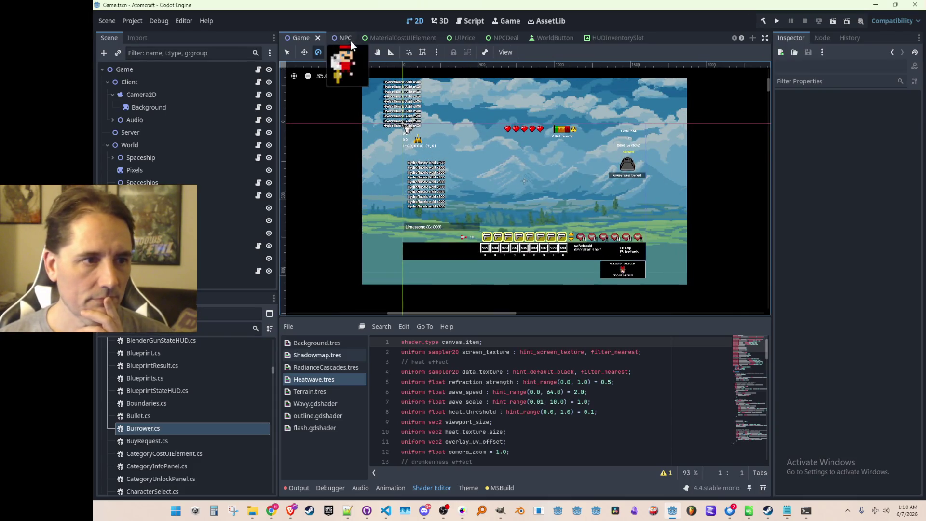
Filter the FileSystem dock by 'avatar' and collapse the Art folder.
scroll(216, 365, "up", 3)
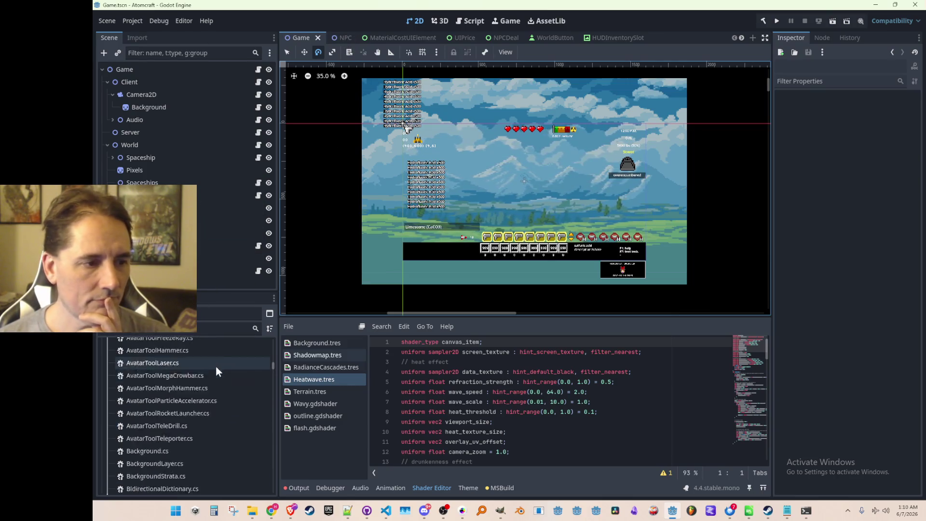
left_click(202, 328)
type("avatar")
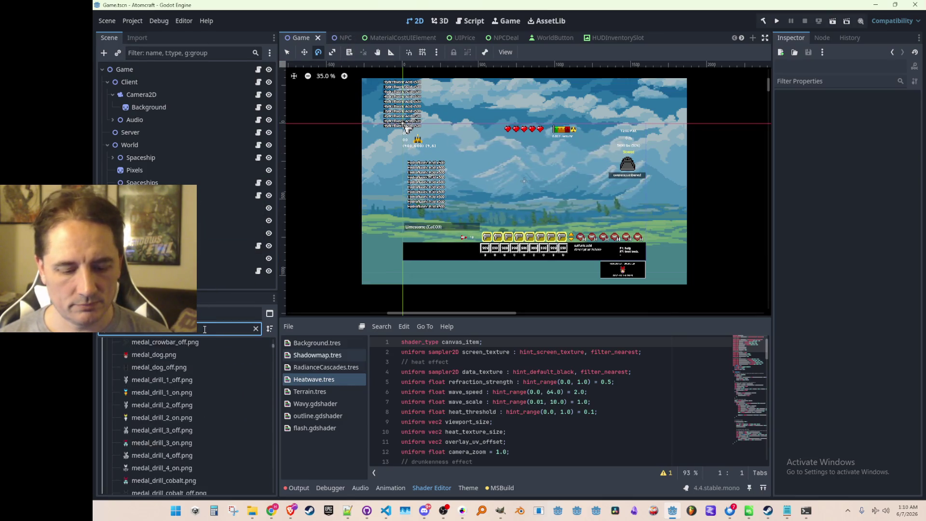
scroll(204, 374, "down", 5)
scroll(226, 400, "up", 15)
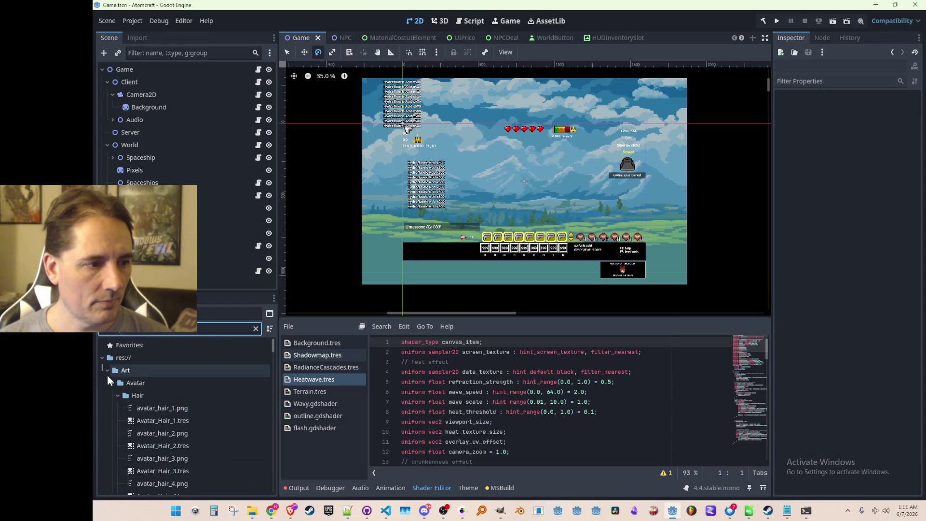
left_click(108, 370)
Open Prefabs/Avatar.tscn and collapse the Prefabs folder.
double_click(156, 409)
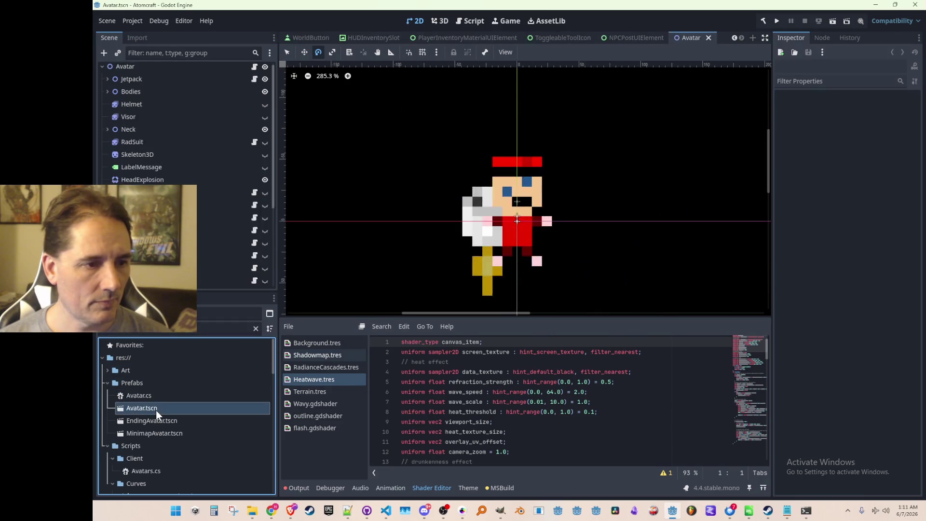
left_click(105, 383)
scroll(493, 199, "down", 2)
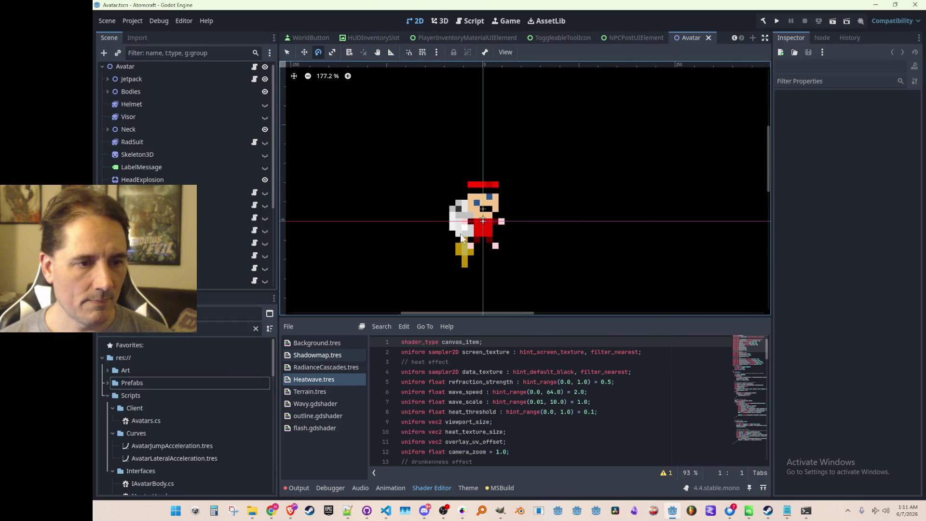
left_click(494, 198)
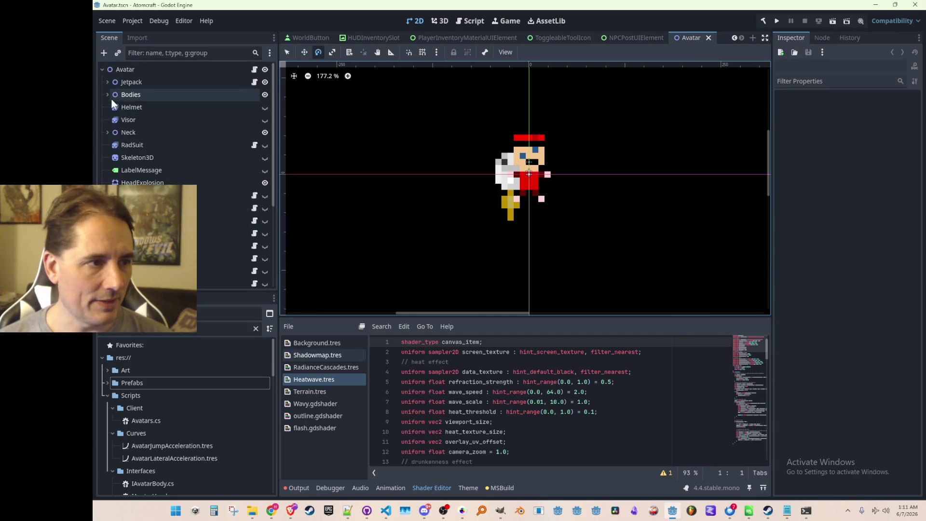
scroll(163, 172, "down", 3)
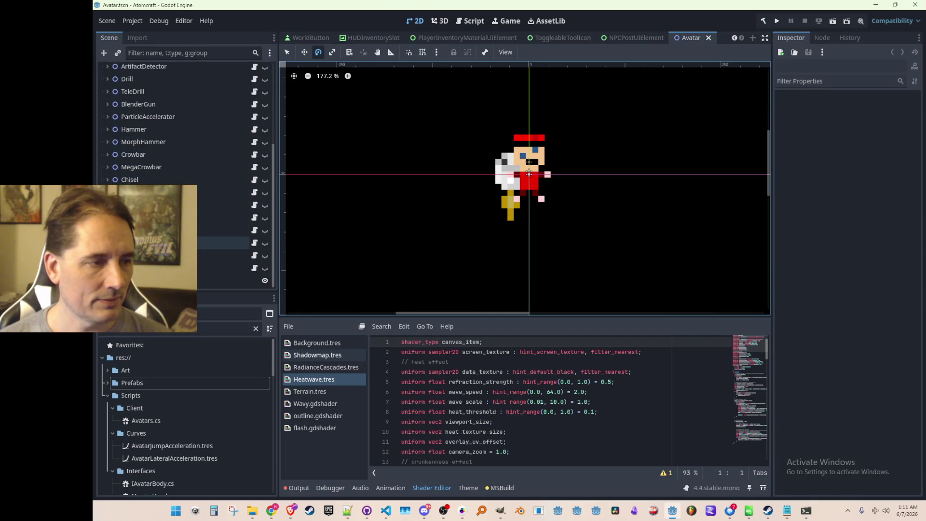
scroll(145, 183, "up", 5)
Expand and collapse the Bodies node to inspect its body variants.
left_click(105, 97)
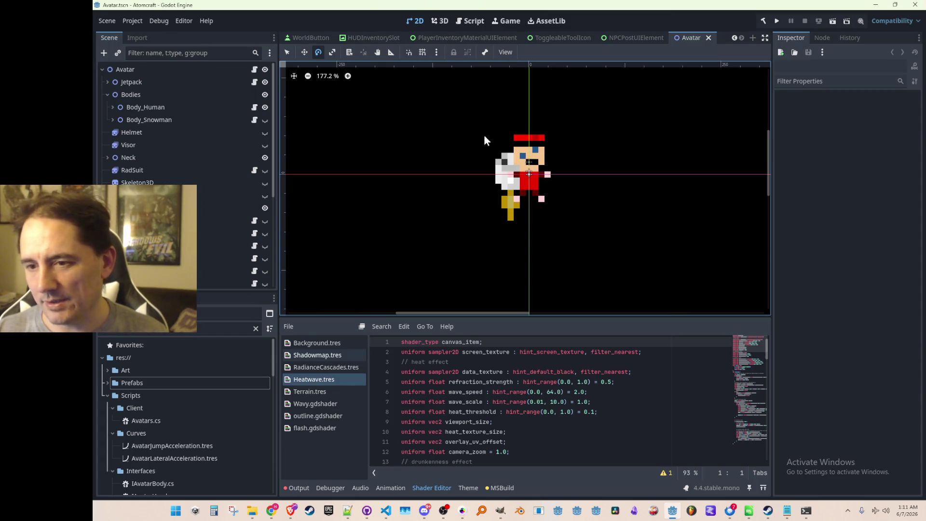
left_click(105, 94)
left_click(106, 95)
left_click(106, 95)
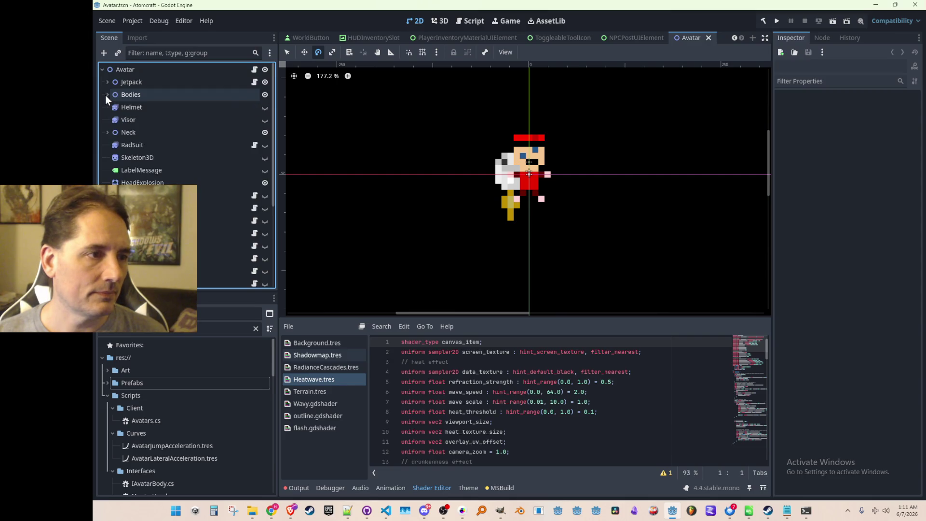
right_click(139, 70)
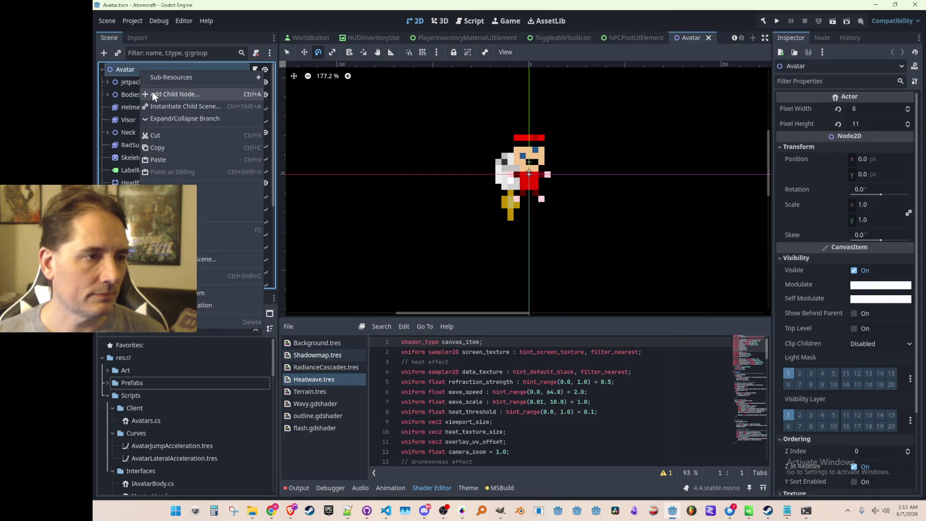
Instance the Burrower scene under the Avatar root and move it up below Chisel.
left_click(127, 71)
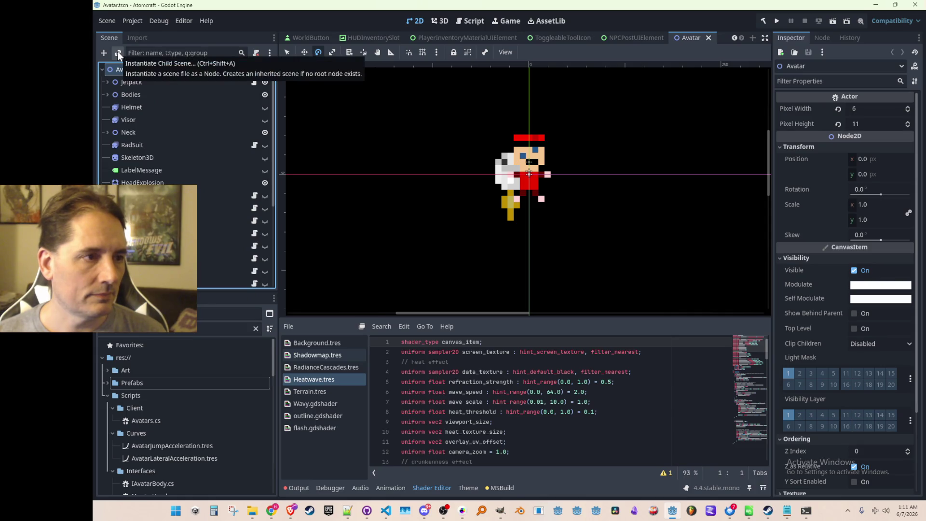
left_click(118, 52)
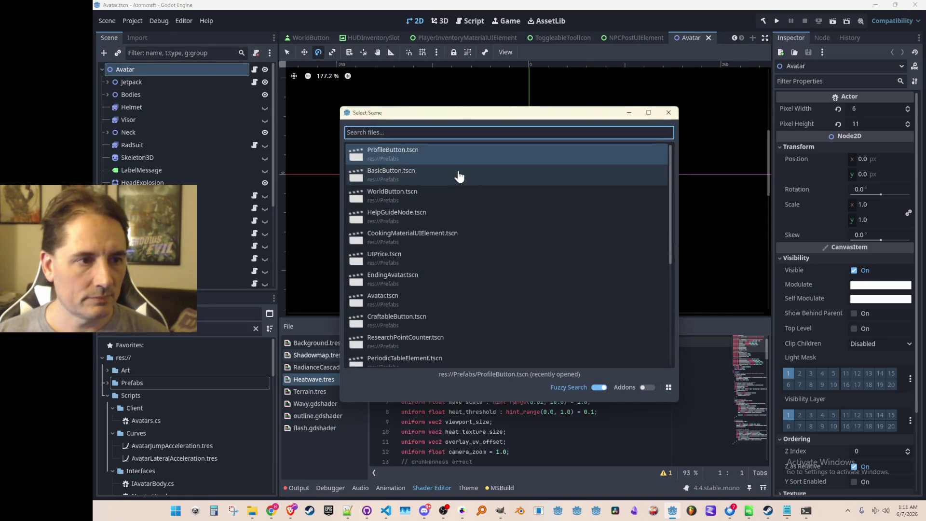
type("burr")
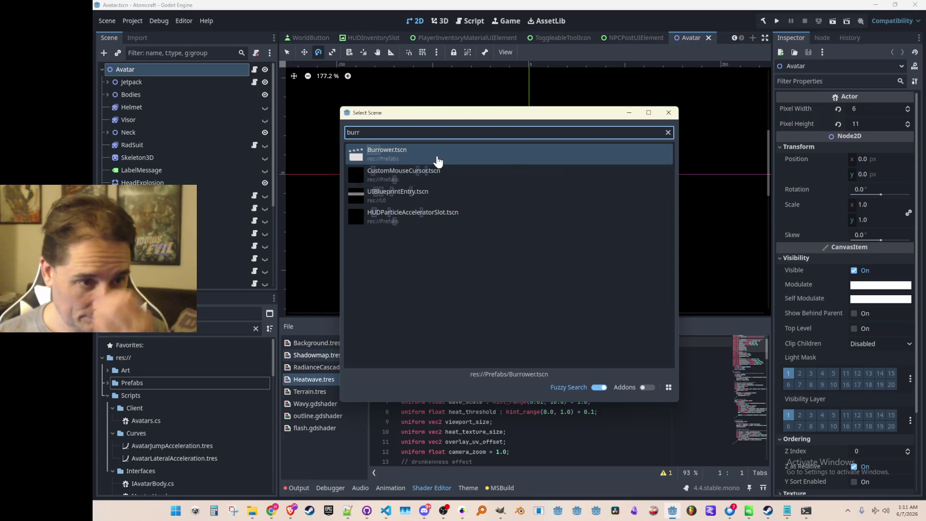
double_click(438, 161)
mouse_move(188, 280)
left_mouse_down()
mouse_move(185, 162)
mouse_move(189, 272)
left_mouse_up()
Toggle the Burrower's visibility several times to compare, leaving it hidden.
scroll(509, 230, "down", 3)
scroll(507, 228, "down", 4)
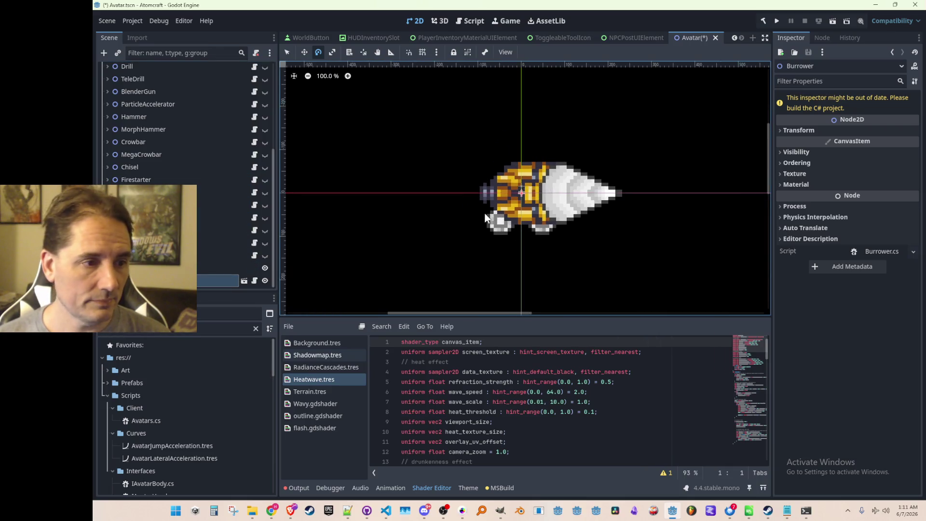
scroll(456, 220, "down", 1)
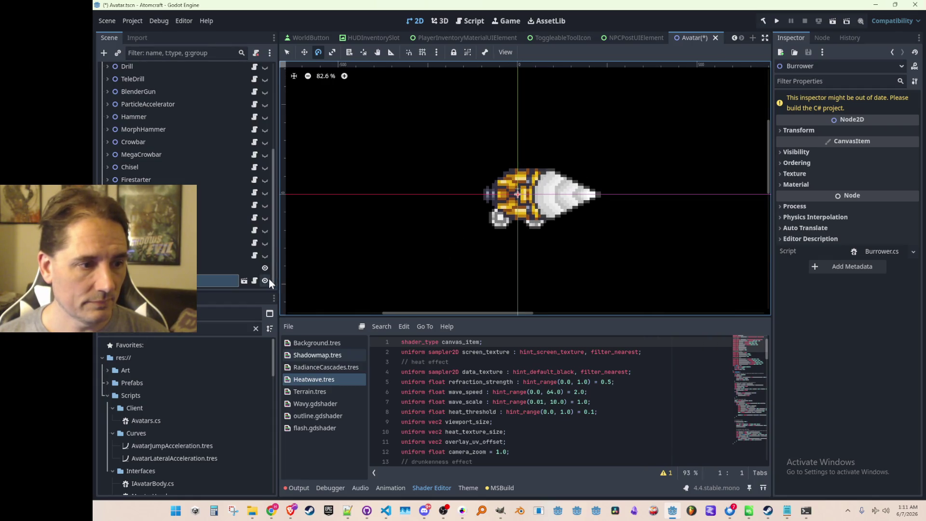
scroll(216, 236, "up", 5)
left_click(101, 70)
left_click(100, 69)
scroll(188, 174, "down", 5)
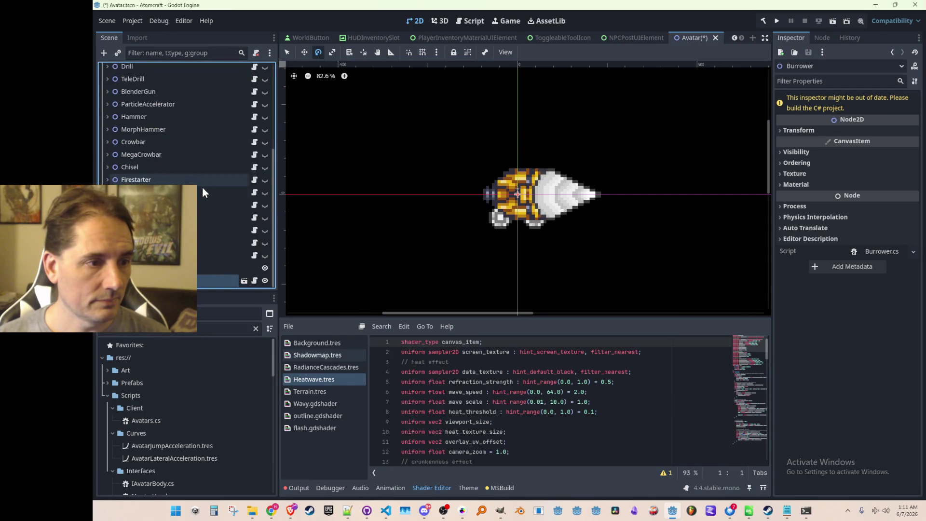
left_click(266, 280)
left_click(265, 280)
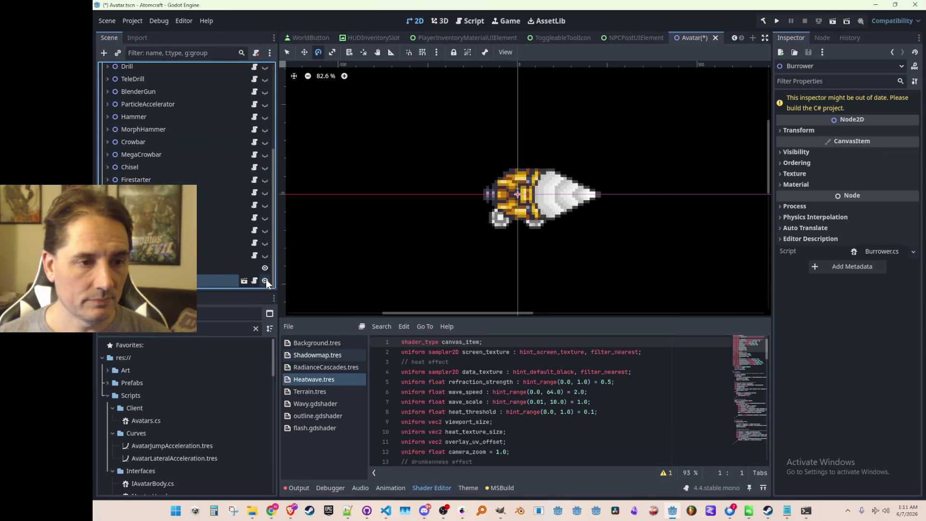
left_click(265, 281)
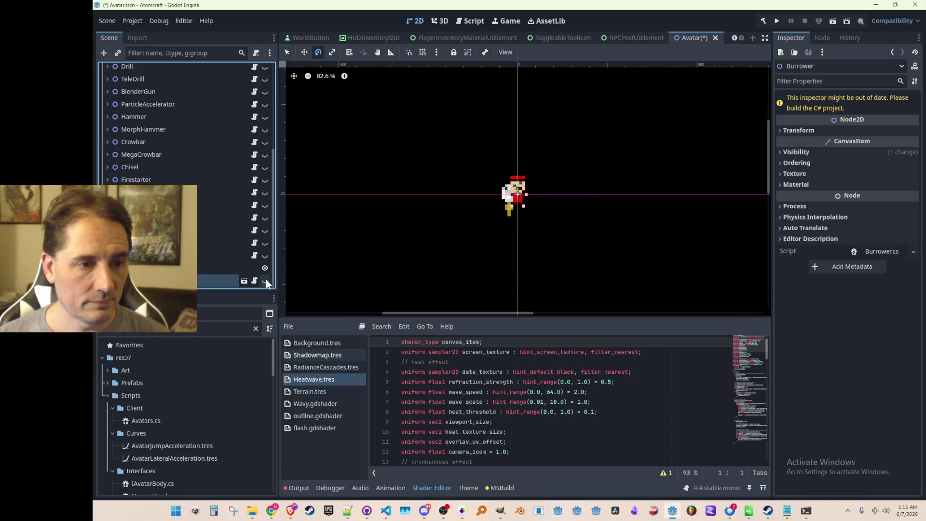
left_click(265, 280)
left_click(266, 281)
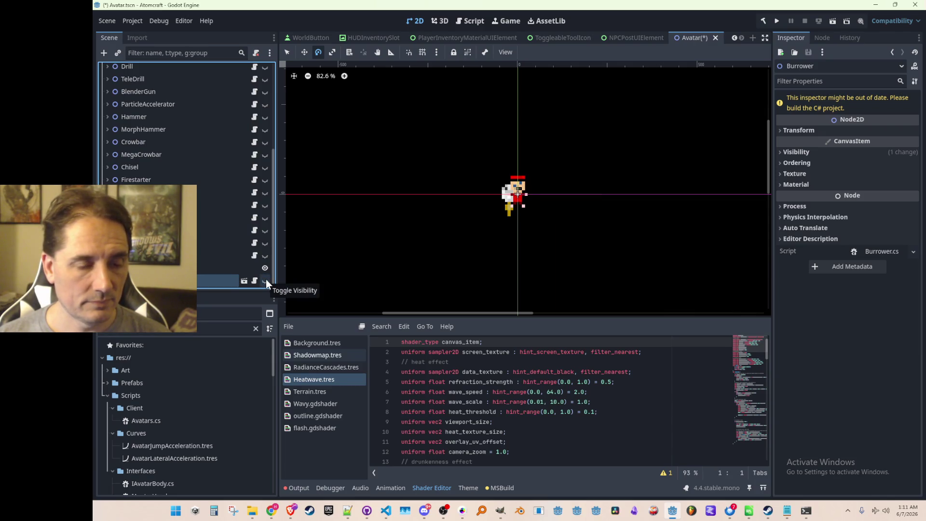
left_click(265, 281)
left_click(266, 281)
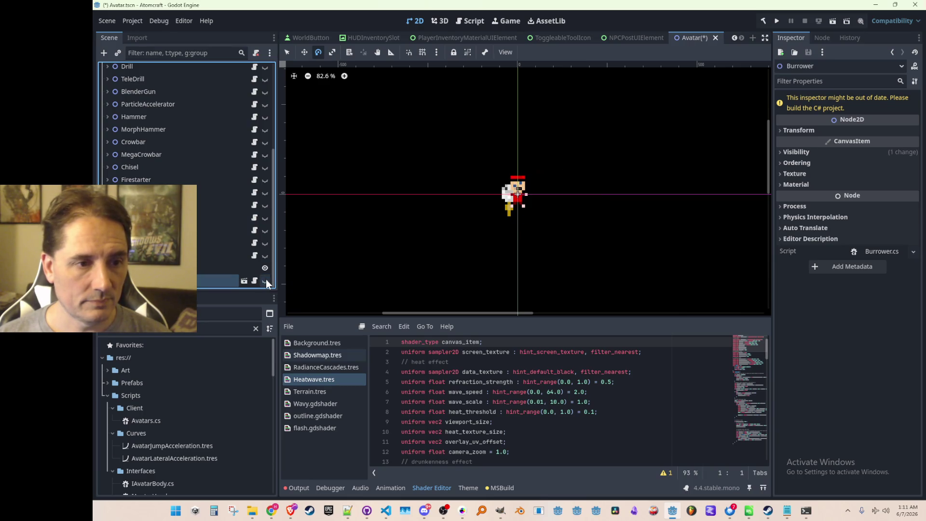
Show the Burrower, try moving it up over the avatar, then undo the move.
left_click(265, 281)
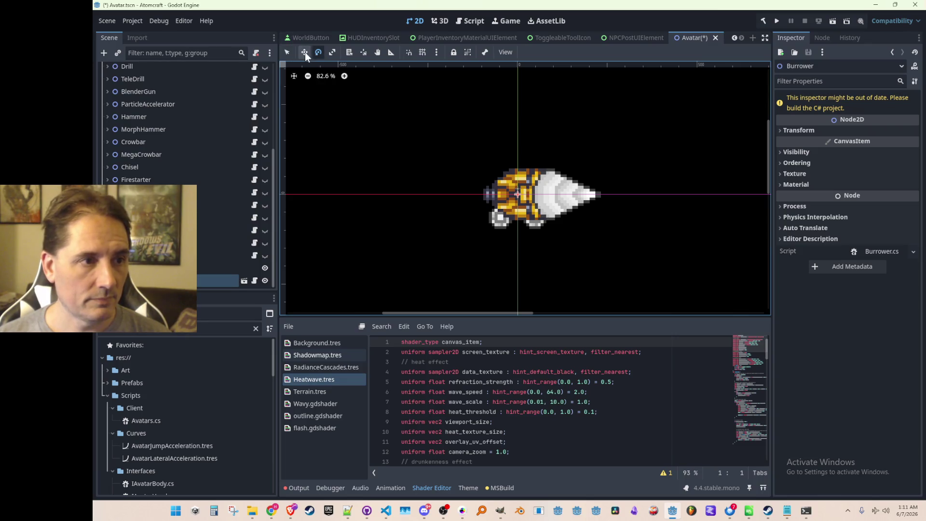
scroll(509, 180, "up", 5)
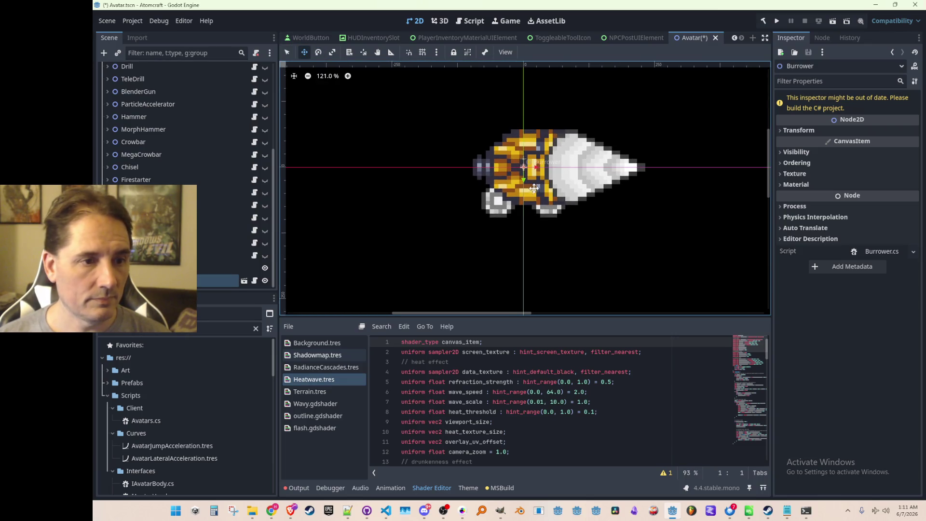
scroll(531, 201, "up", 2)
left_click_drag(530, 203, 520, 158)
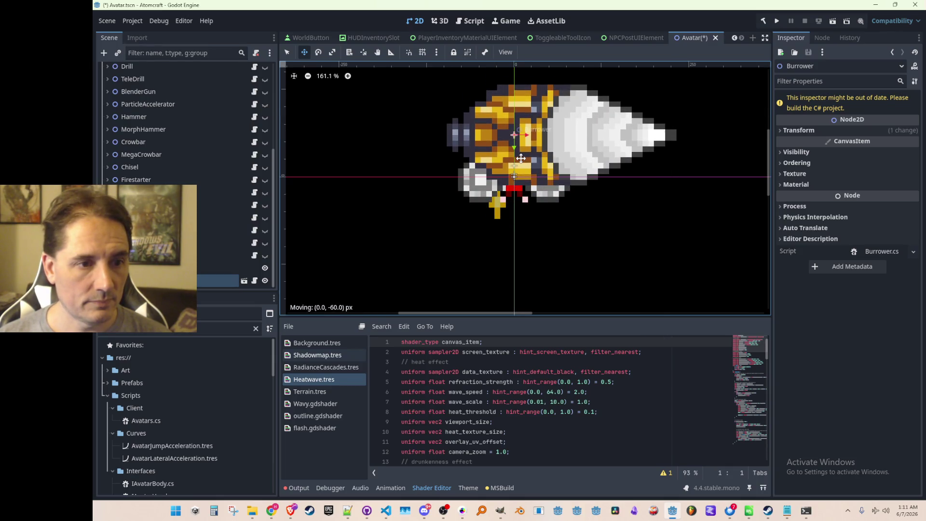
scroll(573, 160, "down", 8)
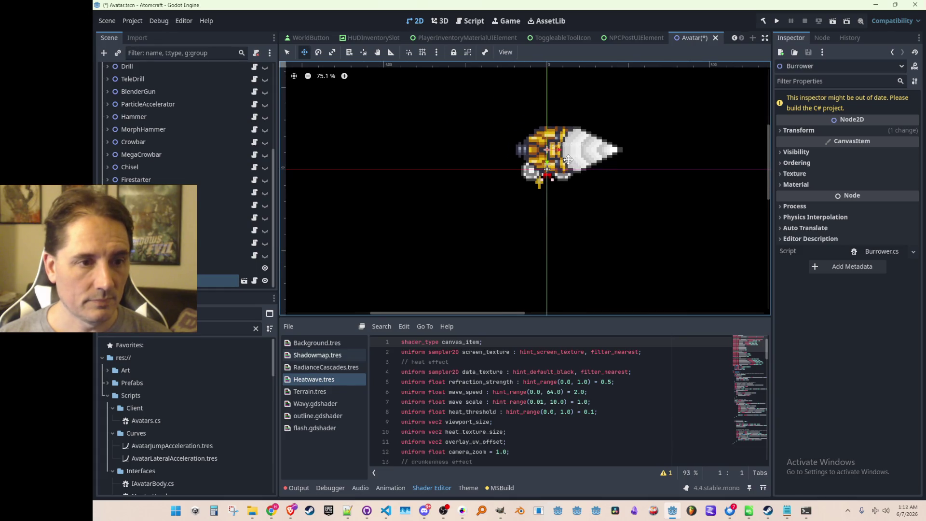
scroll(569, 160, "down", 1)
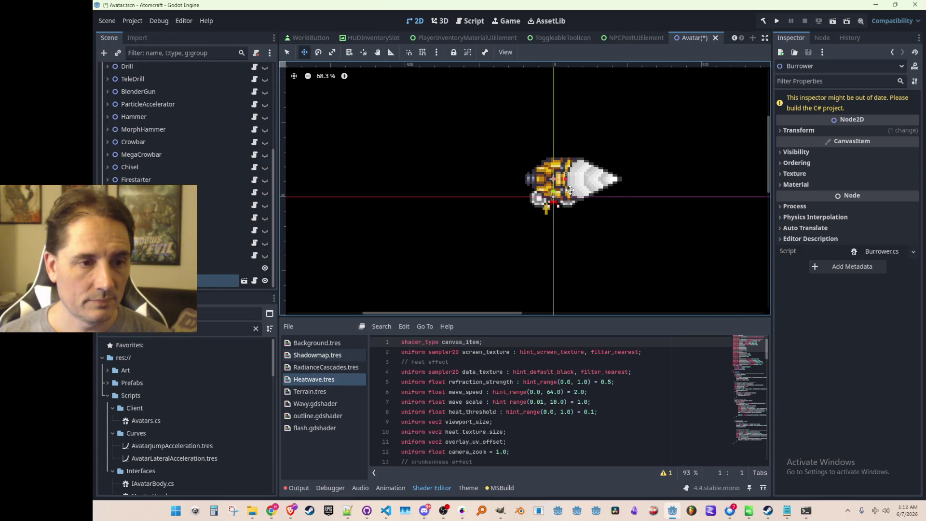
key("ctrl+z")
Hide the Burrower again and save the Avatar scene.
scroll(570, 189, "down", 1)
scroll(517, 217, "up", 1)
key("ctrl+s")
left_click(265, 281)
key("ctrl+s")
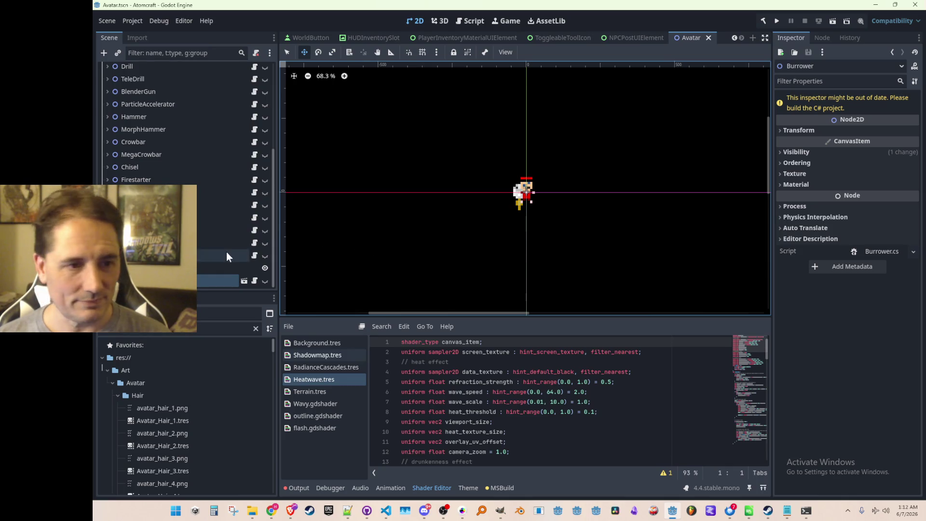
scroll(218, 212, "up", 5)
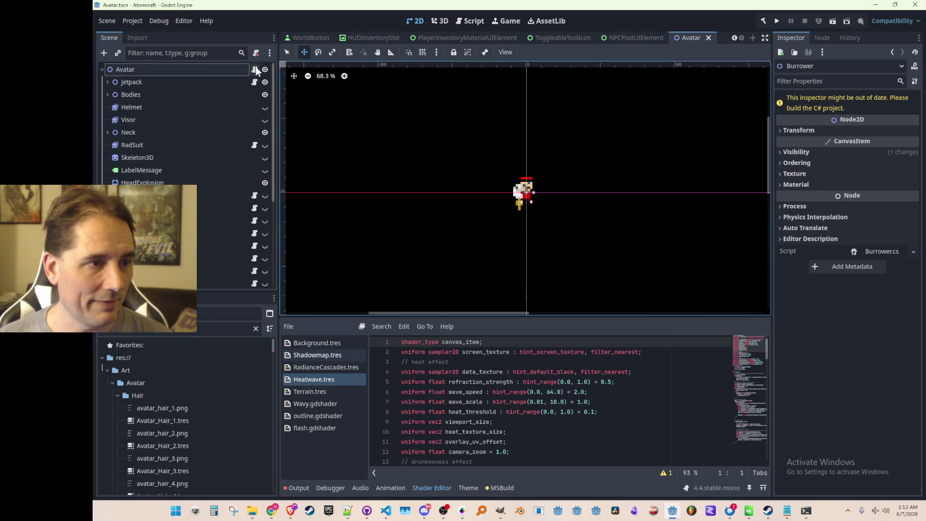
left_click(254, 69)
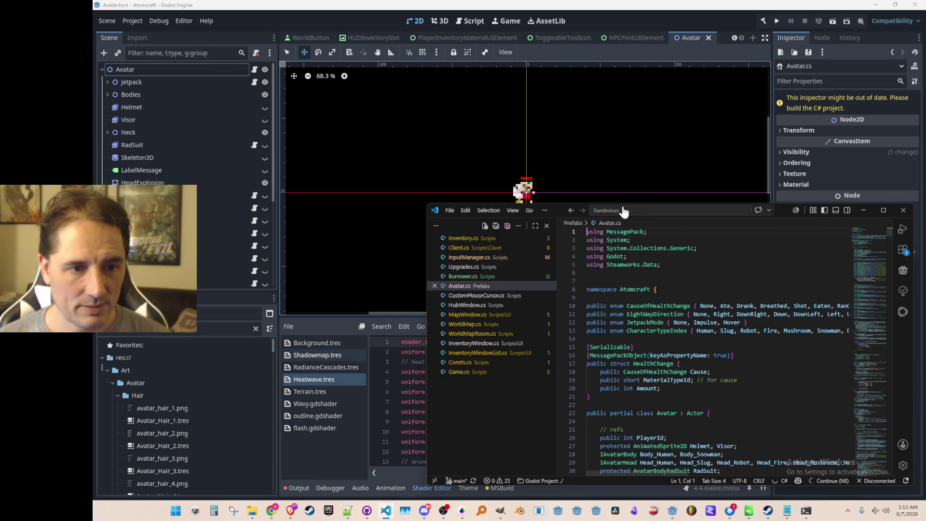
Reopen the Avatar script in the code editor and enlarge its window.
left_click(910, 215)
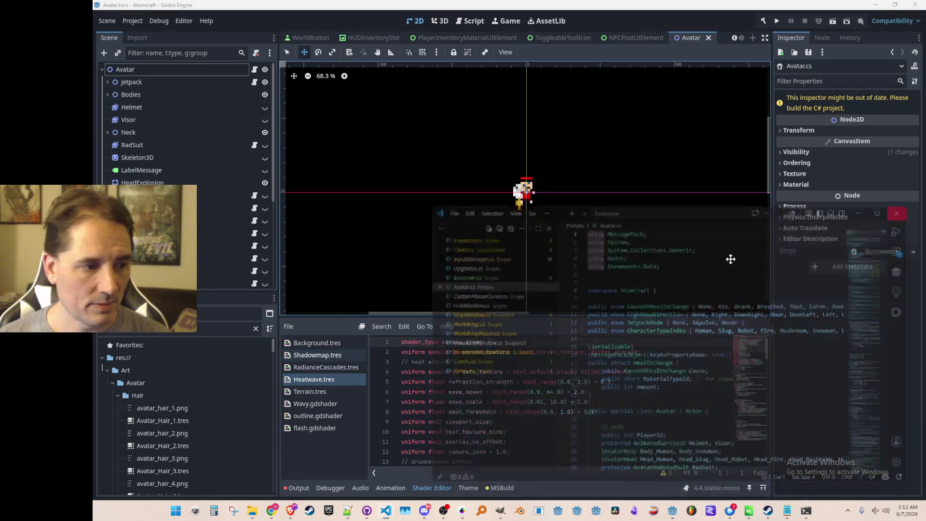
left_click(254, 69)
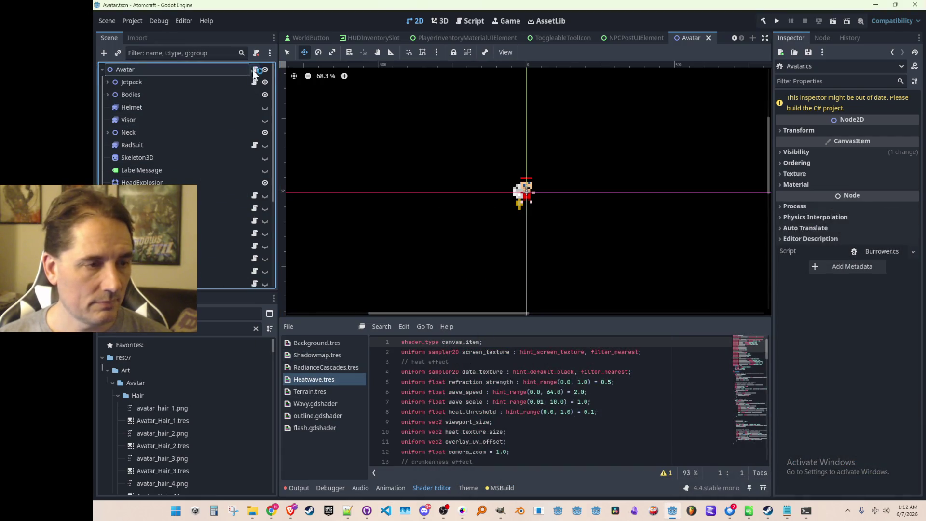
mouse_move(426, 203)
left_mouse_down()
mouse_move(368, 85)
mouse_move(303, 99)
left_mouse_up()
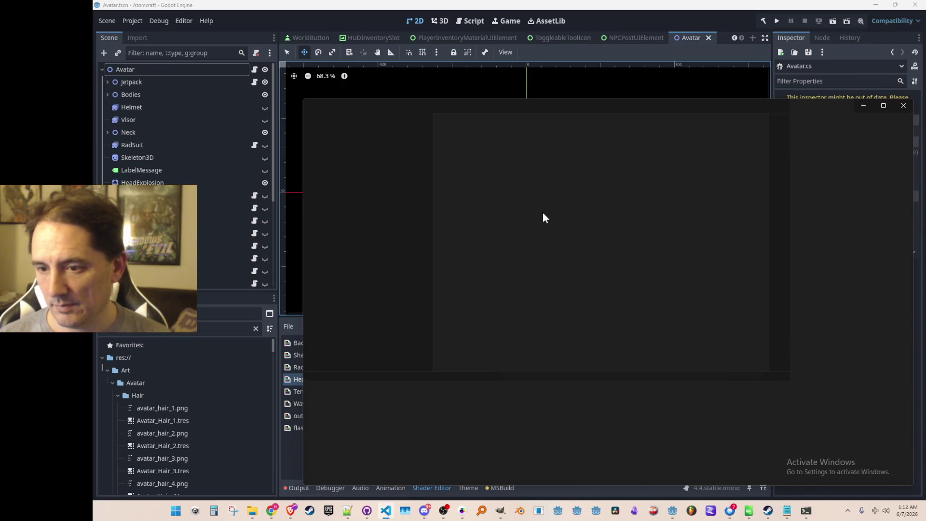
left_click(673, 265)
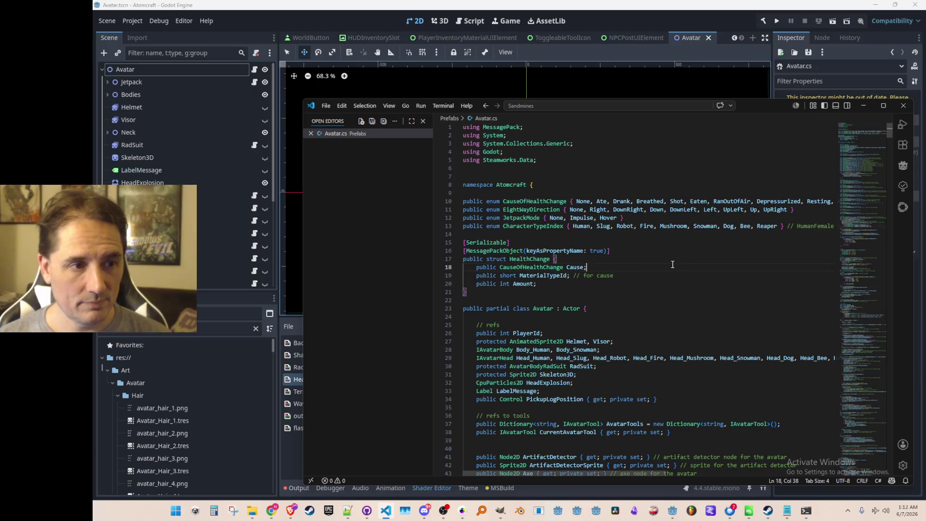
scroll(723, 241, "down", 9)
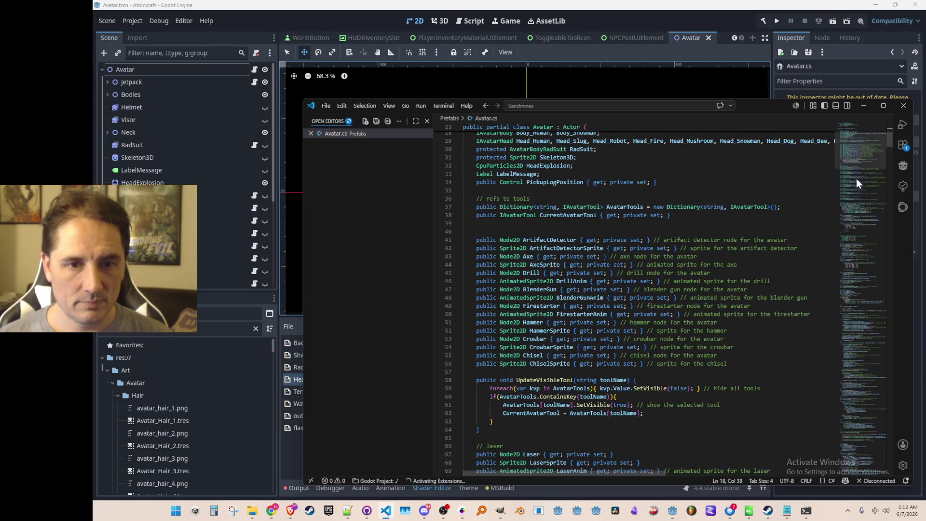
scroll(765, 240, "up", 4)
Add a Burrower field declaration below LabelMessage and save Avatar.cs.
left_click(765, 239)
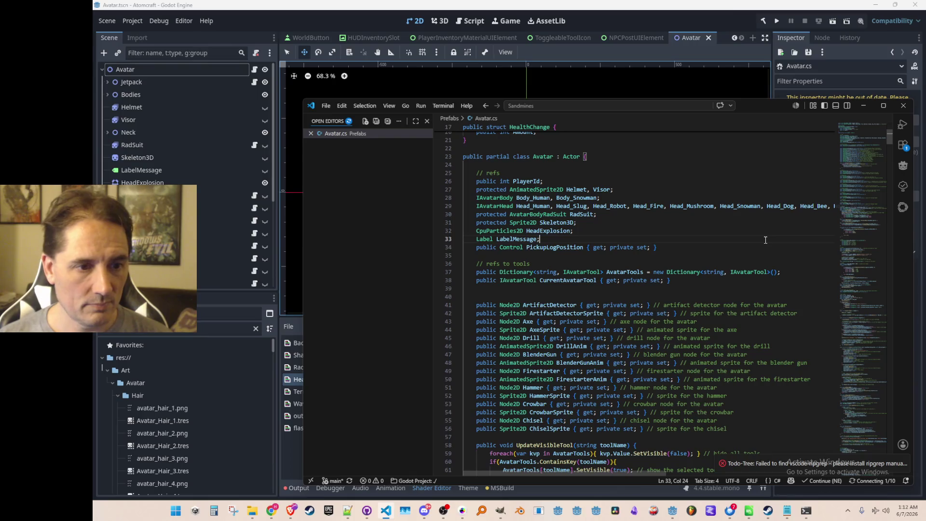
key("Return")
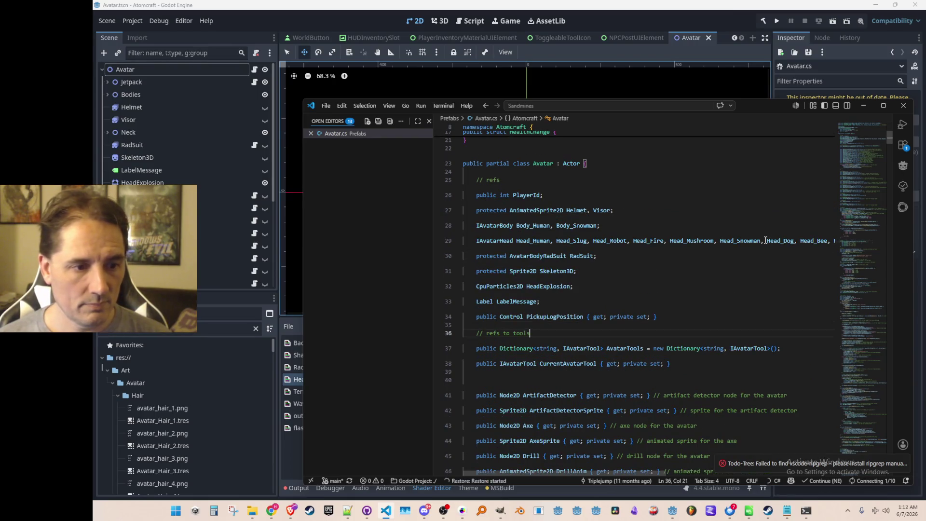
key("Return")
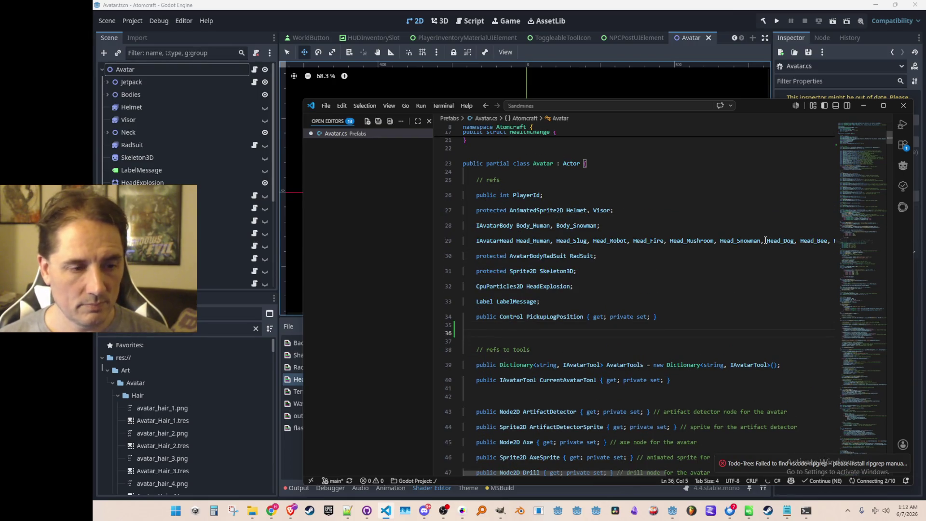
type("Burrower")
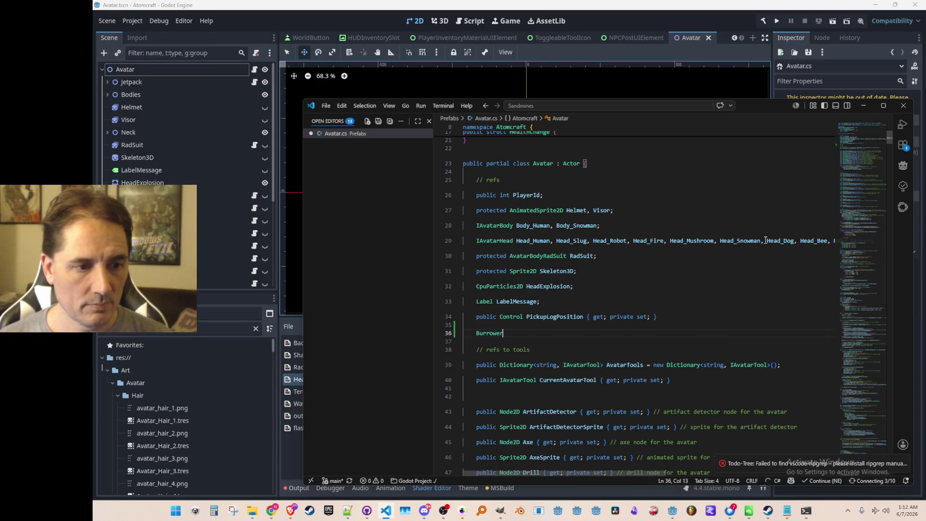
type(" Burrower;")
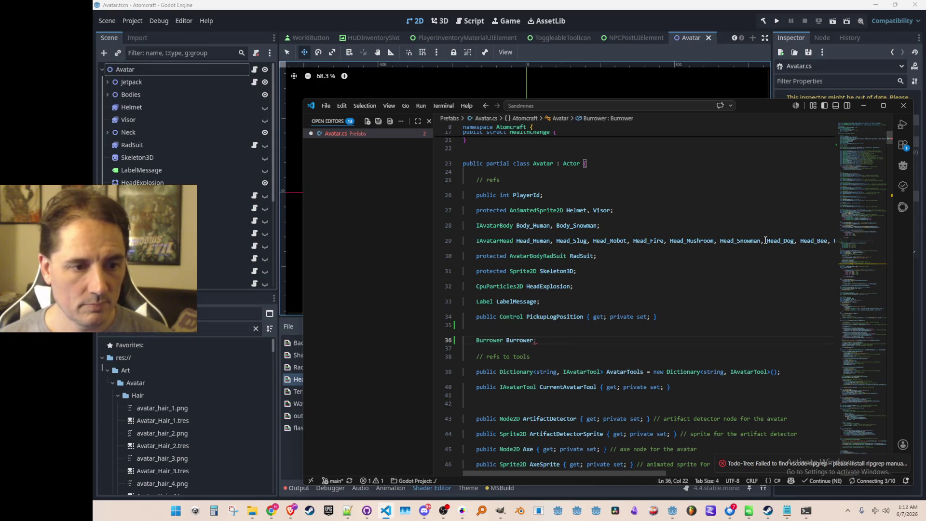
key("Up")
key("BackSpace")
key("ctrl+s")
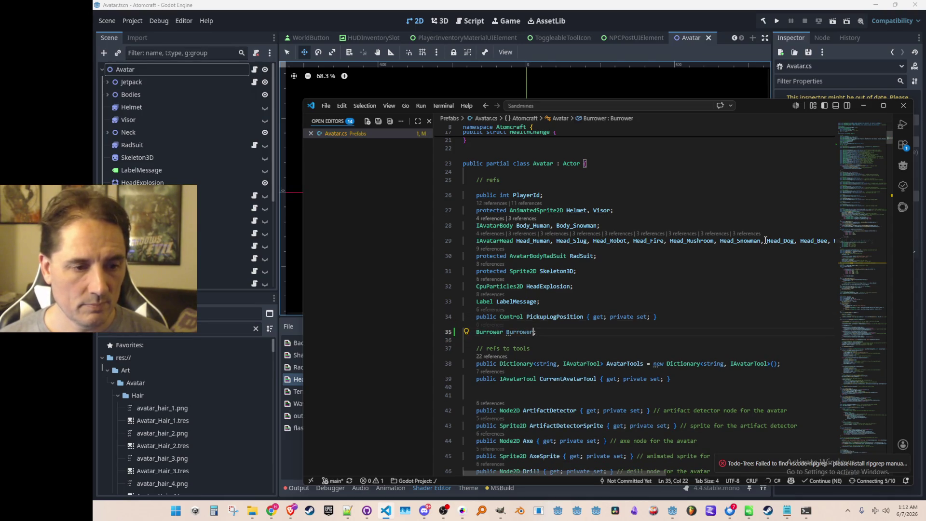
key("Down")
scroll(766, 240, "down", 3)
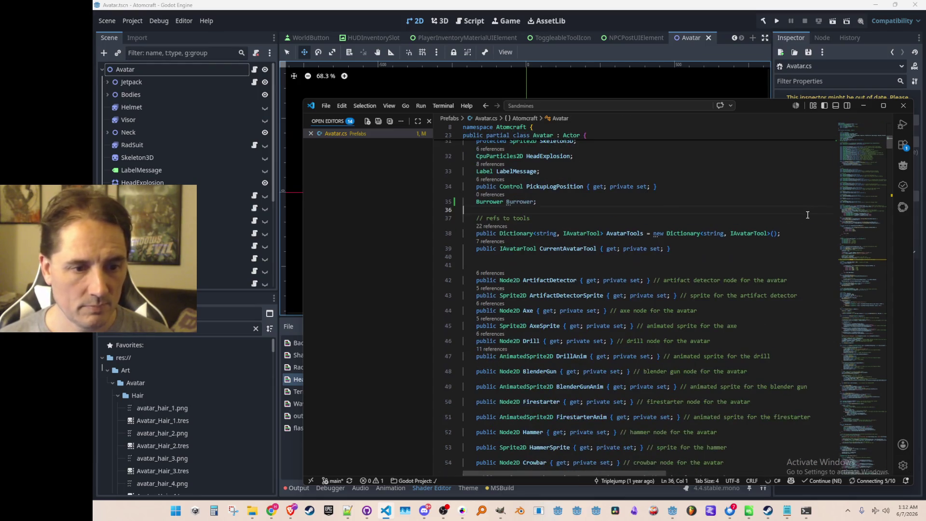
Search Avatar.cs for the 'init(' calls.
key("ctrl+f")
type("init(")
key("Escape")
scroll(807, 214, "down", 20)
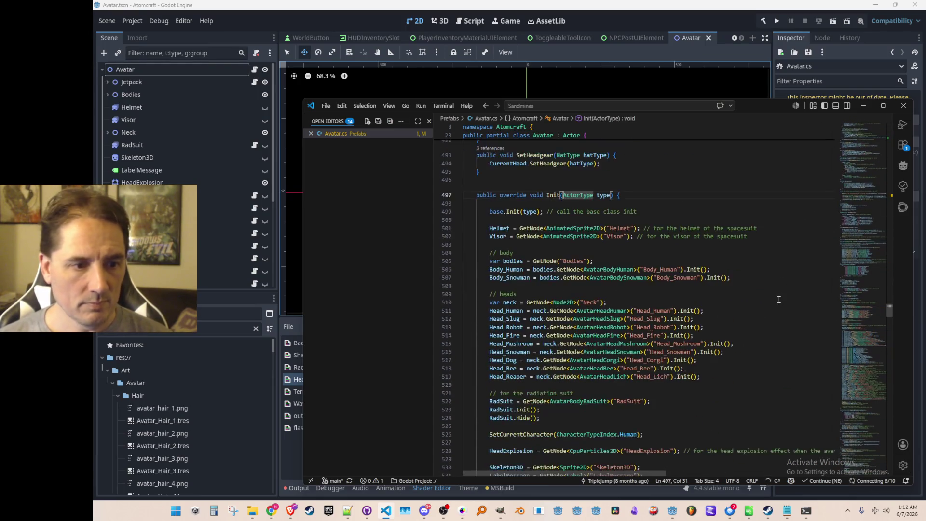
scroll(768, 300, "down", 19)
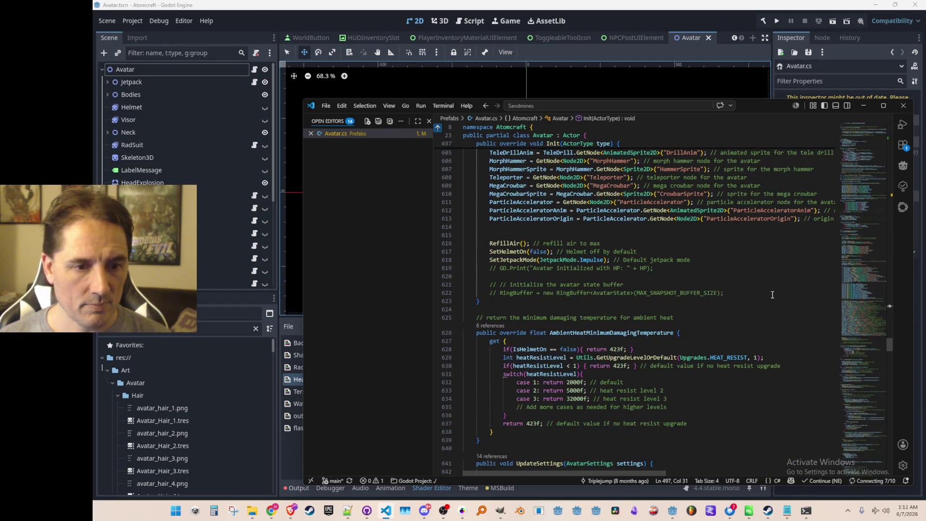
Add a GetNode<Burrower>("Burrower") lookup line followed by a Burrower.Init() call.
key("Return")
key("Return")
type("Burrower = GetNode<AvatarBurrower>(\"Burrower")
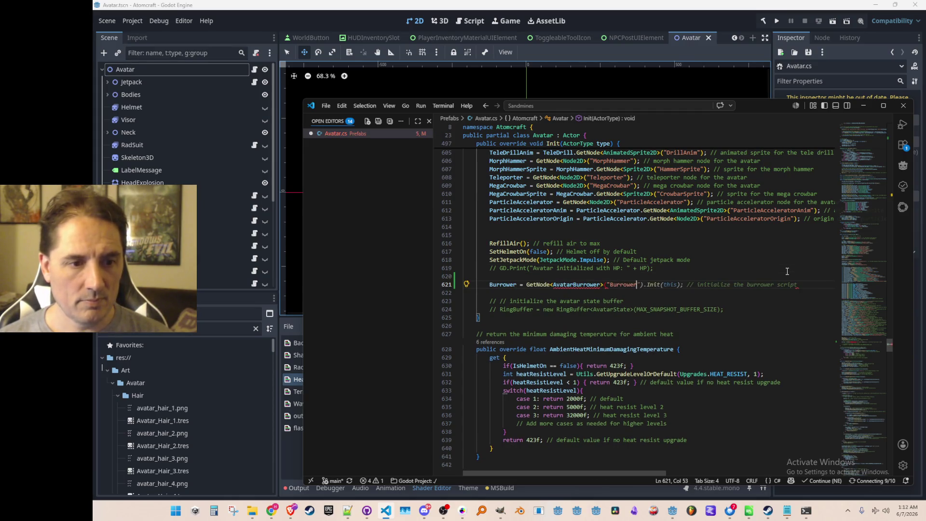
key("BackSpace")
key("ctrl+BackSpace")
key("End")
type("\");")
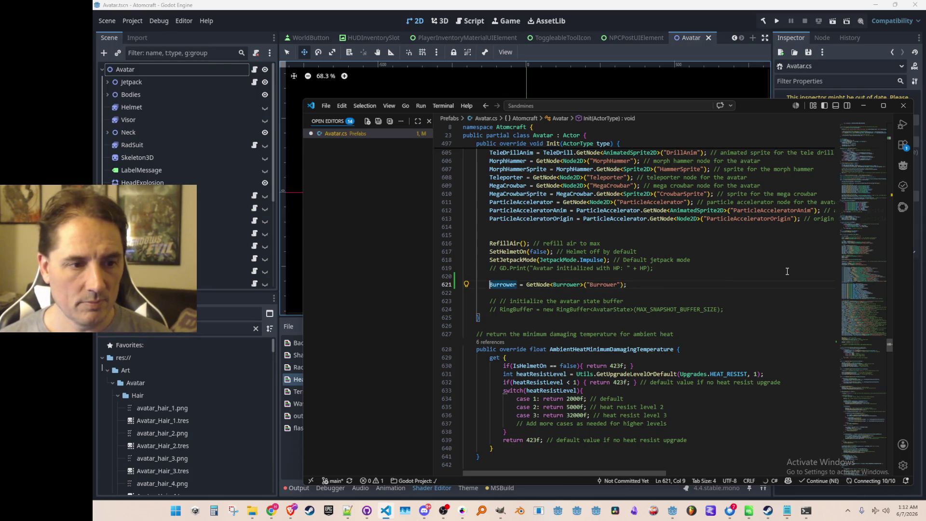
key("Return")
type("Burrower.Init();")
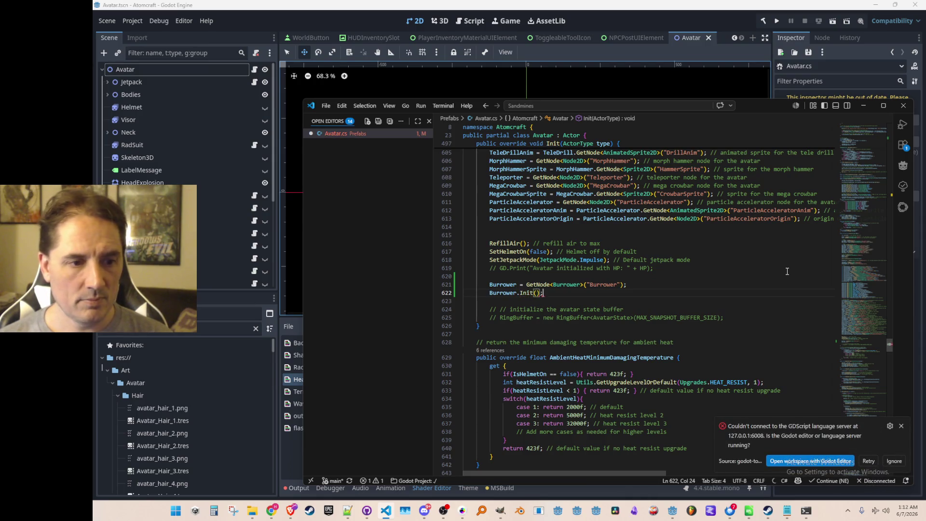
Go to the Burrower class definition from the GetNode<Burrower> type.
left_click(900, 425)
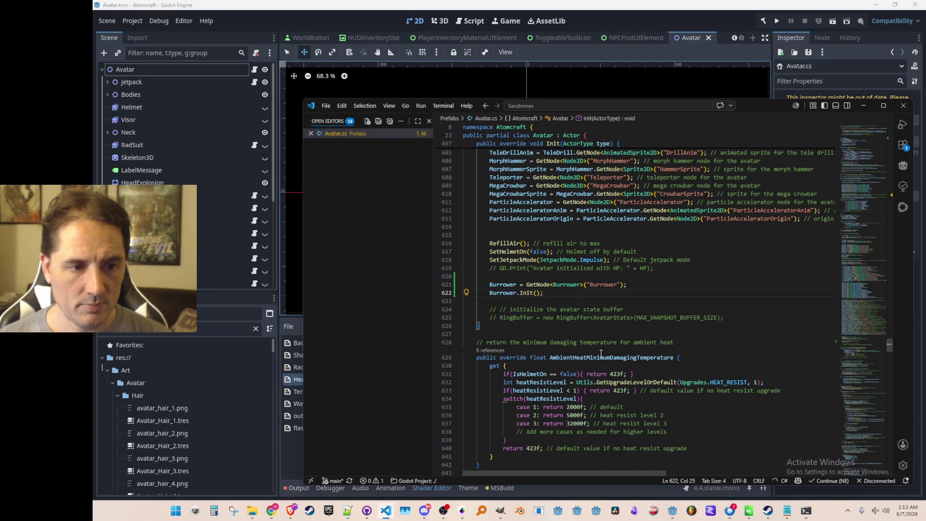
left_click(565, 286)
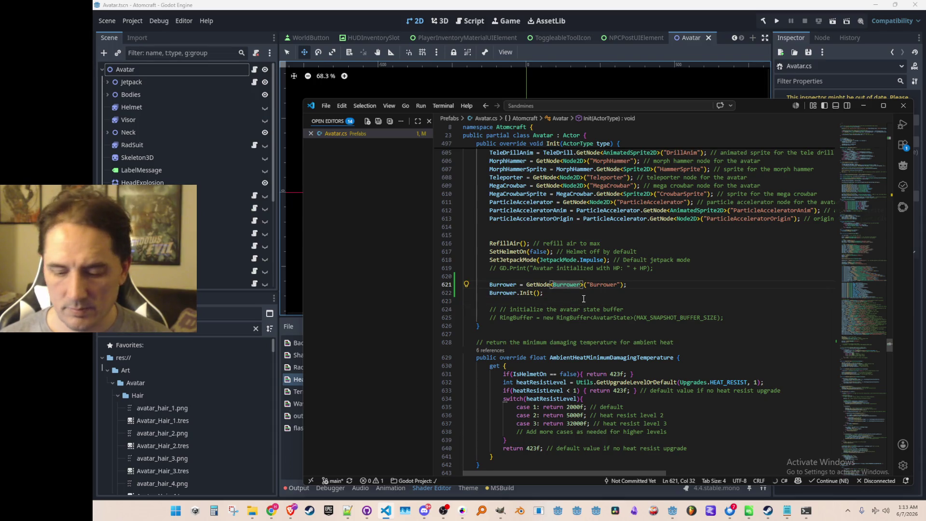
key("F12")
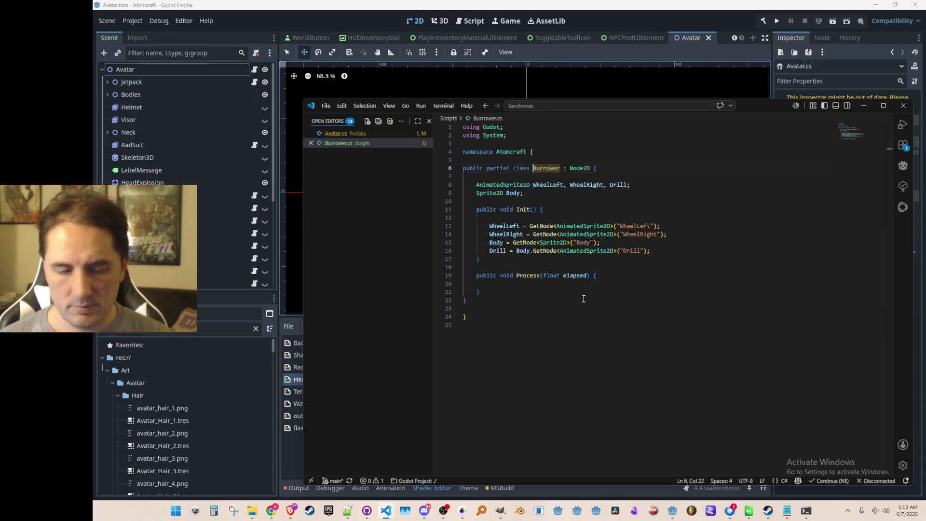
Change Burrower's Init return type to Burrower and add a 'return this;' line.
double_click(506, 237)
type("Burrower")
left_click(725, 278)
type("return this;")
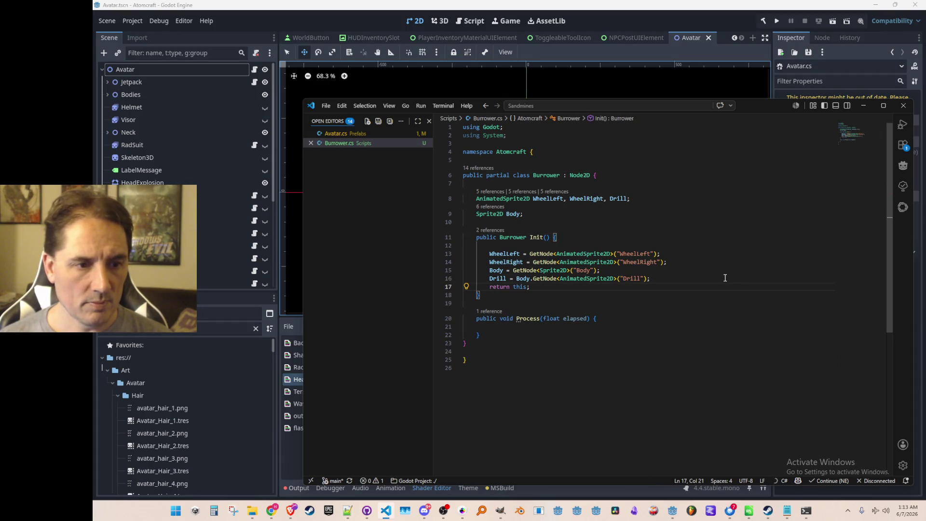
left_click(725, 277)
key("Return")
Move the .Init() call onto the GetNode<Burrower> line in Avatar.cs, removing the leftover line.
key("Down")
key("ctrl+Left")
key("ctrl+Left")
key("Left")
key("shift+End")
key("ctrl+x")
key("Up")
key("End")
key("BackSpace")
key("ctrl+v")
key("Down")
key("ctrl+shift+k")
Fix the chained Init line's semicolon, clear the stray Burrower word, and save.
key("BackSpace")
key("BackSpace")
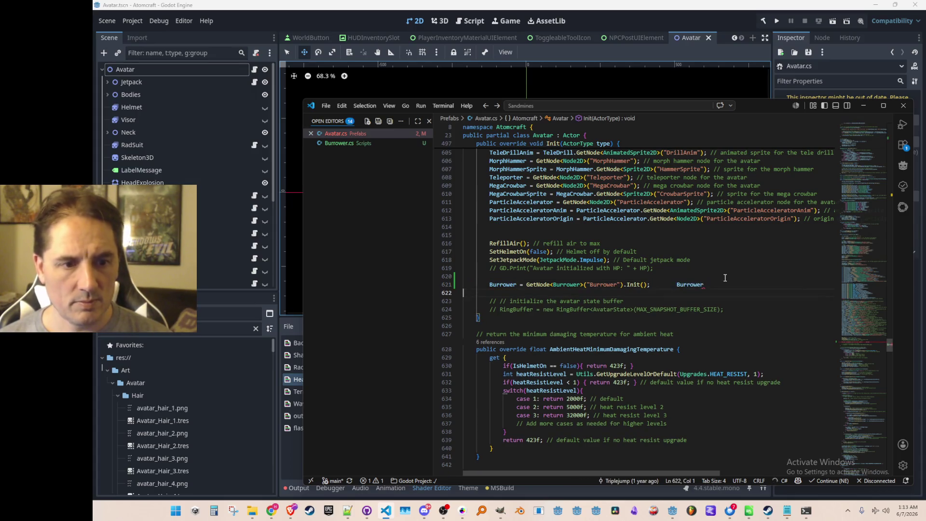
type(";")
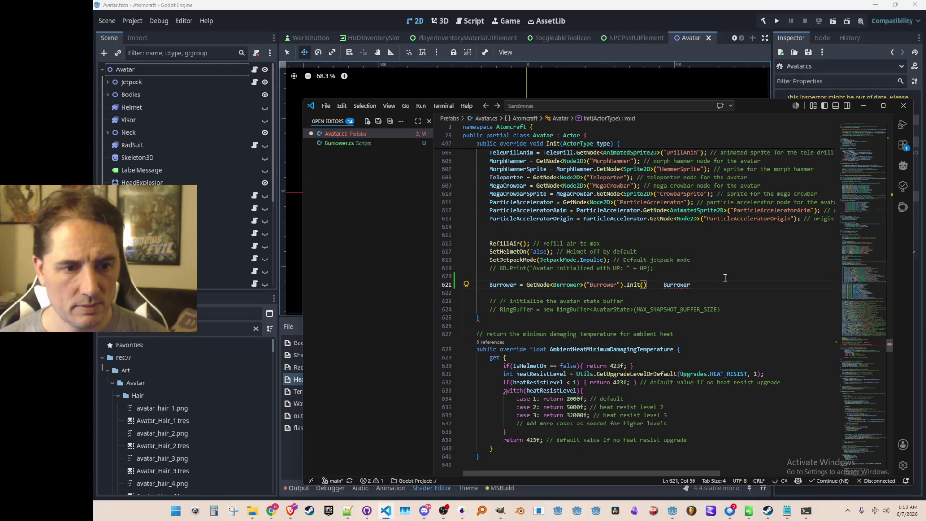
key("Return")
key("Home")
key("Home")
key("End")
key("ctrl+BackSpace")
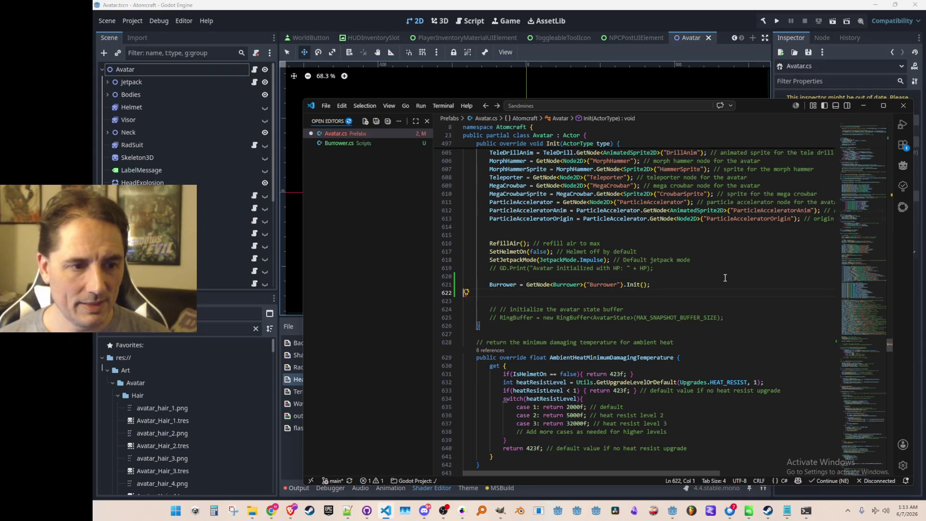
key("ctrl+s")
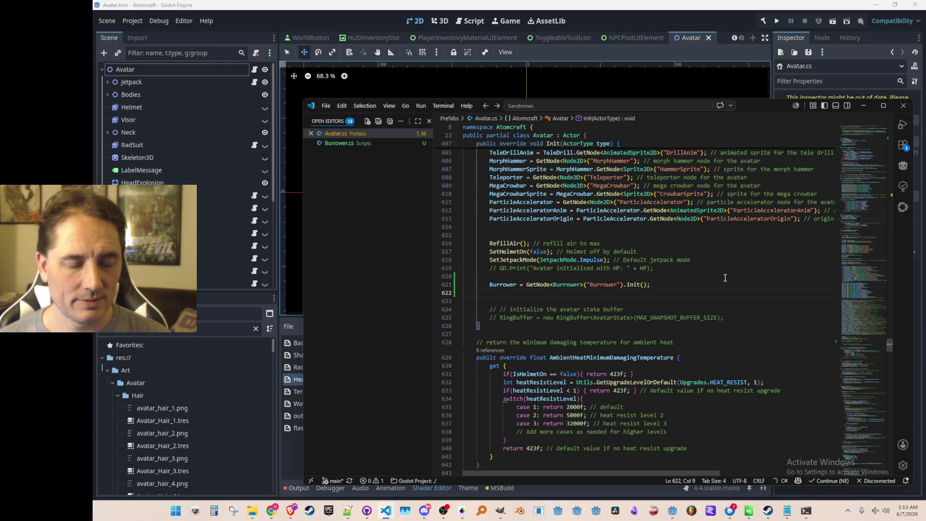
Add 'Burrower.Visible = false;' in place of a Hide() call and save Avatar.cs.
type("Burrower.")
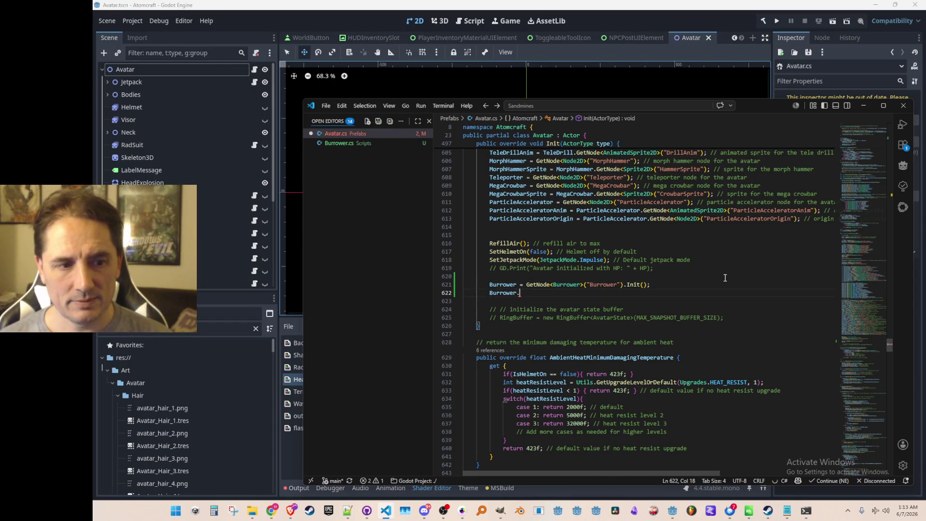
type("Hide();")
key("ctrl+s")
key("Down")
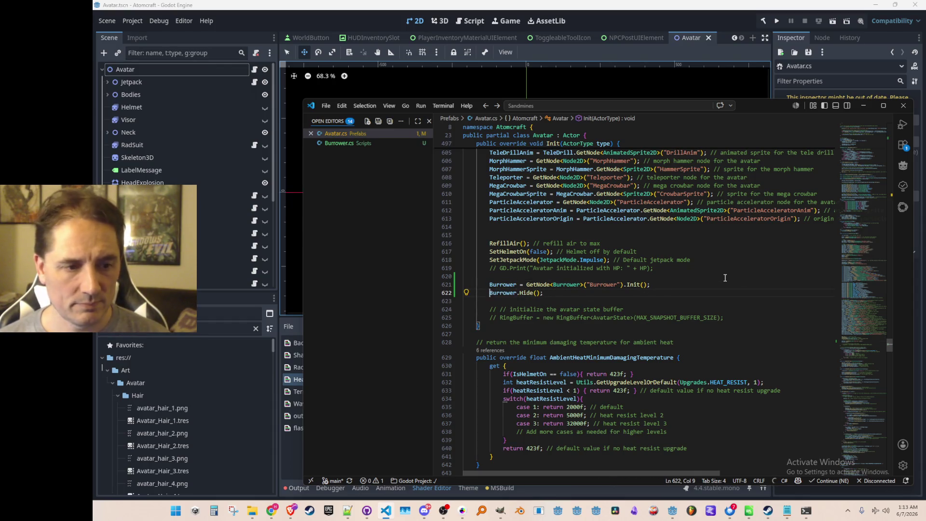
key("Up")
key("End")
key("ctrl+shift+Left")
key("ctrl+shift+Left")
type("Visi")
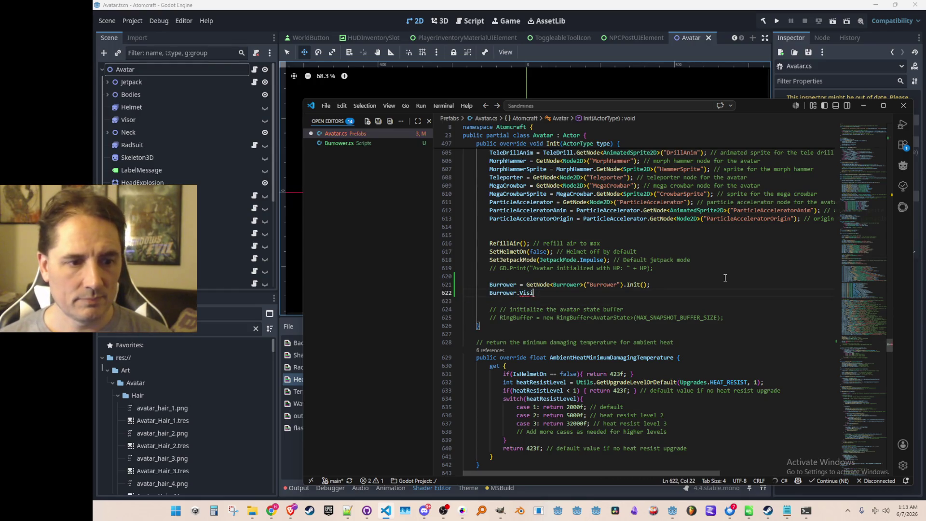
type("ble = false;")
key("Down")
key("ctrl+s")
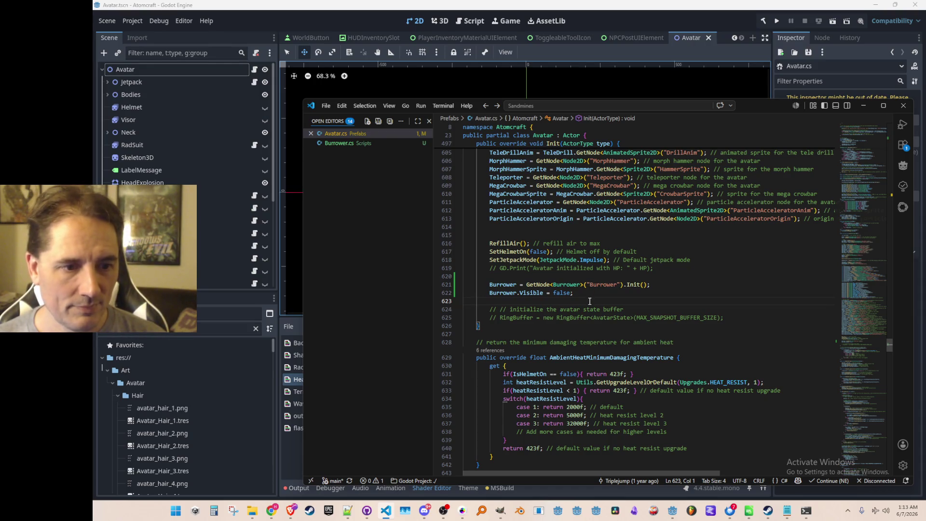
left_click(629, 20)
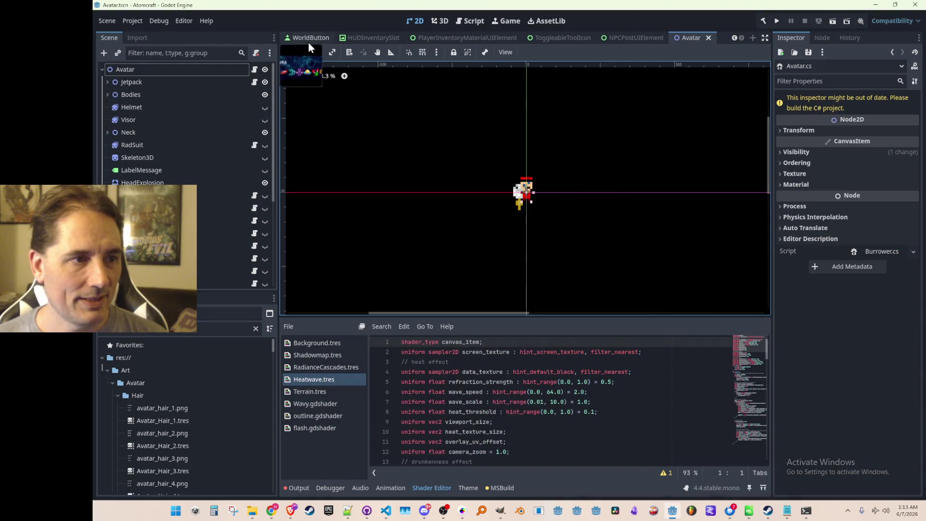
Toggle the Burrower's eye icon a few times, leave it hidden, and save Avatar.tscn.
scroll(228, 253, "down", 10)
left_click(265, 280)
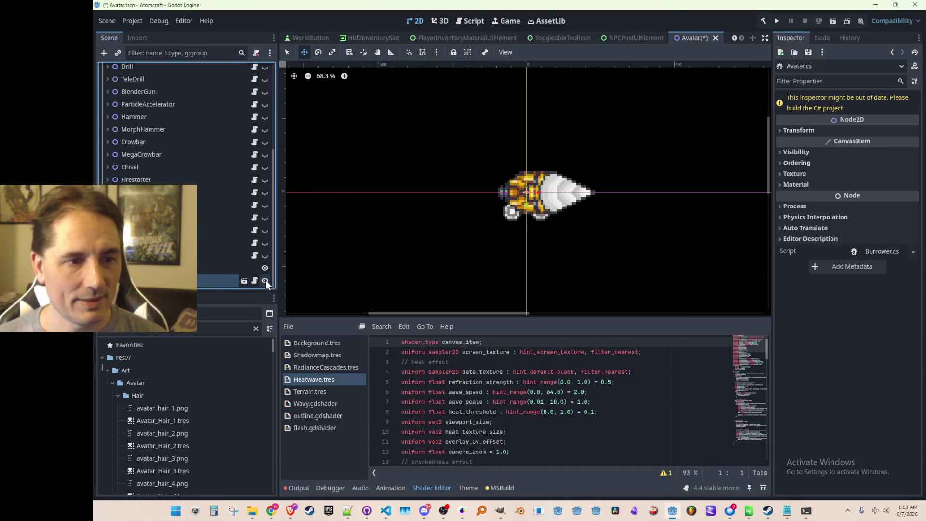
left_click(265, 280)
left_click(266, 279)
left_click(265, 280)
left_click(265, 280)
left_click(266, 280)
key("ctrl+s")
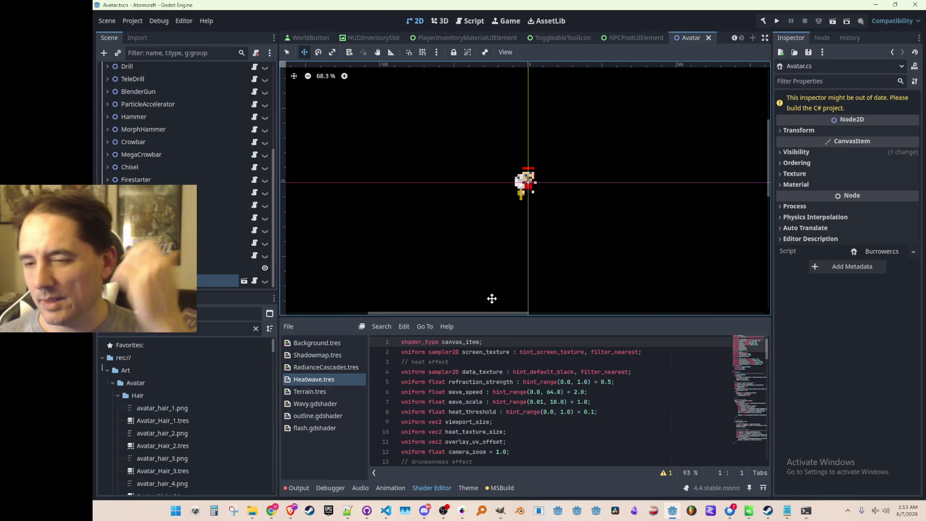
left_click(462, 510)
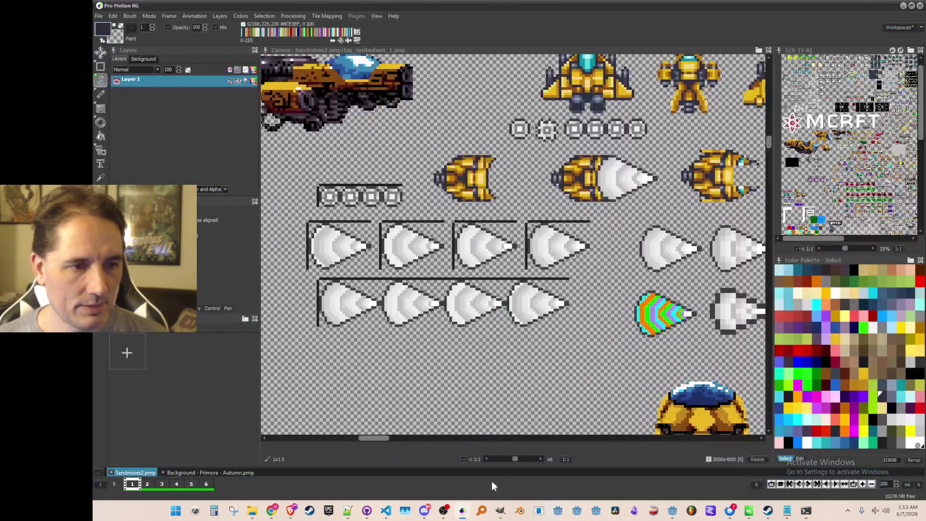
Zoom in and out over the drill sprites in the Pro Motion sheet with the grab brush active.
scroll(598, 244, "down", 2)
key("b")
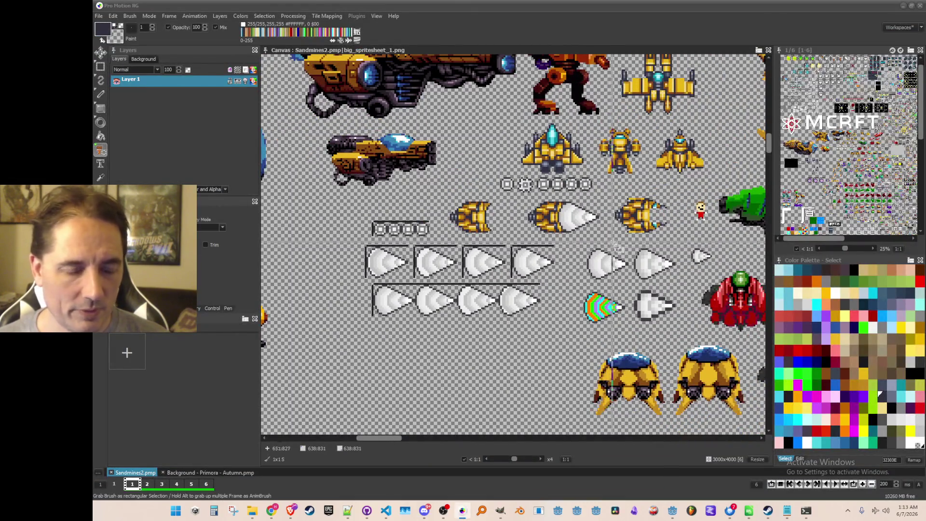
scroll(598, 244, "up", 2)
scroll(608, 244, "down", 2)
scroll(628, 243, "up", 1)
scroll(628, 243, "down", 1)
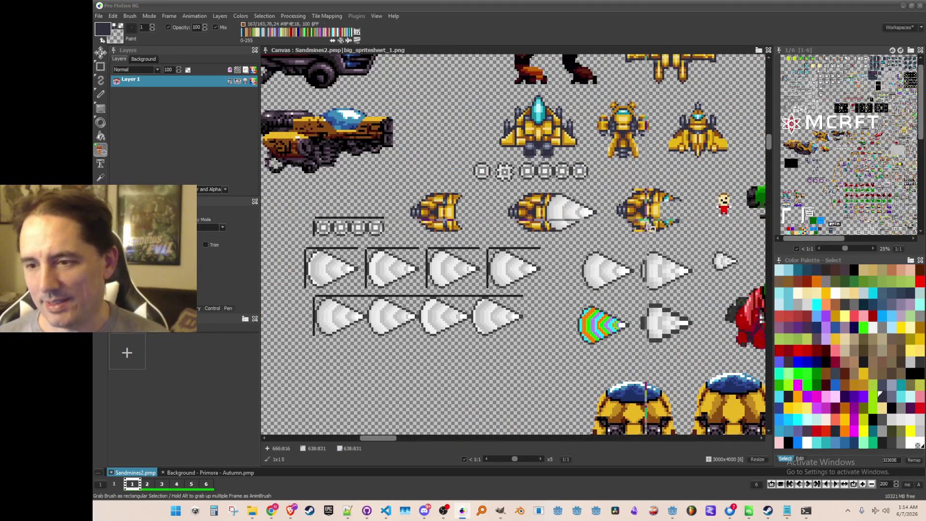
scroll(652, 236, "up", 1)
scroll(649, 235, "up", 1)
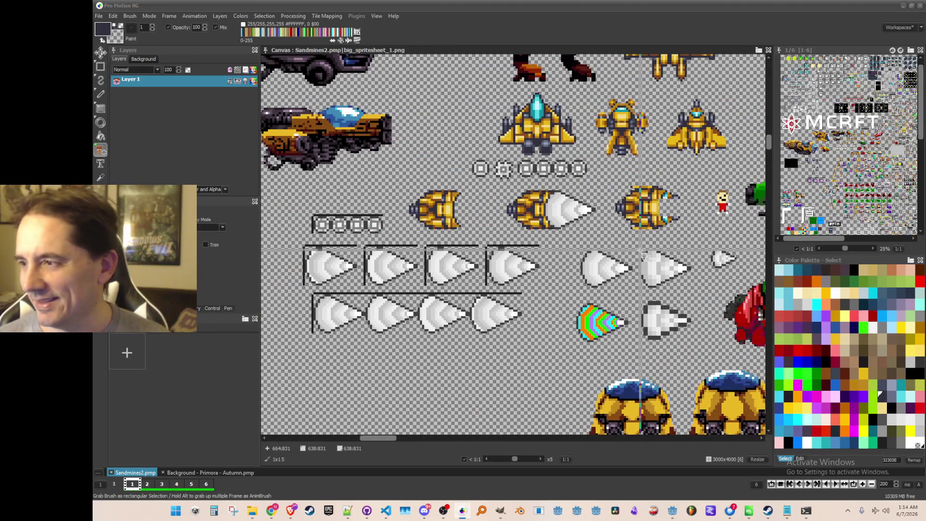
scroll(635, 246, "down", 1)
scroll(578, 267, "up", 1)
scroll(593, 279, "up", 1)
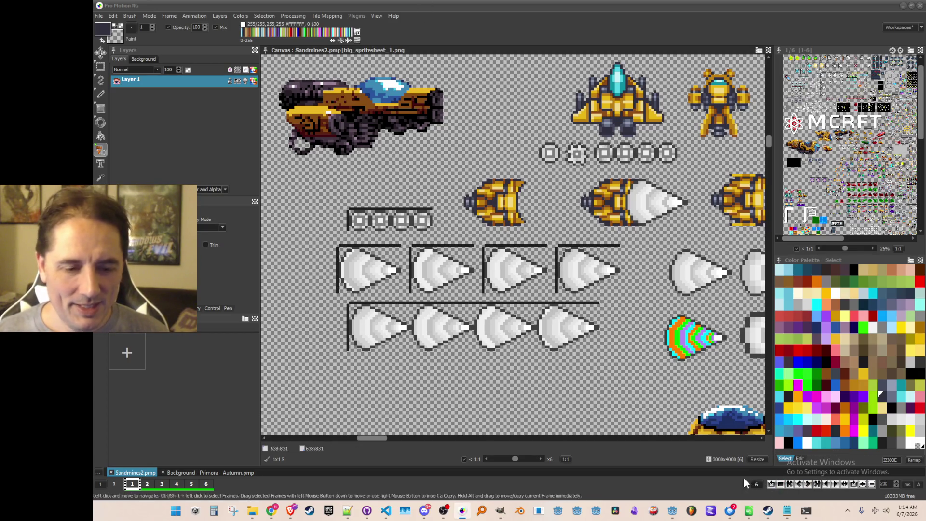
Back in Godot, unhide the Burrower node, open its scene on its own and select Body.
left_click(676, 514)
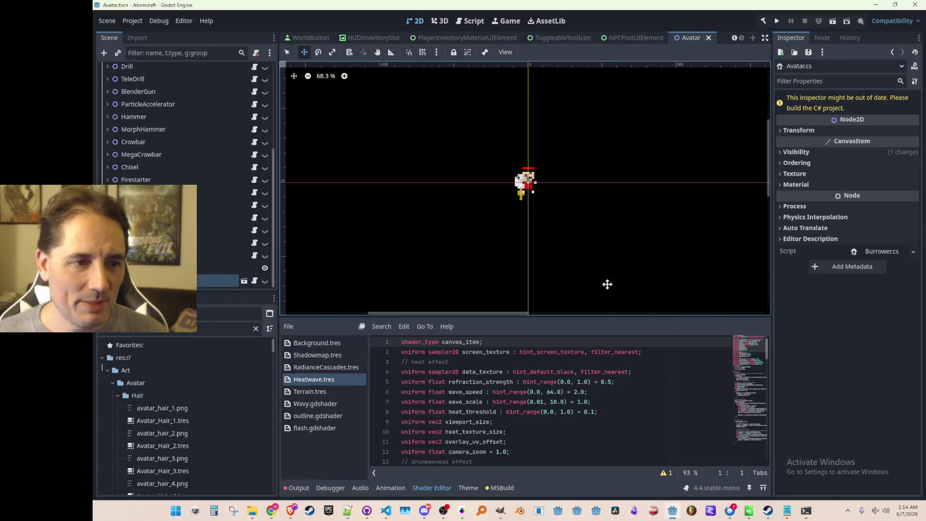
left_click(264, 281)
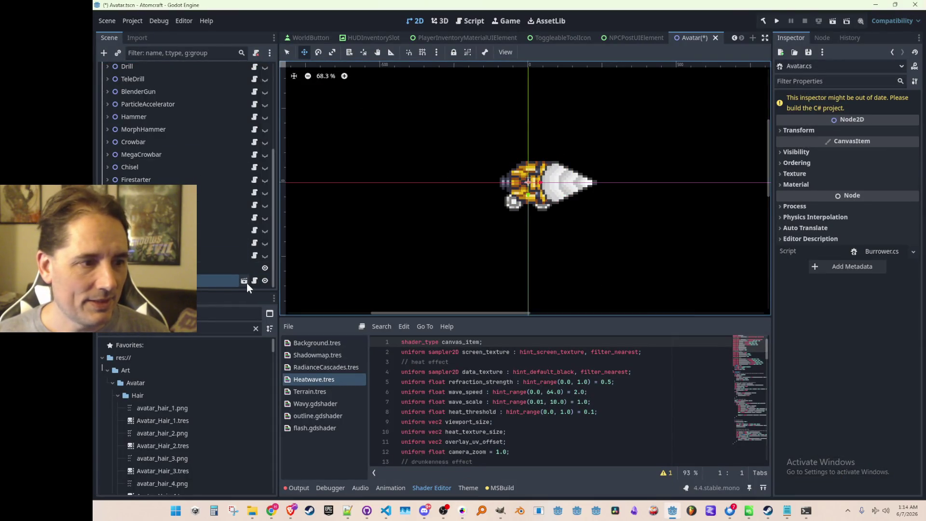
left_click(244, 280)
scroll(433, 197, "up", 5)
scroll(434, 196, "down", 1)
left_click(163, 108)
Rotate the Body sprite about 96 degrees, undo the rotation, then return to Pro Motion.
left_click(316, 53)
scroll(458, 178, "down", 2)
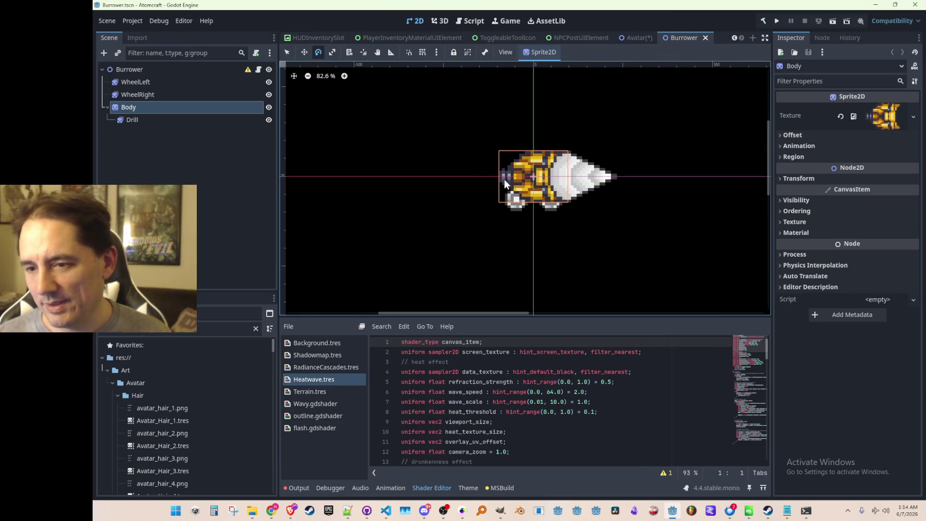
scroll(499, 241, "down", 1)
mouse_move(581, 212)
left_mouse_down()
mouse_move(579, 236)
mouse_move(499, 264)
mouse_move(440, 166)
mouse_move(457, 140)
mouse_move(438, 137)
mouse_move(575, 285)
mouse_move(624, 187)
mouse_move(418, 242)
mouse_move(441, 265)
mouse_move(401, 169)
mouse_move(435, 271)
mouse_move(475, 266)
mouse_move(517, 184)
mouse_move(502, 234)
mouse_move(473, 239)
left_mouse_up()
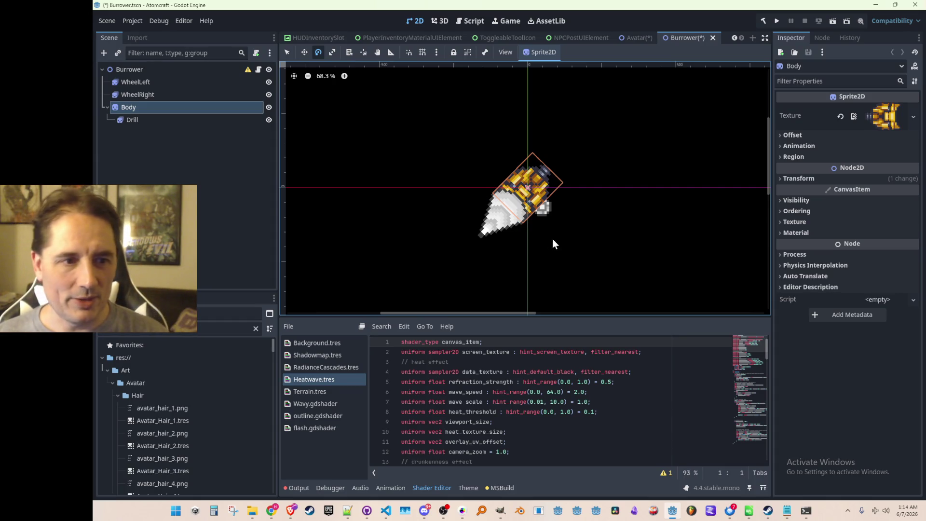
key("ctrl+z")
key("ctrl+z")
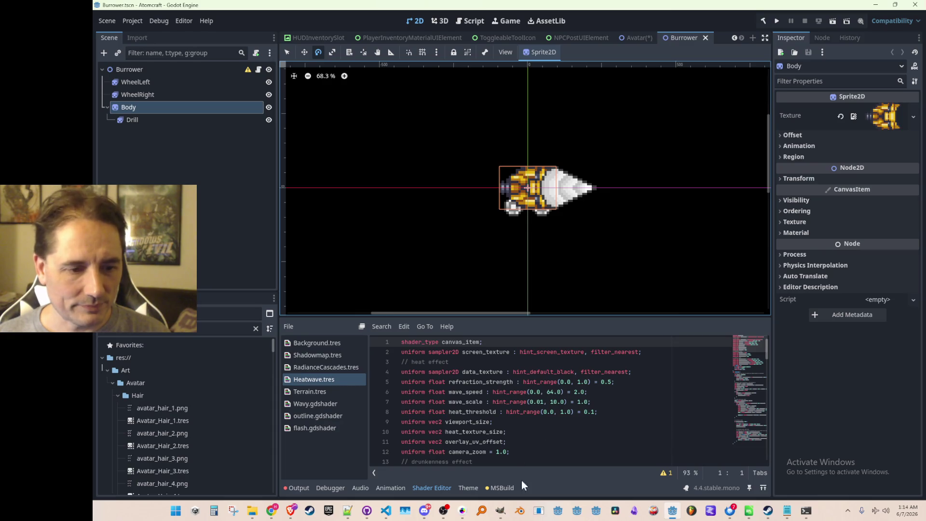
left_click(462, 510)
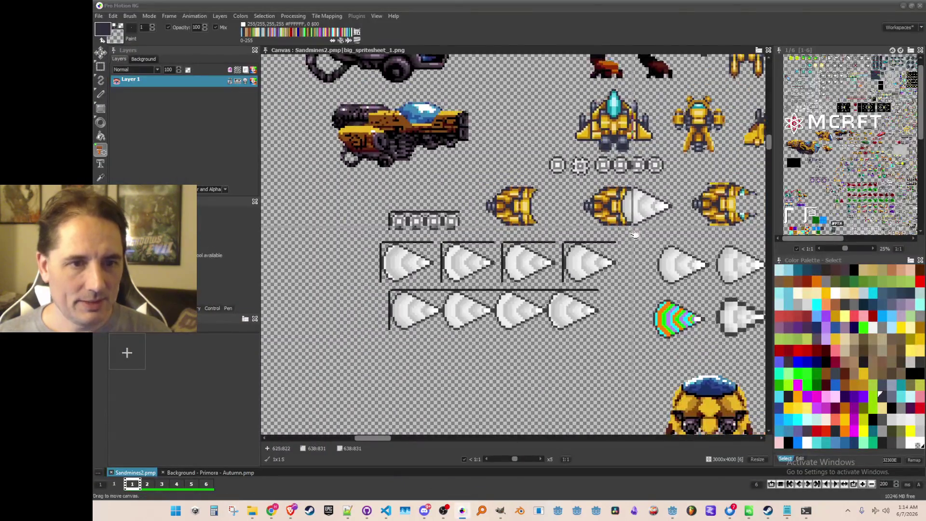
Zoom over the drill sprites, set a 1x1 dot brush, pan the canvas, then return to Godot.
scroll(637, 233, "down", 2)
scroll(627, 193, "up", 3)
scroll(672, 254, "down", 2)
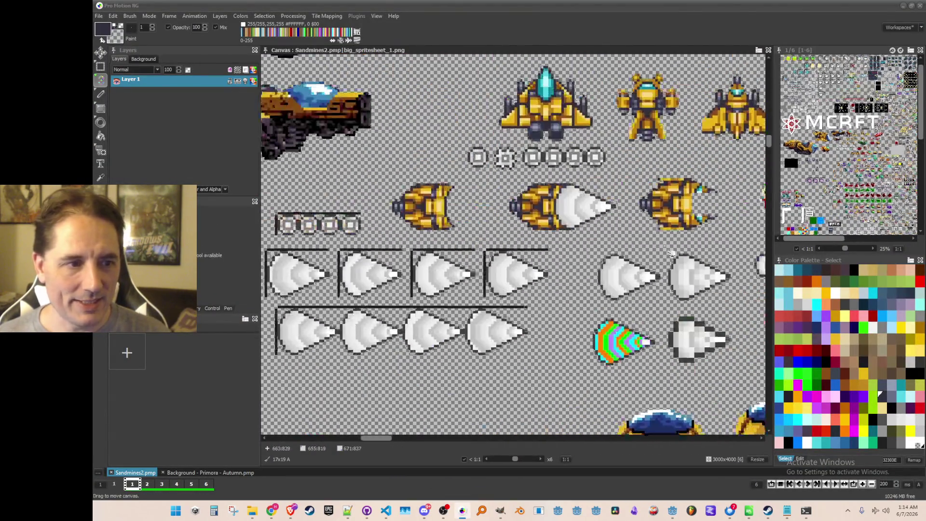
scroll(608, 254, "up", 3)
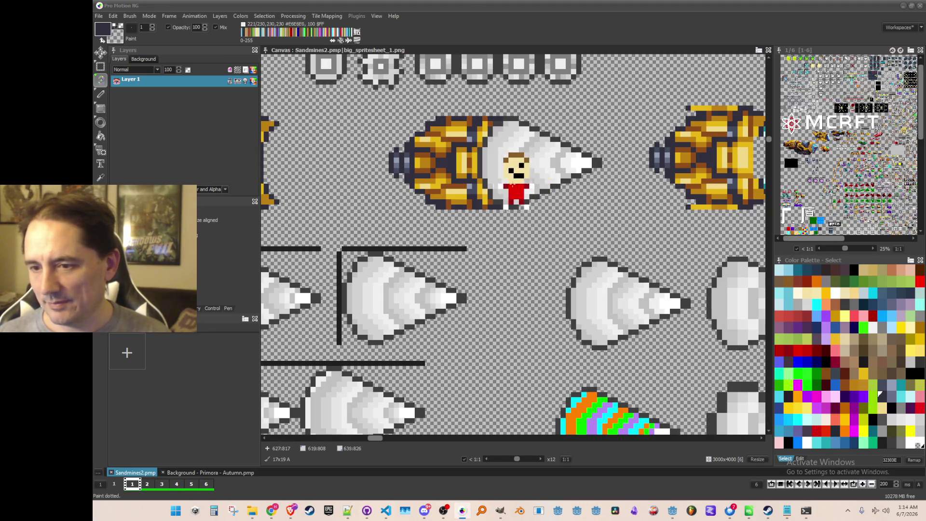
scroll(523, 193, "down", 4)
scroll(529, 265, "up", 1)
key("period")
scroll(492, 225, "left", 2)
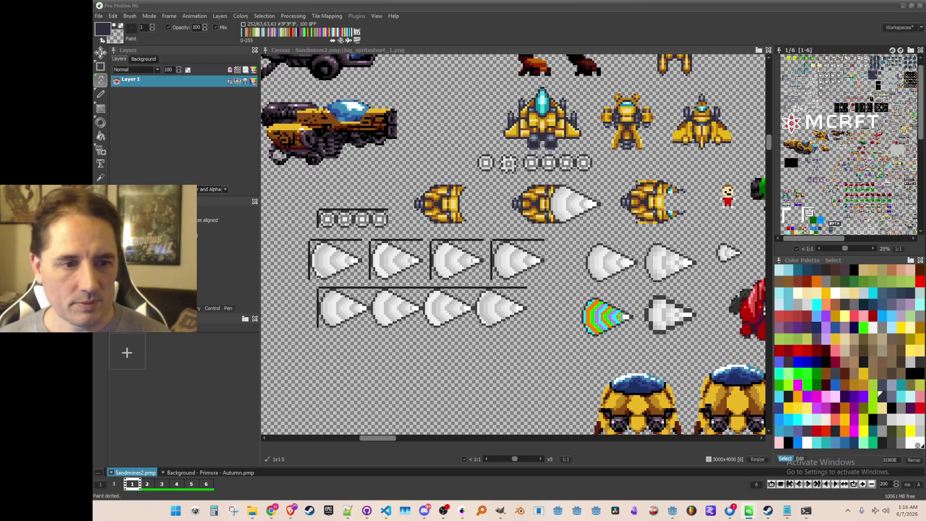
scroll(513, 244, "down", 1)
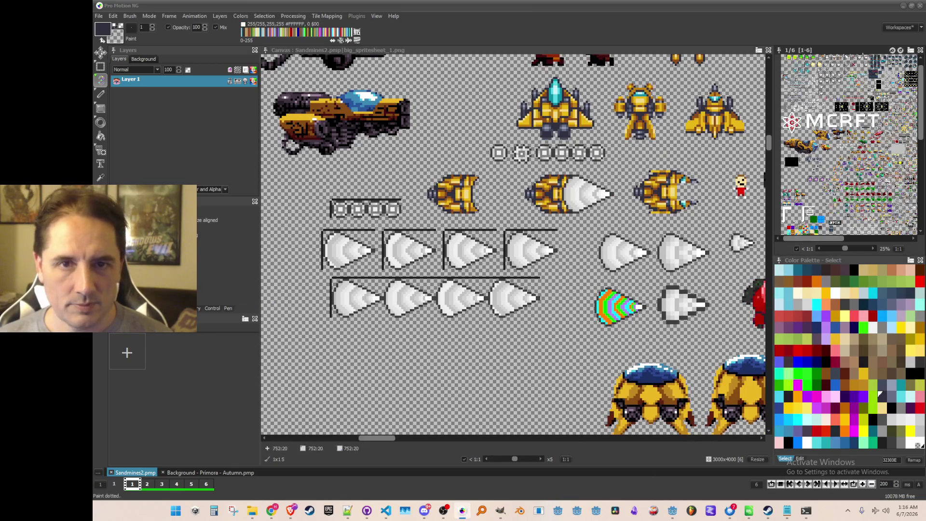
left_click(903, 6)
scroll(523, 190, "up", 1)
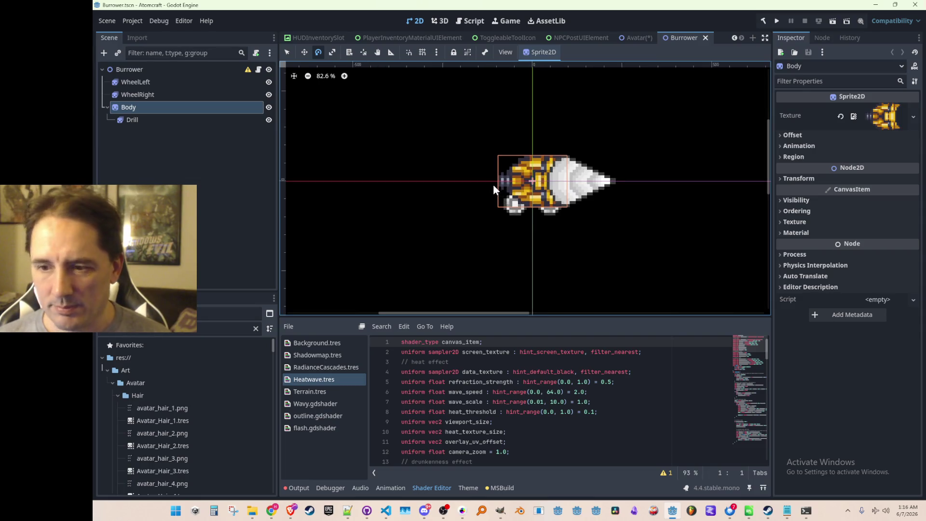
Revert the Burrower root node's Transform scale from 8 to 1 and save the scene.
scroll(492, 184, "up", 1)
scroll(473, 168, "up", 1)
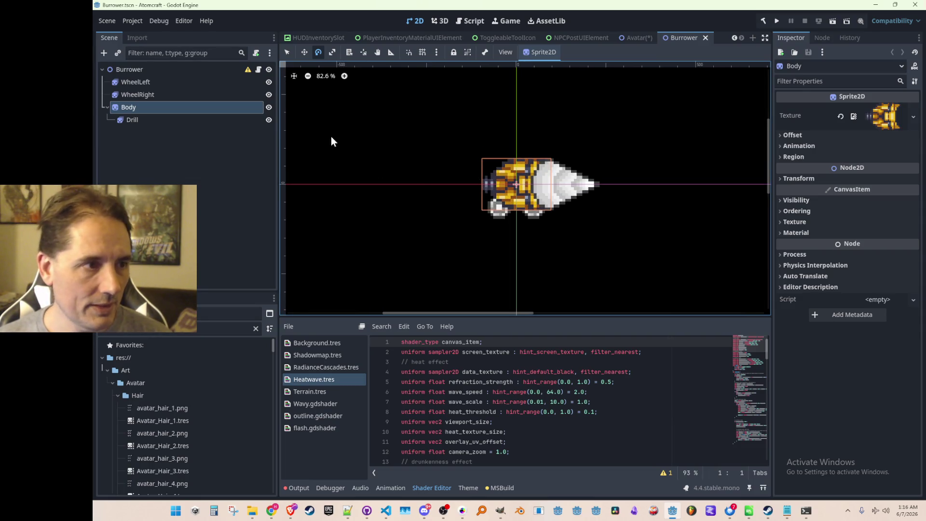
left_click(208, 70)
mouse_move(245, 73)
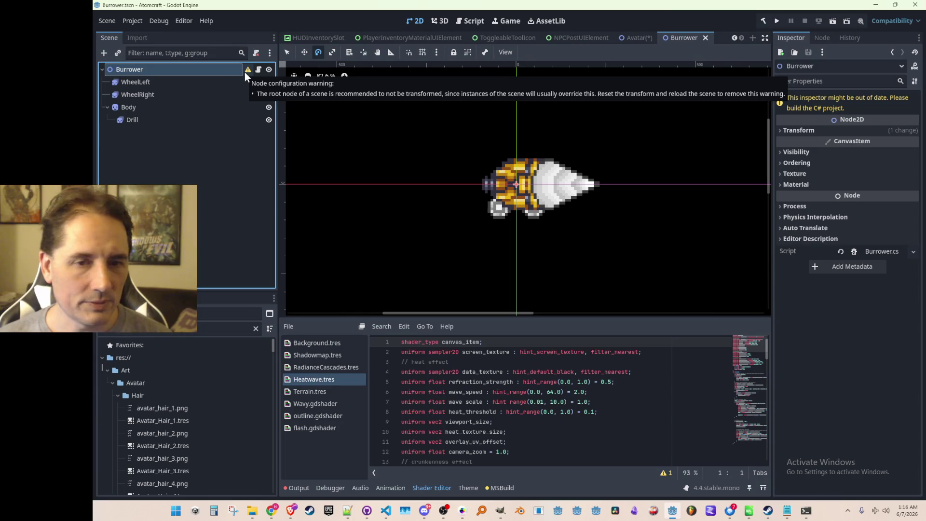
left_click(822, 128)
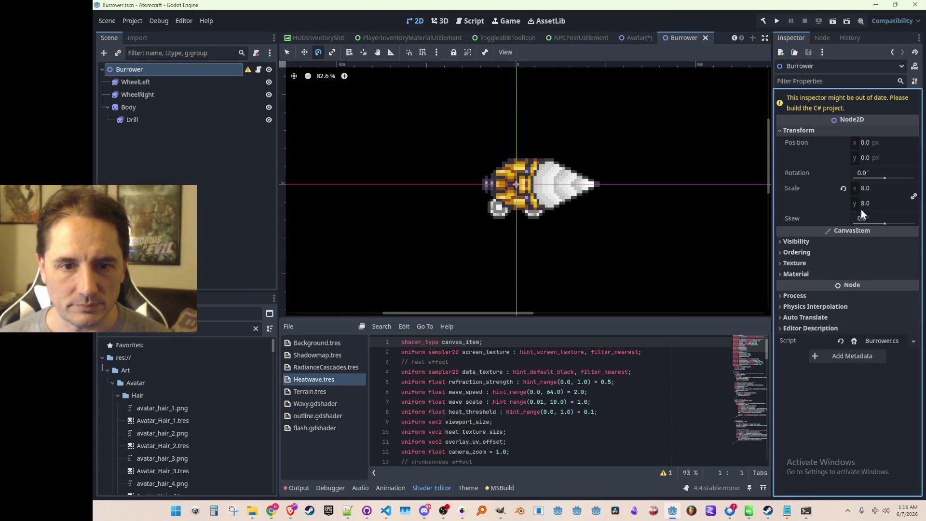
left_click(843, 189)
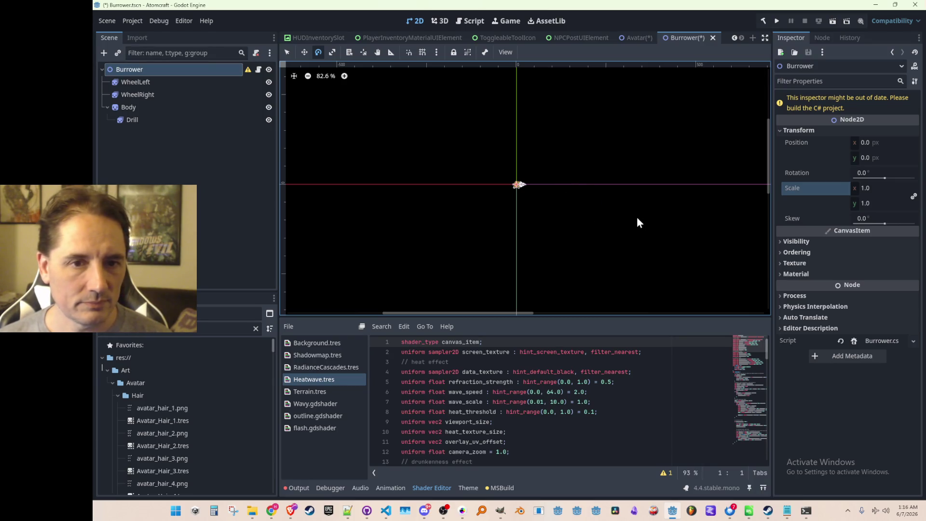
key("ctrl+s")
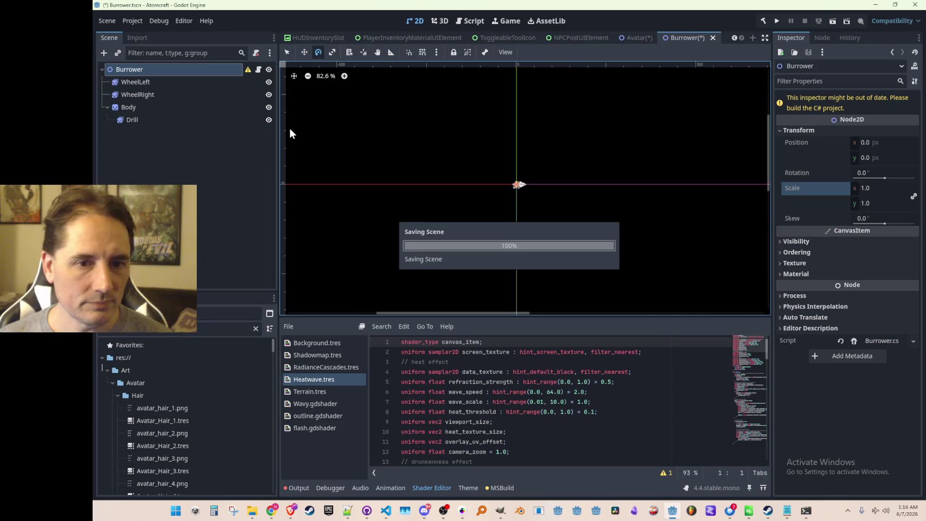
scroll(424, 164, "up", 5)
scroll(534, 215, "up", 11)
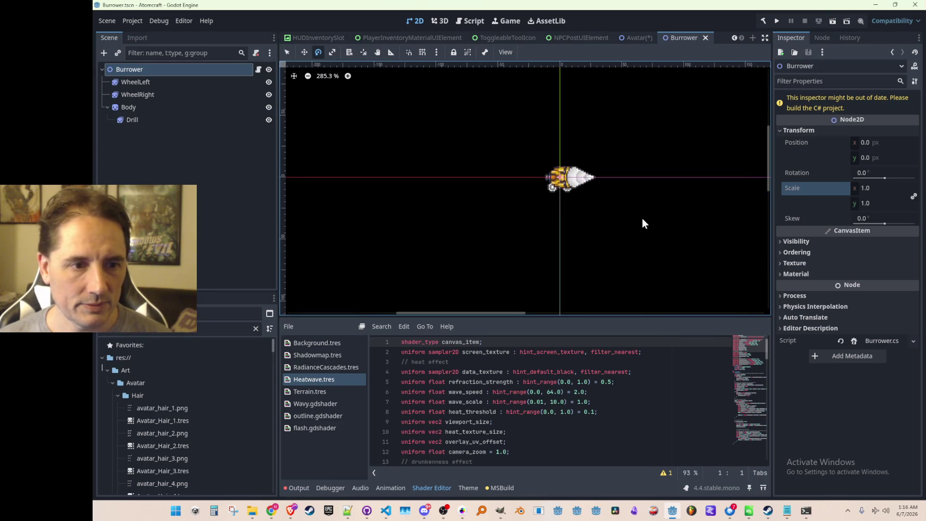
Scale WheelLeft, WheelRight and Body together to 8.
left_click_drag(526, 192, 467, 186)
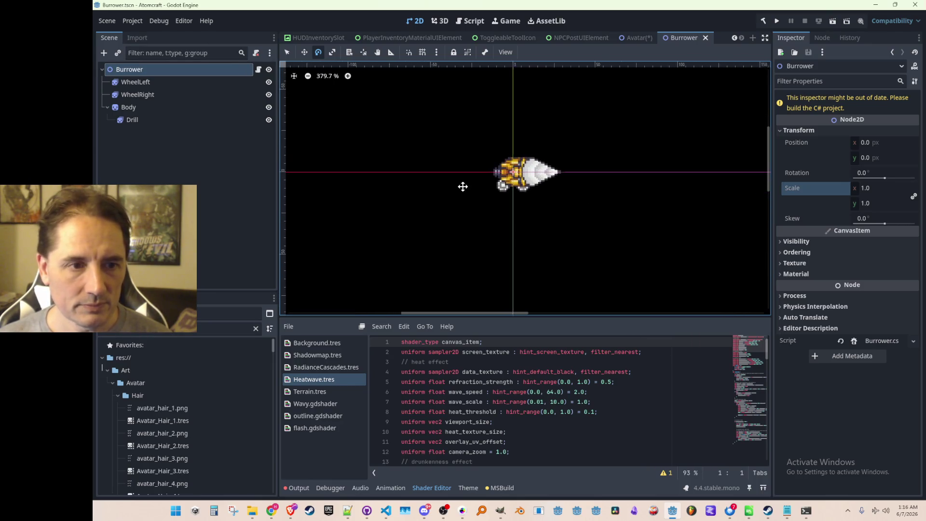
left_click(149, 81)
left_click(139, 108, "shift")
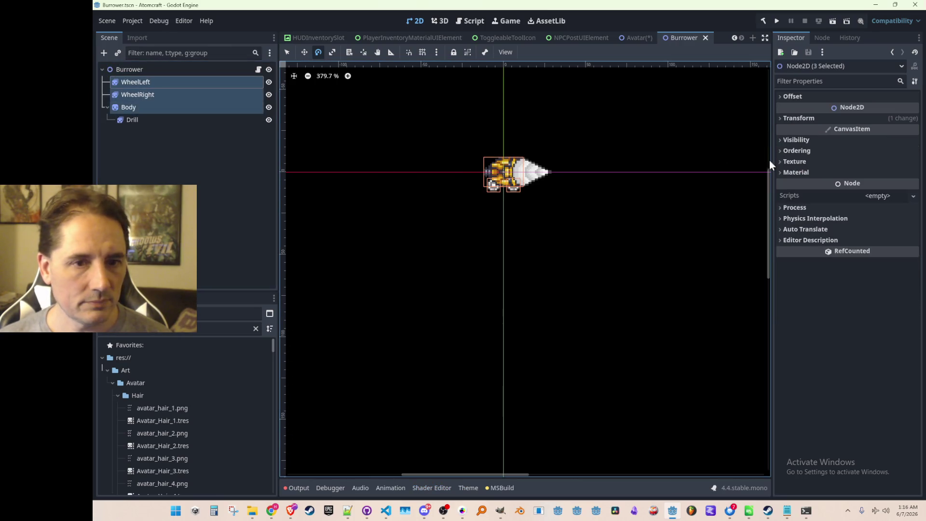
left_click(844, 118)
left_click(875, 175)
type("8")
key("Tab")
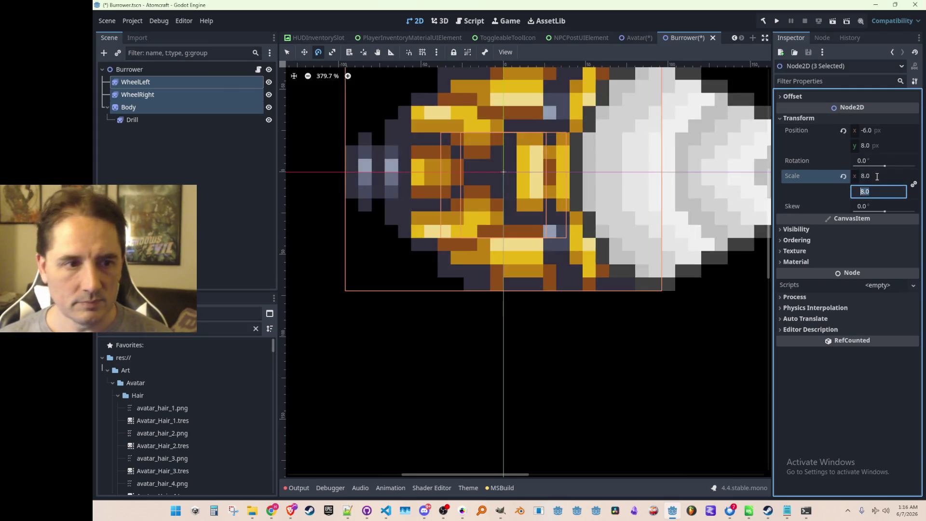
scroll(582, 222, "down", 5)
Move WheelLeft to position -48, 64.
left_click(204, 161)
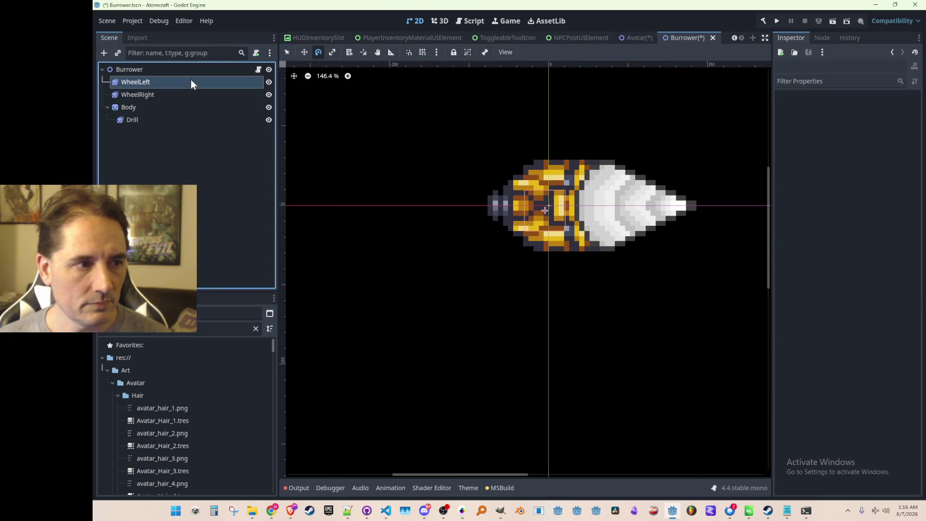
left_click(190, 82)
left_click(799, 140)
scroll(663, 227, "down", 1)
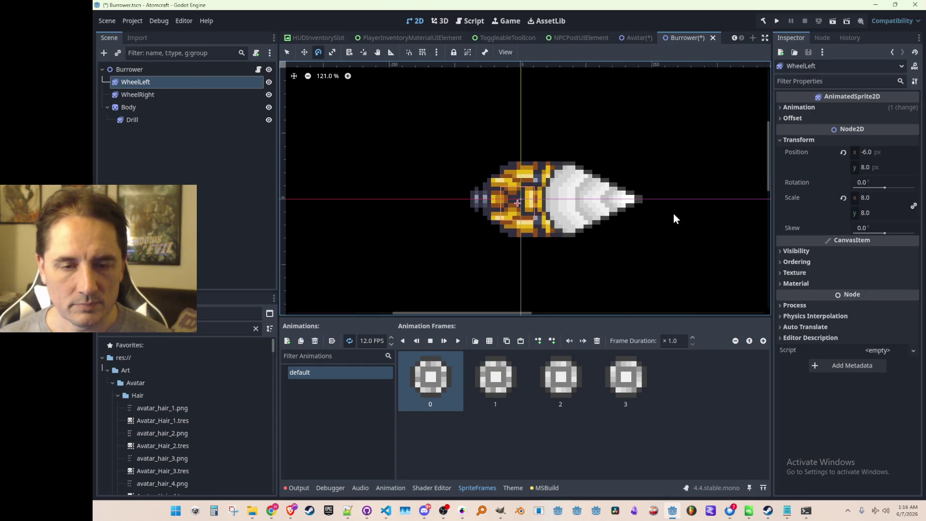
left_click(880, 152)
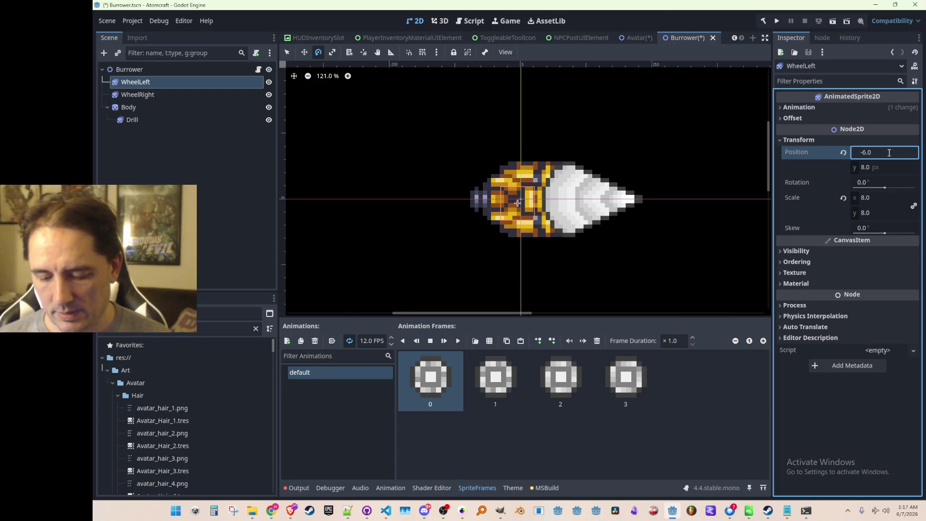
type("-48")
key("Return")
key("Tab")
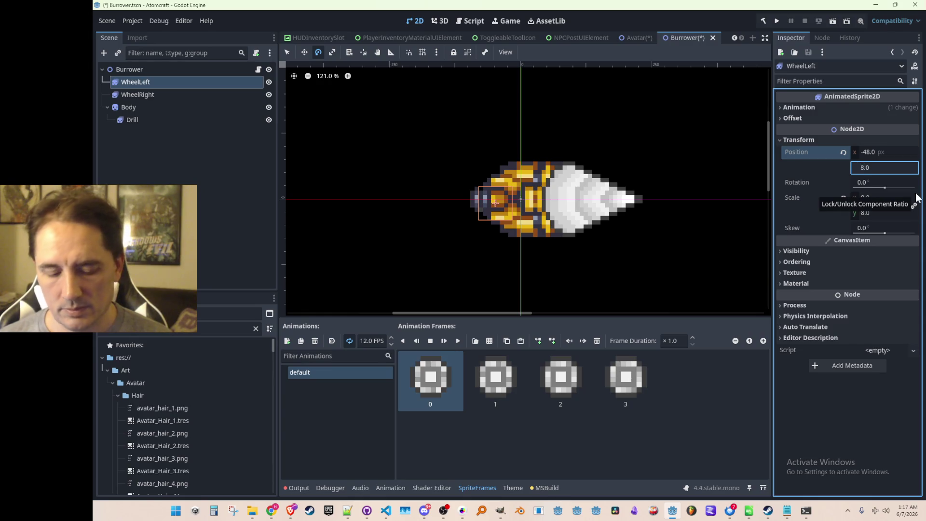
type("6")
type("64")
key("Return")
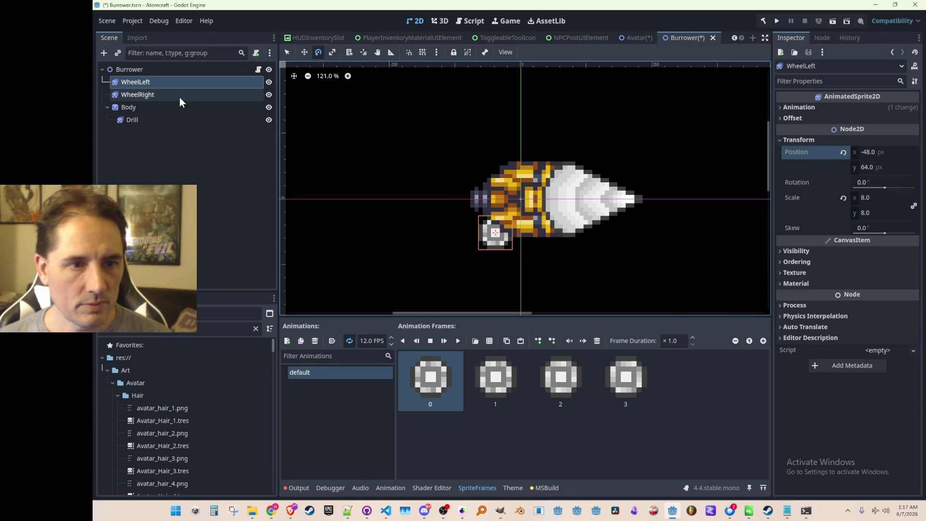
Move WheelRight to position 48, 64 and save the Burrower scene.
left_click(180, 96)
left_click(870, 153)
key("Left")
key("Right")
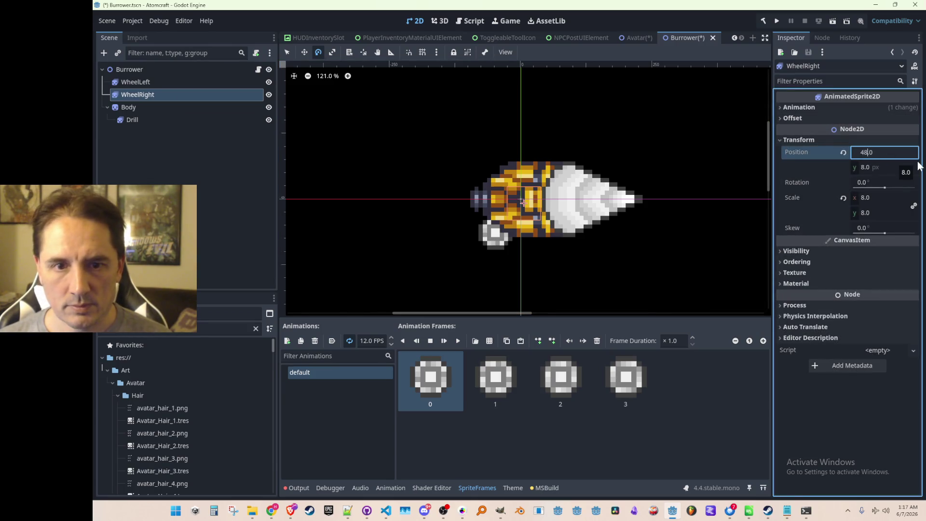
key("Tab")
type("4")
key("Return")
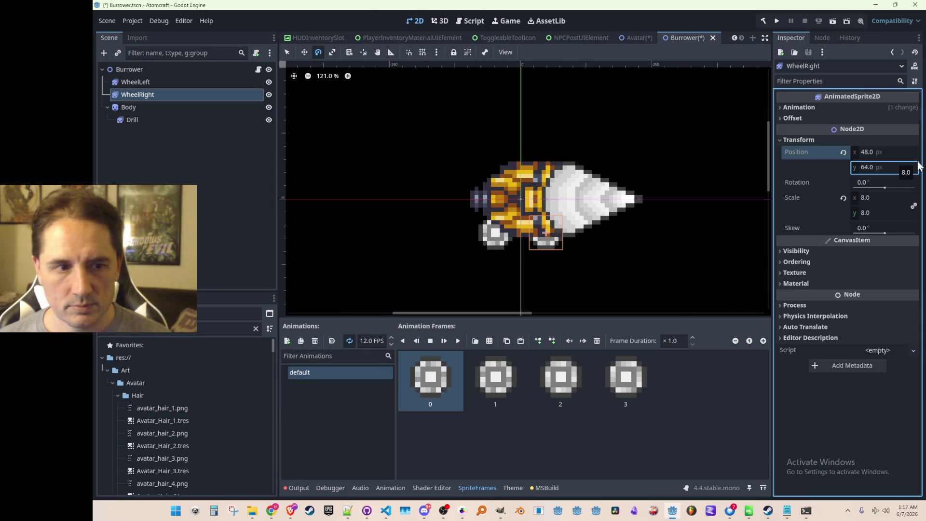
scroll(353, 202, "down", 4)
key("ctrl+s")
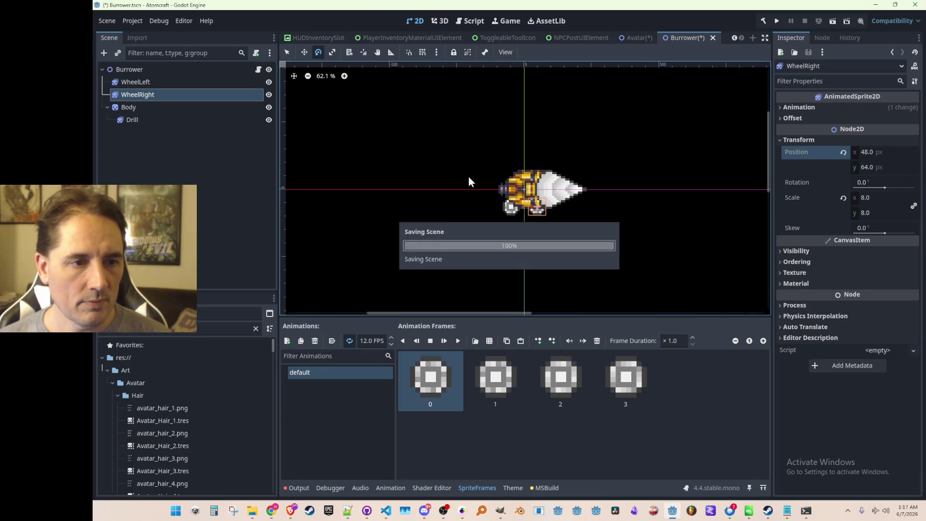
left_click(208, 70)
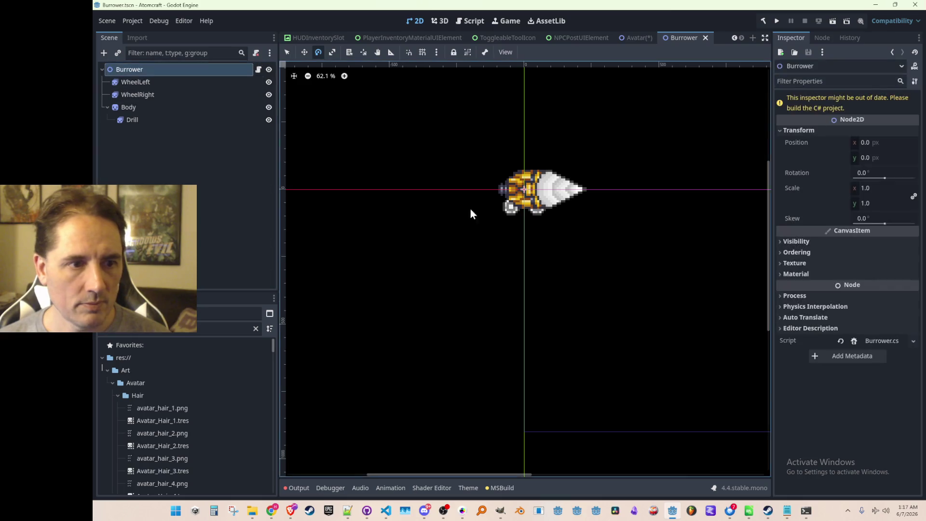
Hide the Burrower node in the Avatar scene, save it, then switch to the Game scene.
left_click(630, 37)
scroll(478, 198, "up", 1)
key("ctrl+s")
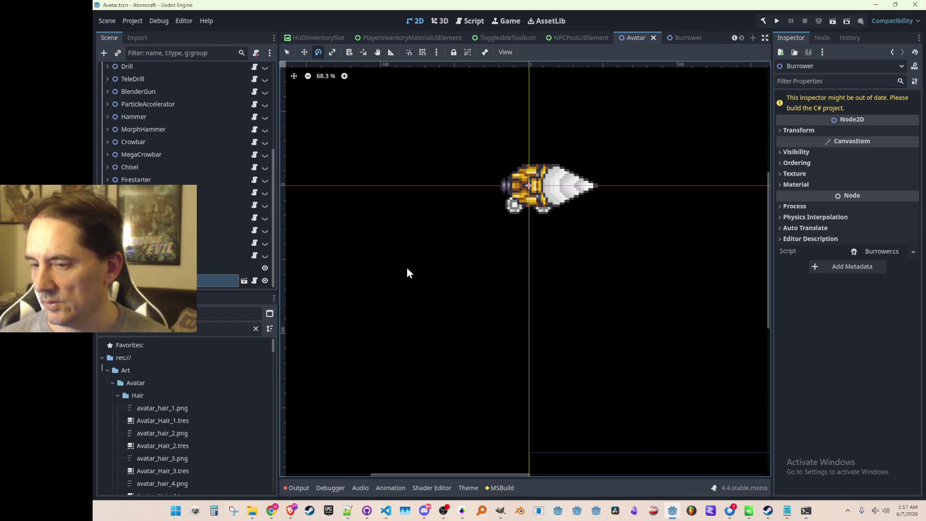
left_click(265, 280)
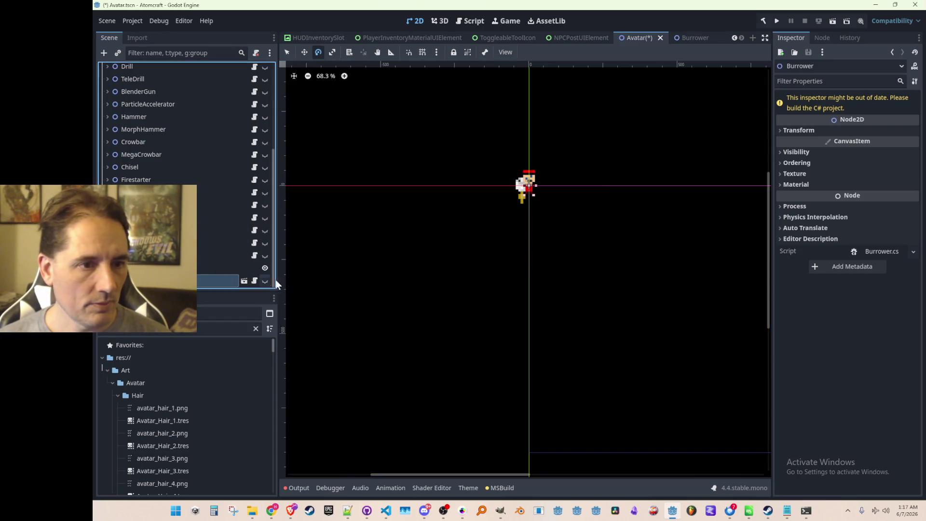
key("ctrl+s")
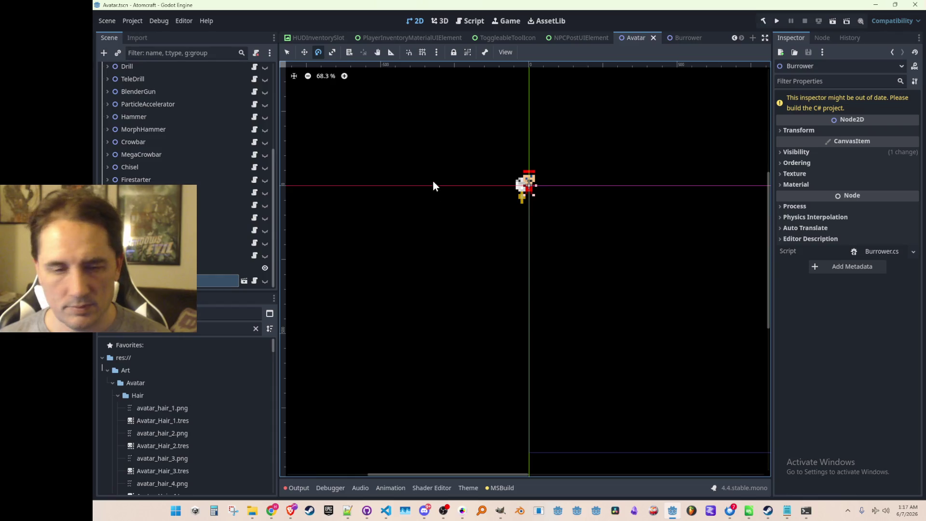
scroll(290, 41, "up", 6)
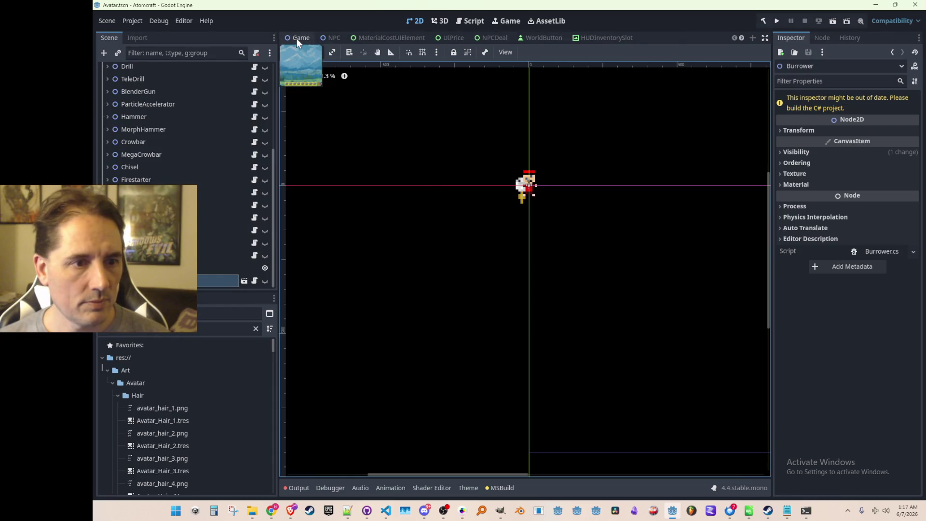
left_click(296, 39)
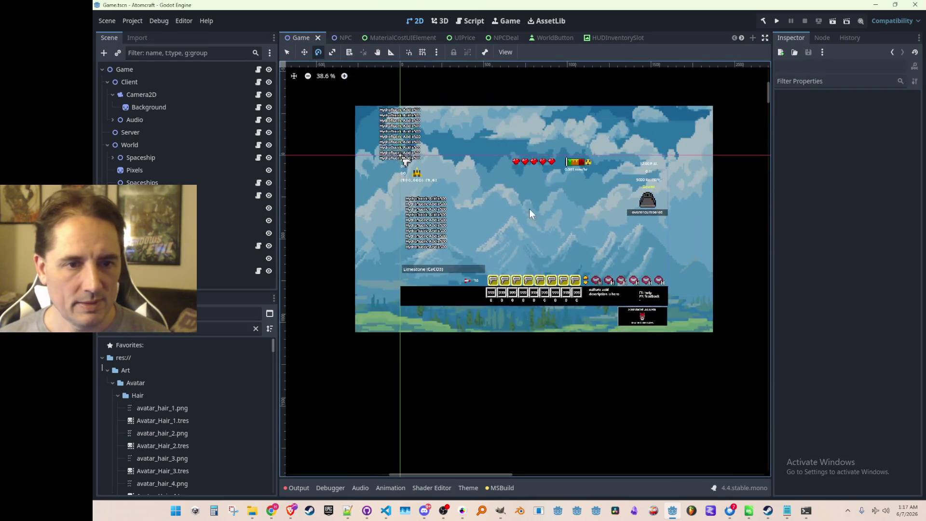
Open Atomcraft's 'Toolbelt & other quality of life improvements' patch notes in the Steam library.
left_click(768, 513)
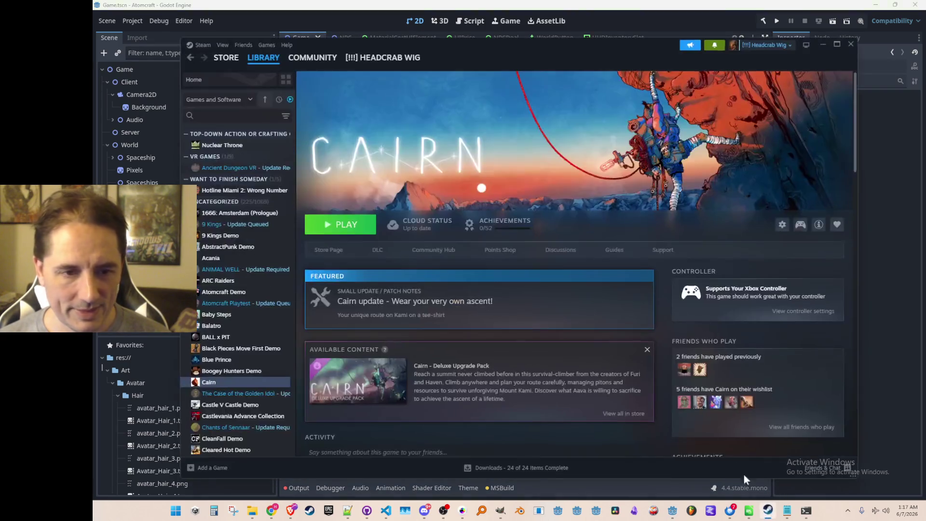
left_click(267, 63)
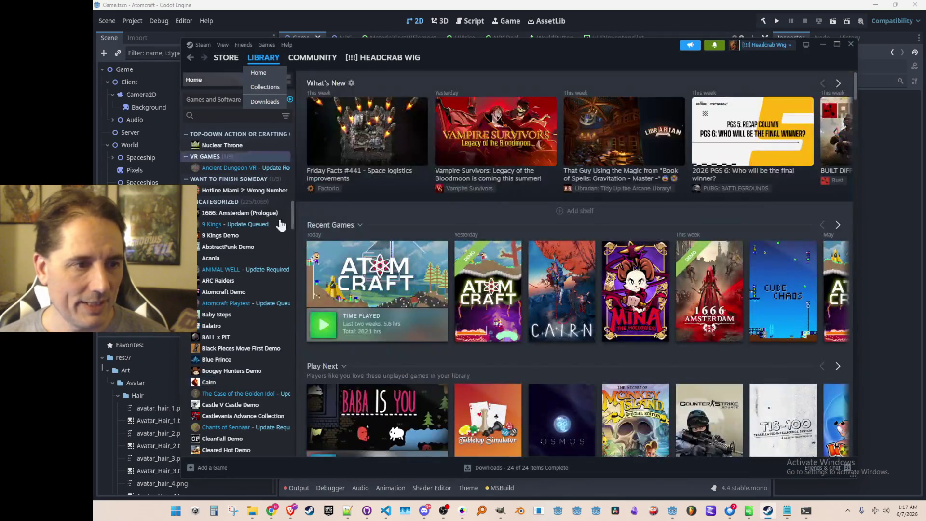
left_click(379, 278)
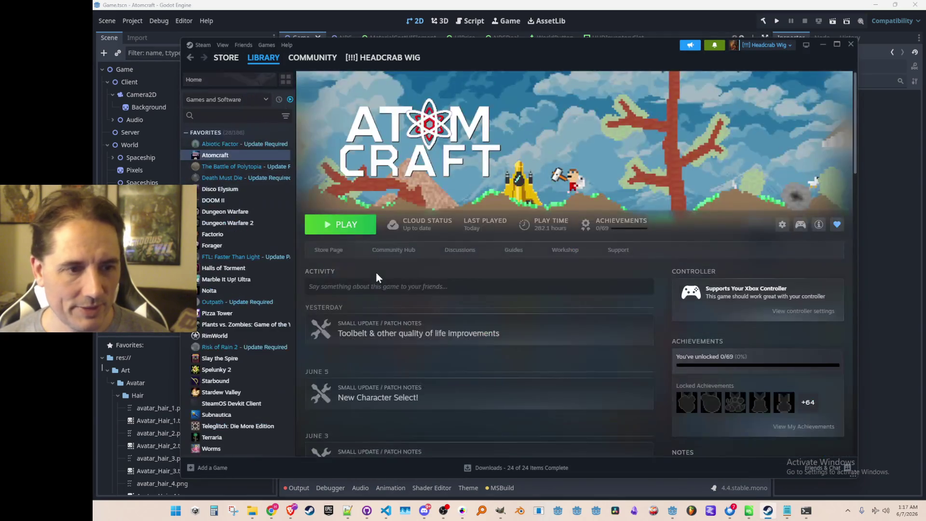
left_click(424, 329)
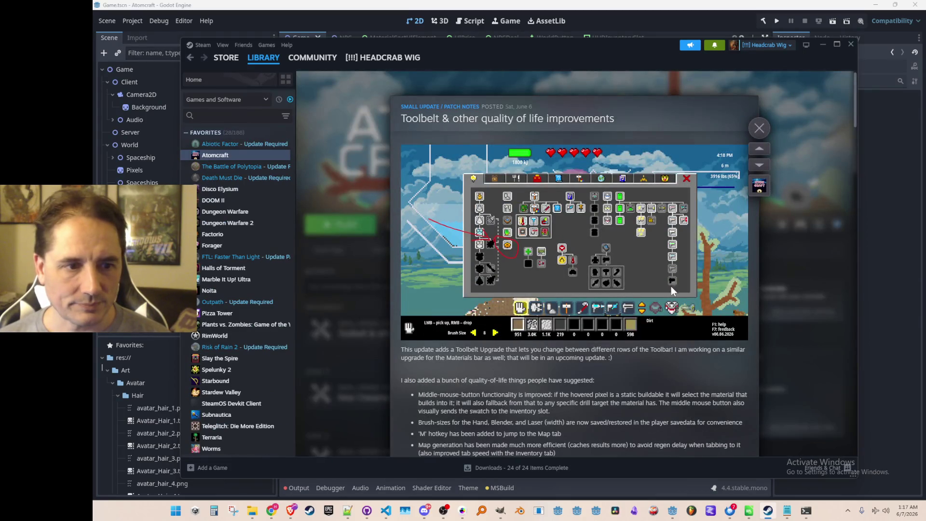
scroll(539, 253, "down", 1)
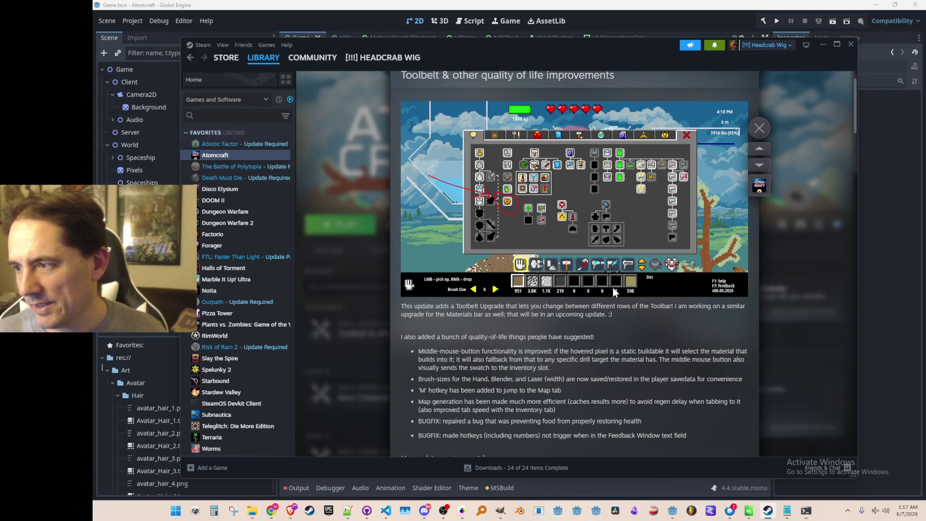
scroll(529, 353, "down", 2)
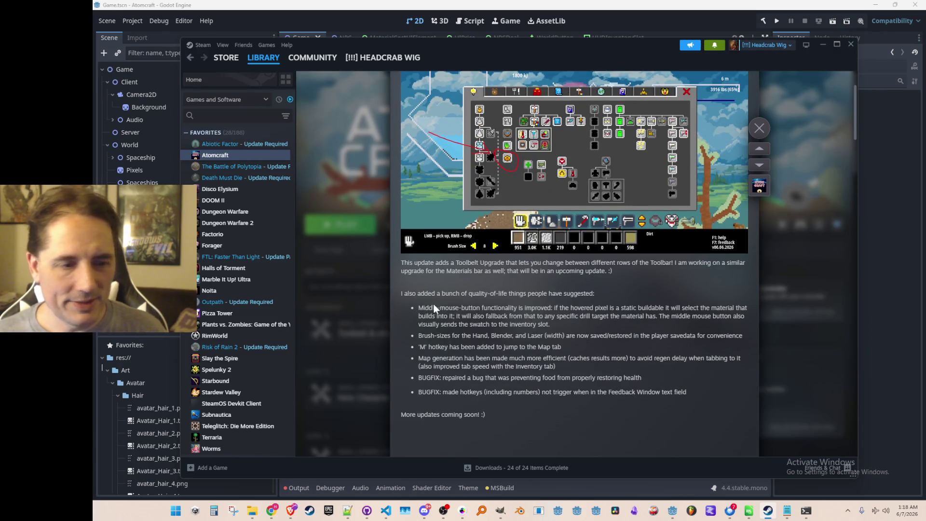
Select passages of the update notes, then close them, go to Library home and minimize Steam.
left_click_drag(425, 304, 615, 413)
mouse_move(573, 434)
left_mouse_down()
mouse_move(431, 285)
mouse_move(602, 375)
mouse_move(581, 428)
left_mouse_up()
left_click(453, 323)
left_click(580, 406)
mouse_move(546, 389)
left_mouse_down()
mouse_move(419, 305)
mouse_move(405, 263)
left_mouse_up()
left_click(568, 380)
scroll(568, 379, "up", 4)
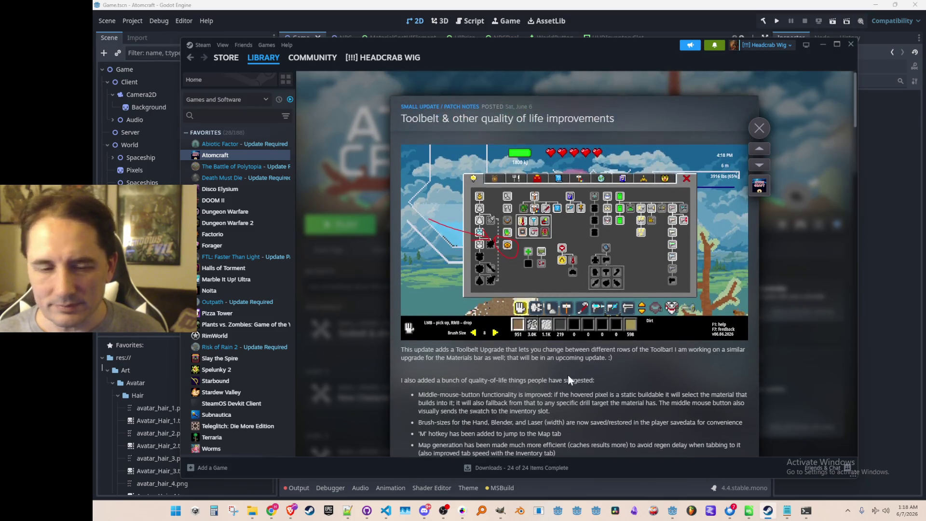
left_click(339, 163)
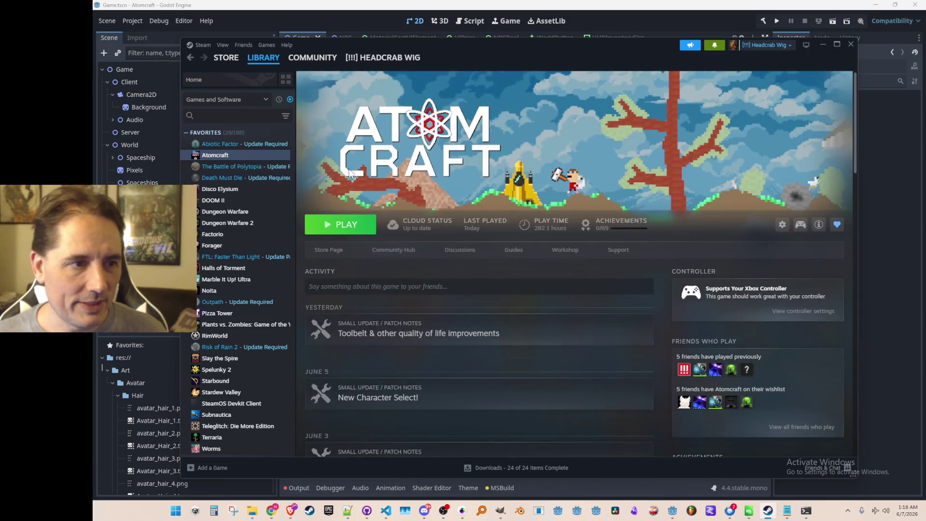
left_click(263, 58)
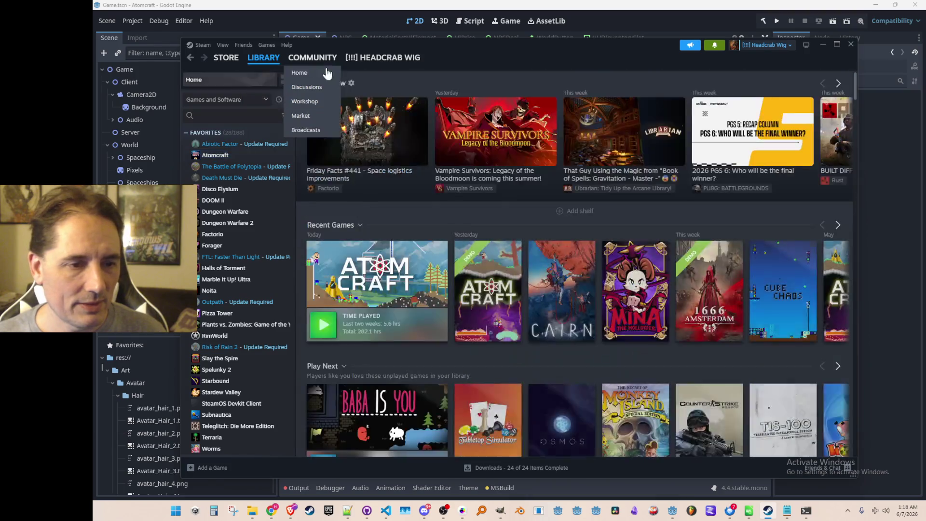
left_click(817, 45)
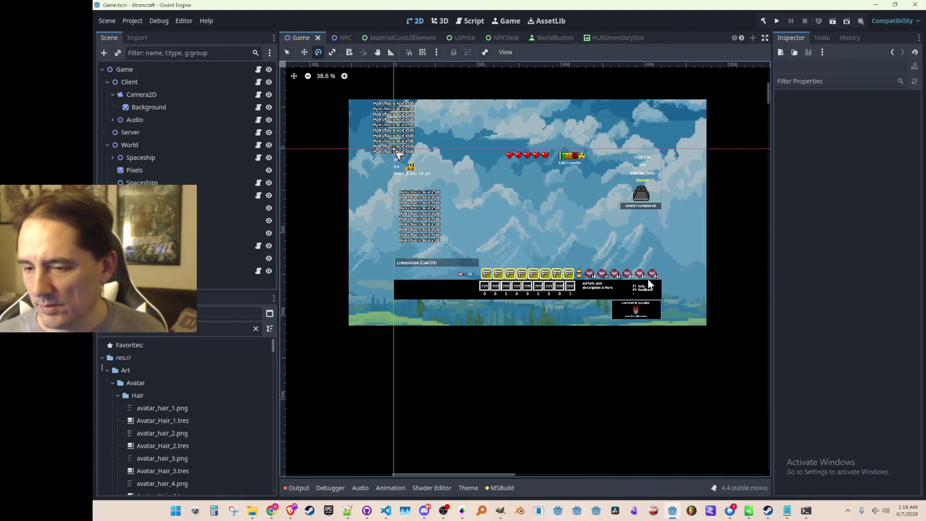
Switch from the Godot game scene to the Sandmines2.pmp sheet in Pro Motion NG.
scroll(518, 249, "right", 1)
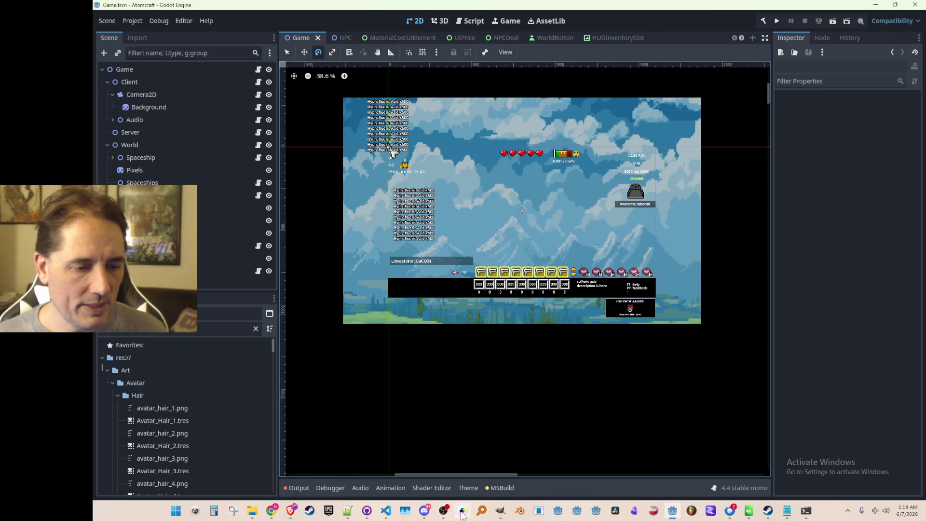
left_click(462, 510)
scroll(512, 244, "down", 2)
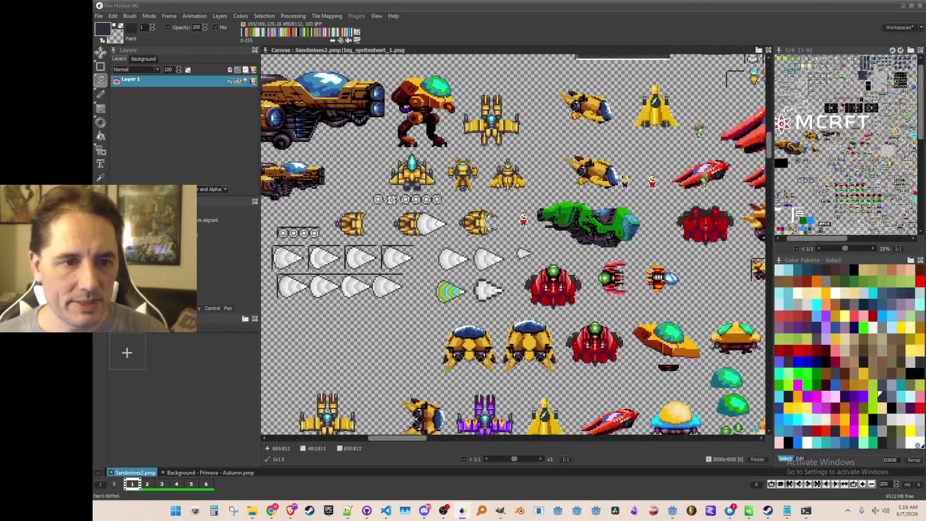
Pan and zoom the Sandmines2.pmp sheet to magnify the framed flag icon beside the cone rows at x8.
left_click_drag(626, 241, 289, 241)
scroll(709, 221, "down", 1)
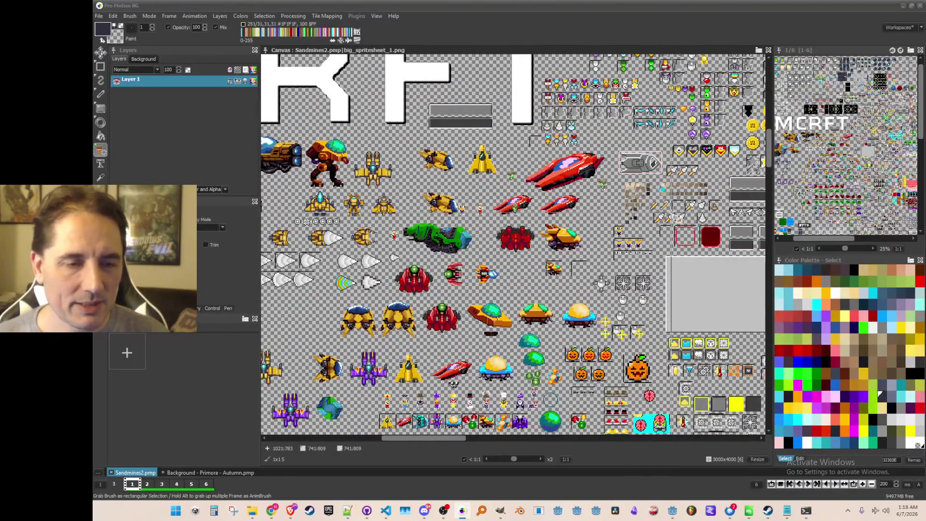
scroll(719, 232, "up", 1)
left_click_drag(718, 231, 530, 250)
mouse_move(422, 182)
left_mouse_down()
mouse_move(349, 220)
mouse_move(316, 214)
left_mouse_up()
scroll(640, 242, "up", 1)
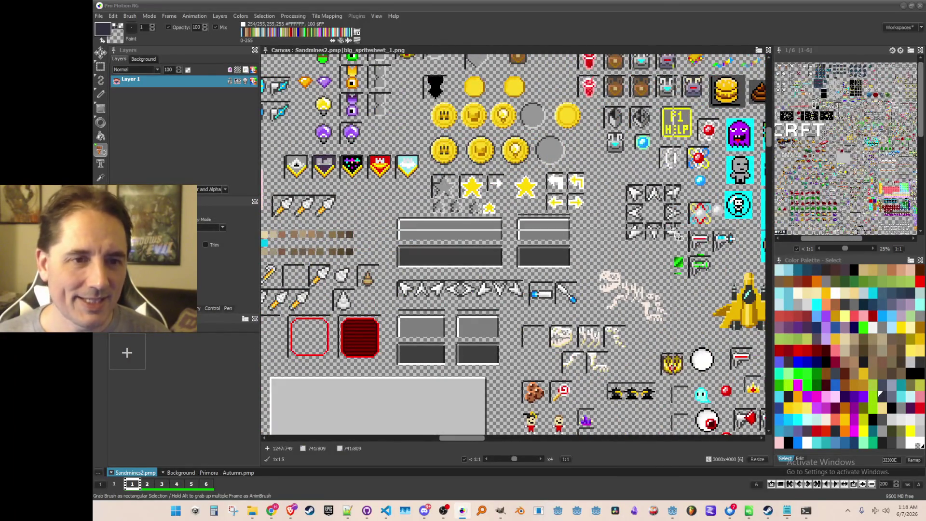
scroll(669, 235, "up", 1)
left_click_drag(707, 276, 650, 235)
scroll(660, 207, "up", 1)
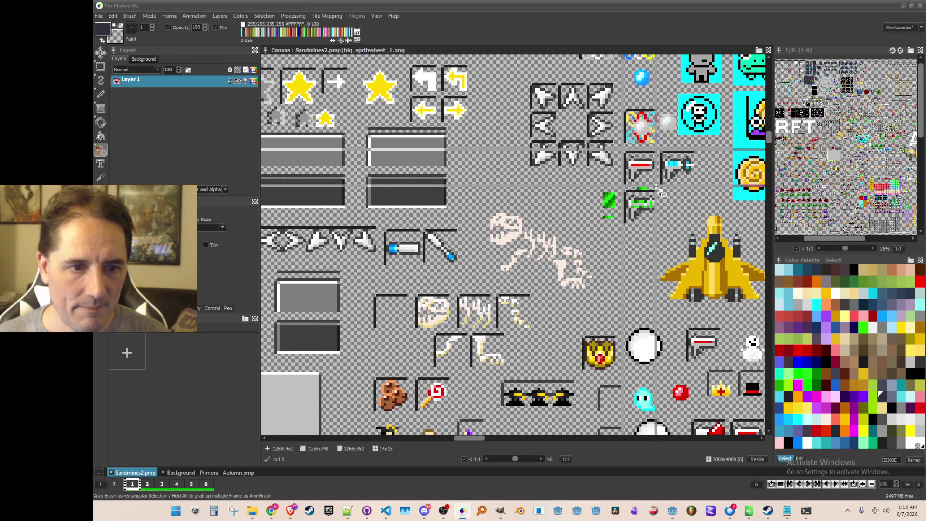
scroll(661, 193, "down", 5)
scroll(680, 199, "up", 1)
scroll(680, 199, "up", 1)
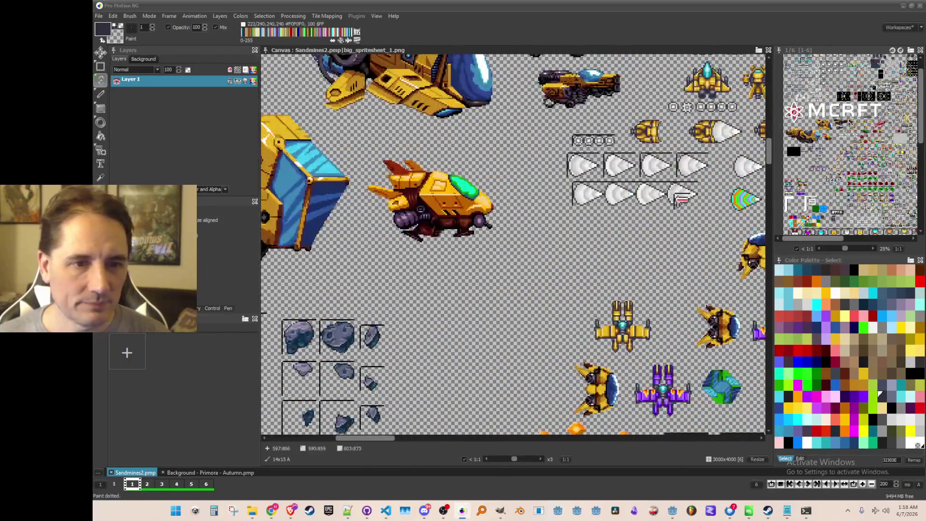
scroll(597, 172, "up", 2)
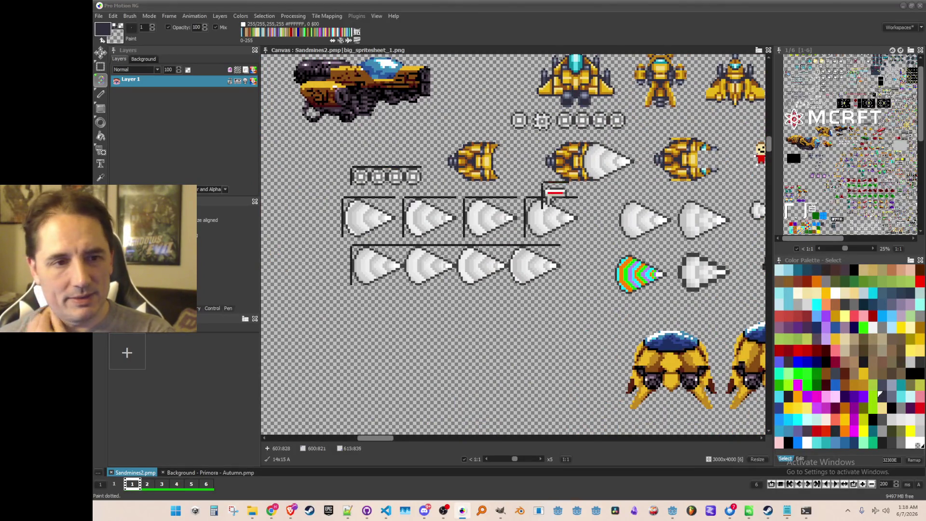
scroll(521, 260, "up", 3)
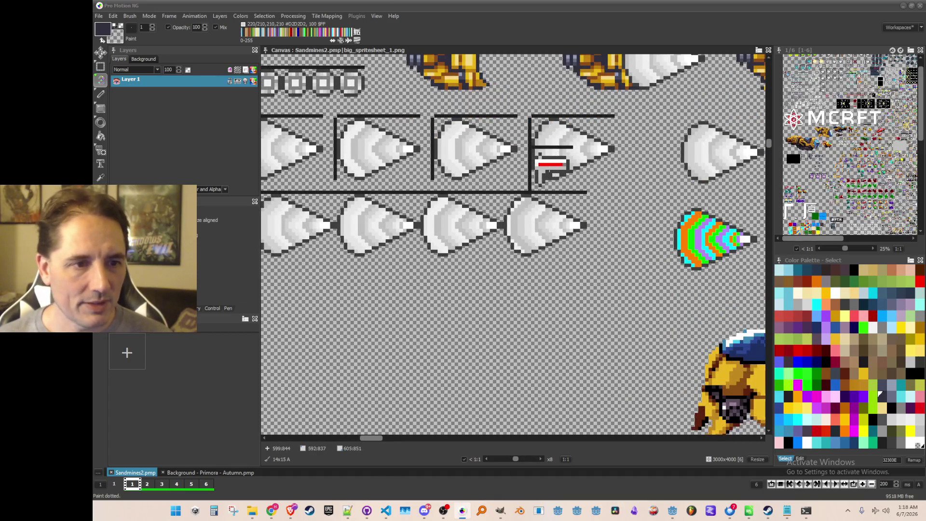
Grab the framed flag as a brush and stamp copies of it below the cone rows.
left_click(536, 282)
key("b")
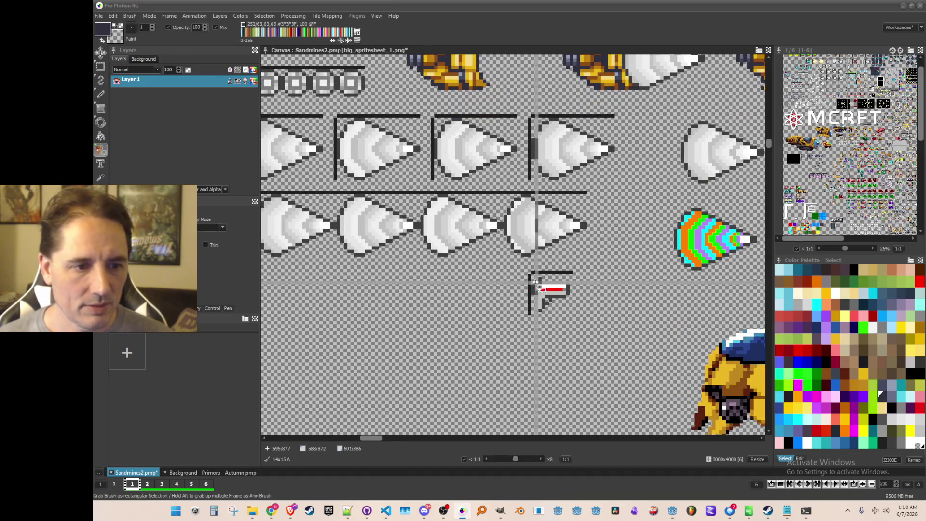
left_click_drag(528, 270, 574, 316)
left_click(499, 292)
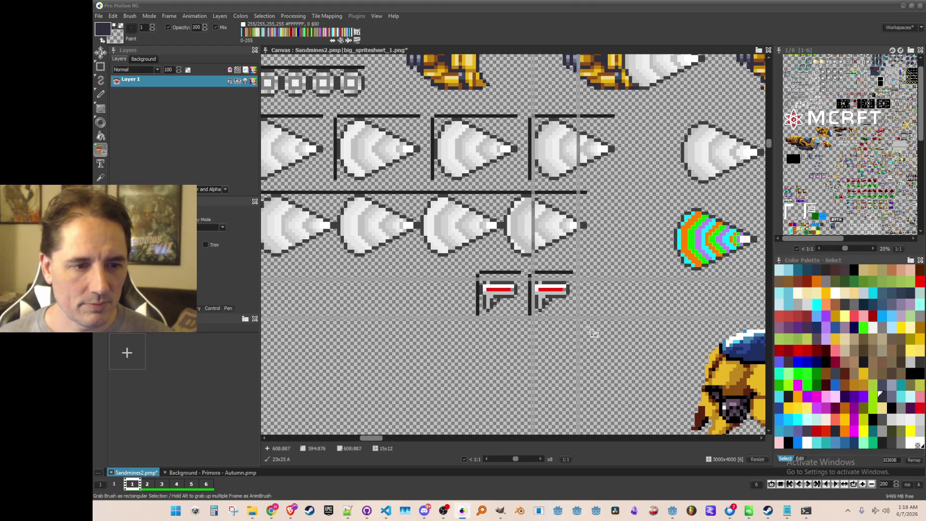
left_click(557, 305)
scroll(583, 261, "down", 3)
scroll(529, 143, "up", 1)
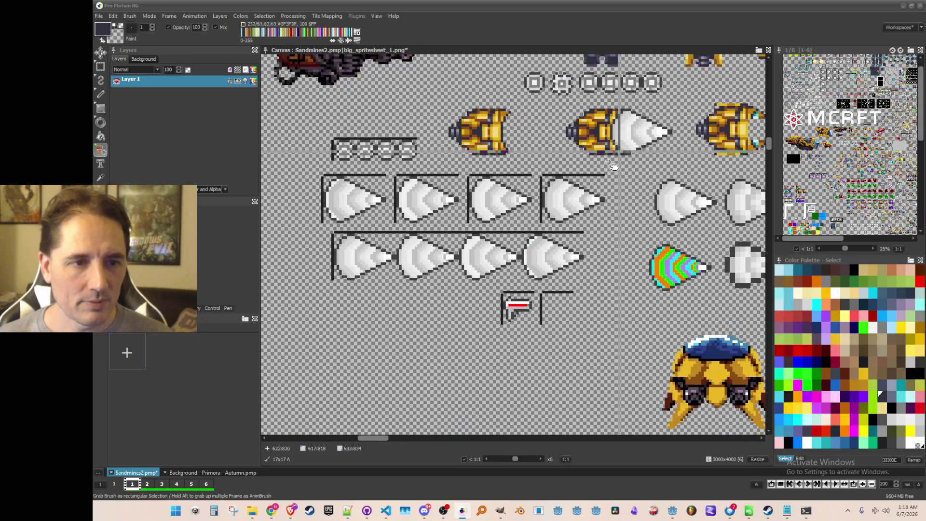
Grab the gold ship with white cone, halve the brush twice, then reset to a single pixel.
key("b")
left_click_drag(529, 143, 638, 189)
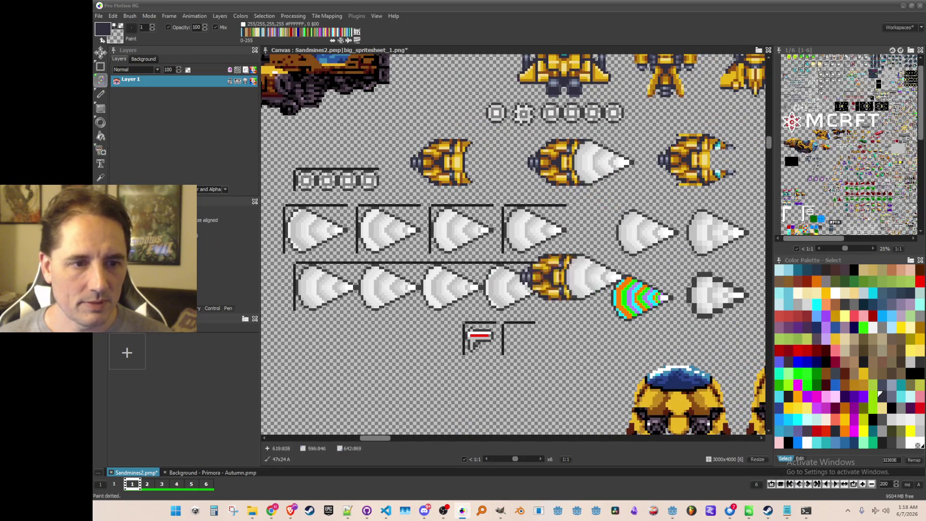
scroll(532, 318, "down", 1)
key("h")
scroll(532, 323, "up", 2)
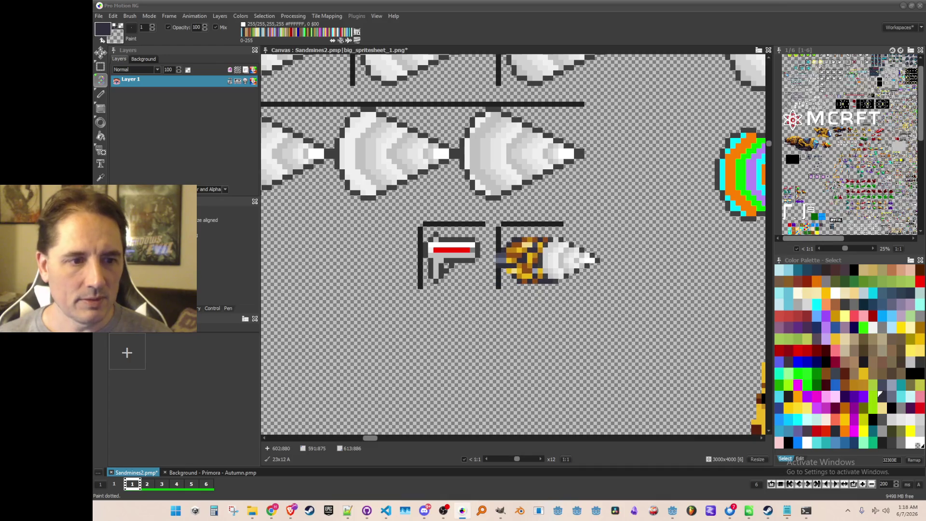
key("h")
scroll(528, 258, "down", 1)
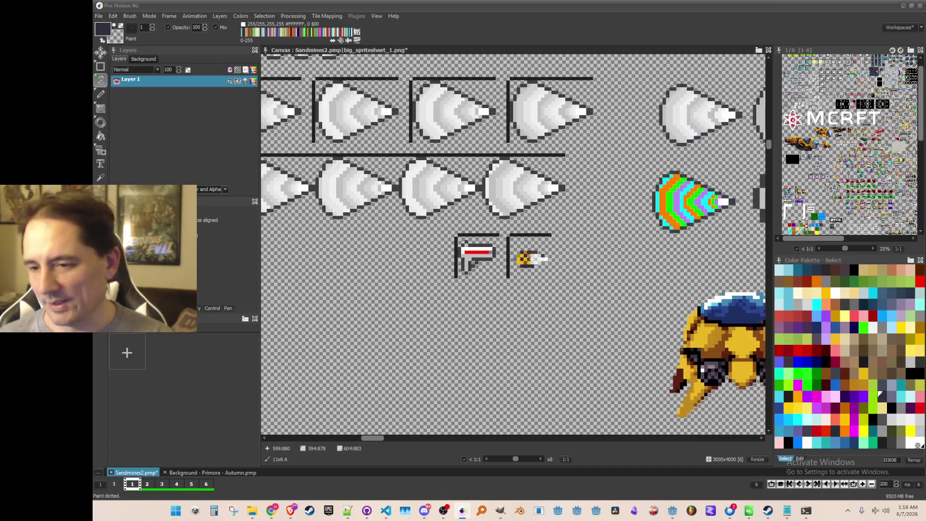
key("period")
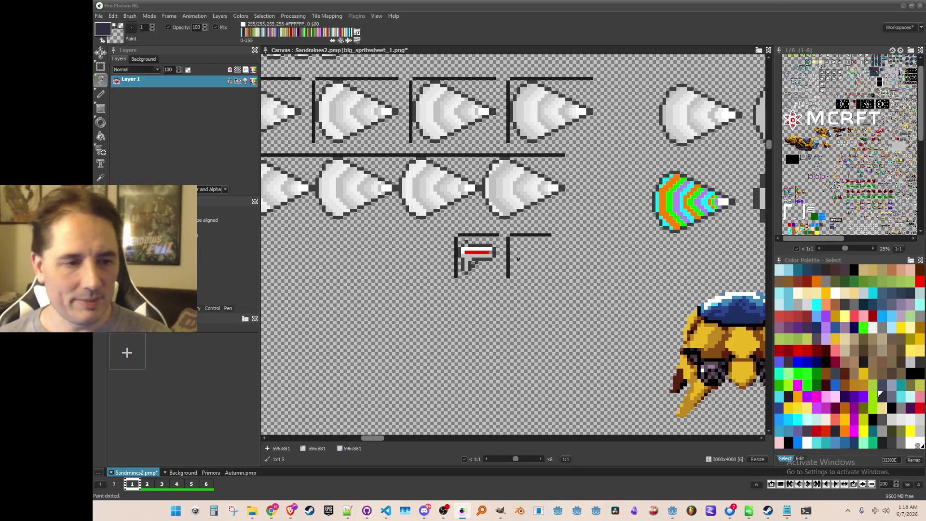
scroll(511, 265, "up", 3)
key("comma")
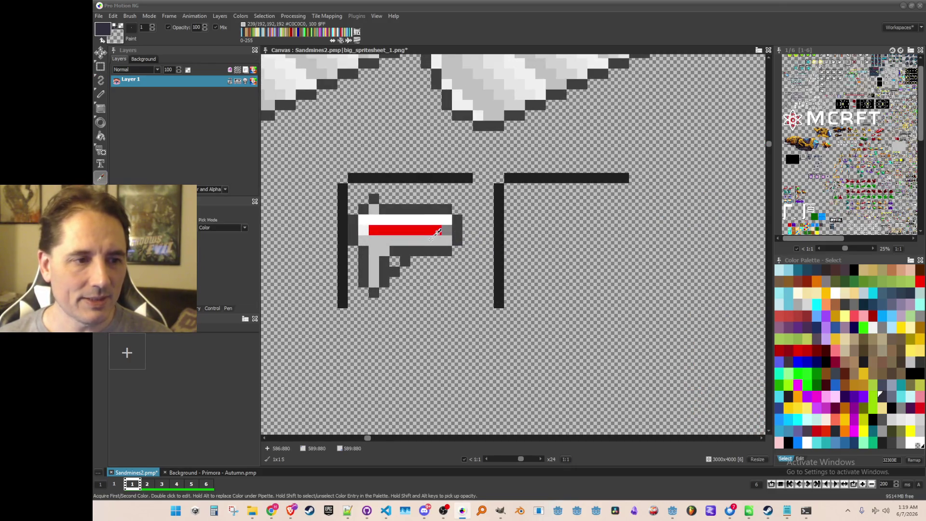
Pick white from the flag and paint a white block with a stem in the empty frame.
left_click(446, 219)
key("d")
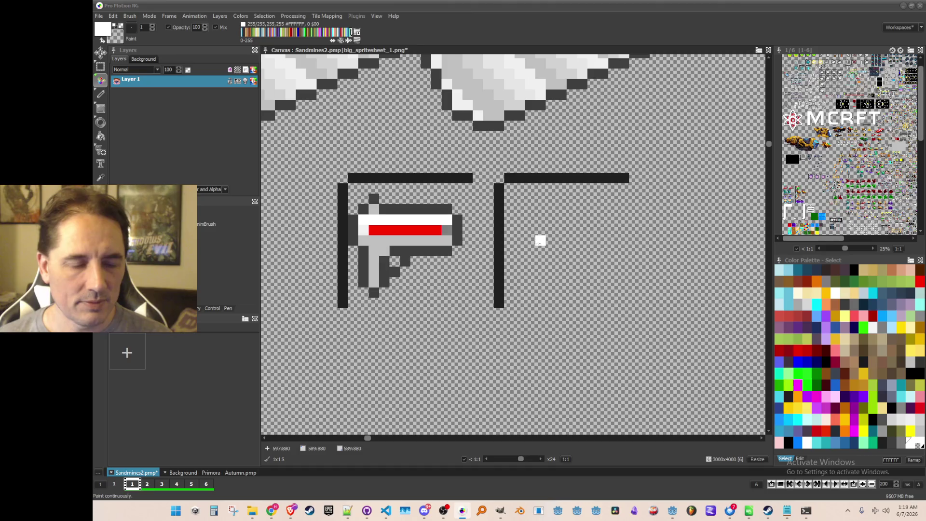
mouse_move(540, 241)
left_mouse_down()
mouse_move(541, 262)
mouse_move(552, 241)
mouse_move(553, 262)
mouse_move(565, 253)
mouse_move(552, 292)
mouse_move(574, 279)
left_mouse_up()
left_click(561, 262)
scroll(576, 284, "down", 1)
scroll(576, 283, "up", 1)
scroll(550, 236, "down", 1)
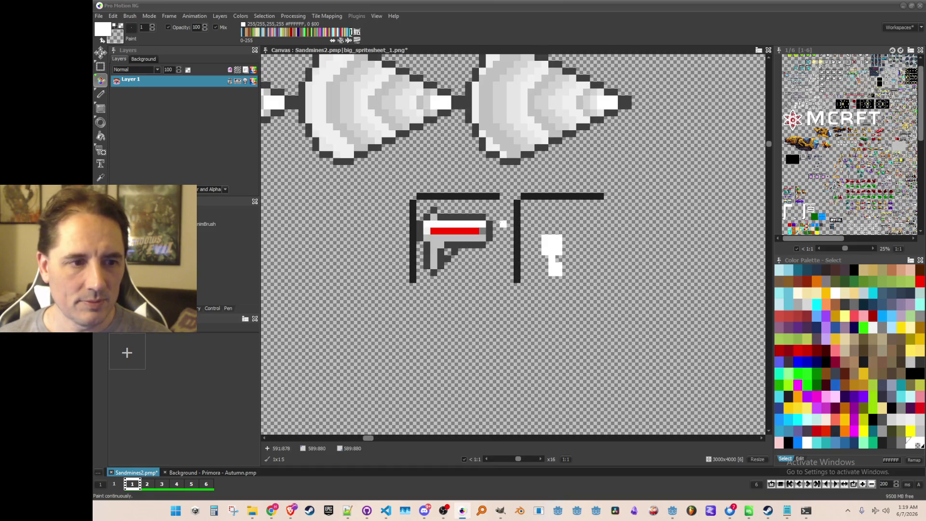
Outline the white shape's top and left edges in dark grey.
key("comma")
left_click(482, 213)
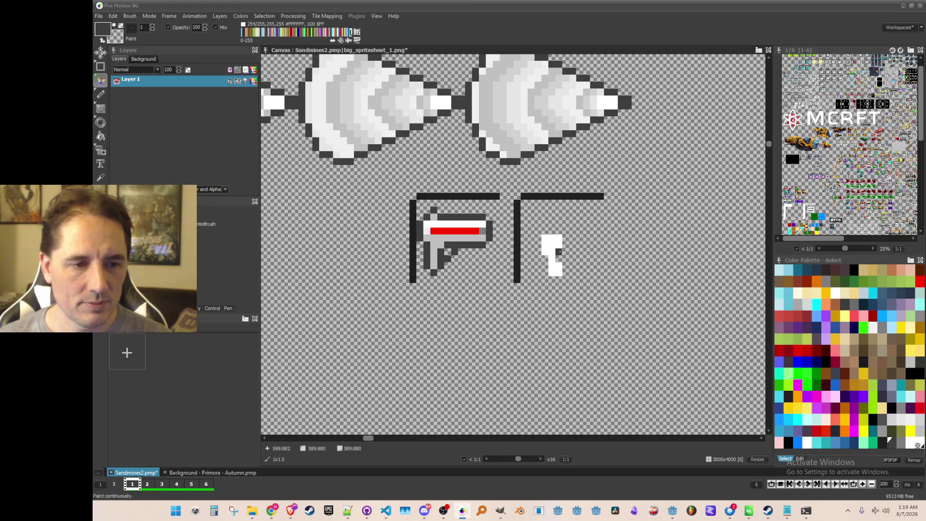
left_click(551, 245)
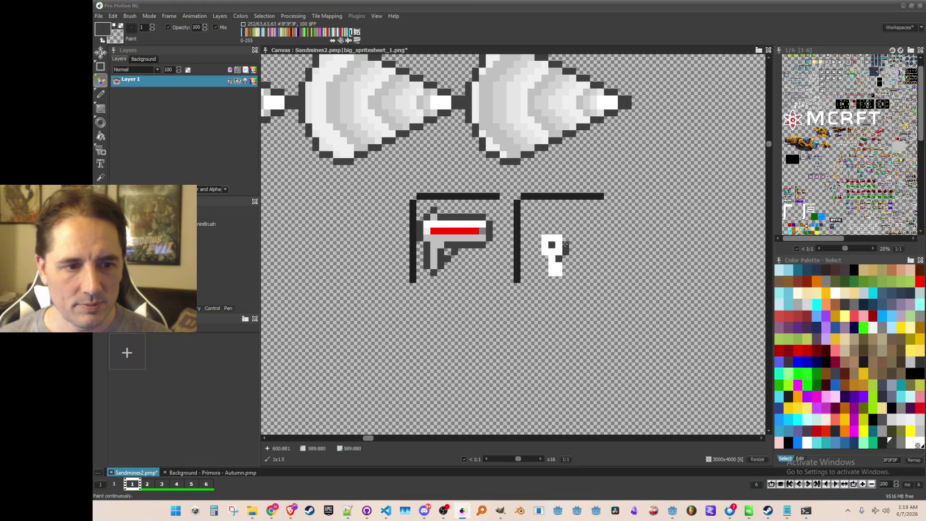
mouse_move(564, 236)
left_mouse_down()
mouse_move(538, 238)
mouse_move(545, 273)
mouse_move(566, 275)
left_mouse_up()
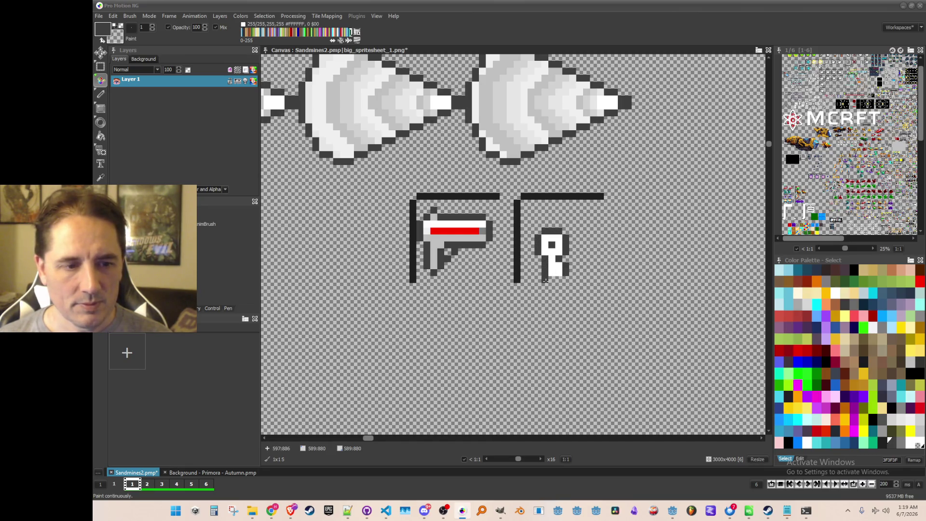
Shade the stem with light and darker grey pixels, then pick mid grey #7F7F7F.
left_click(453, 224, "alt")
left_click(558, 265)
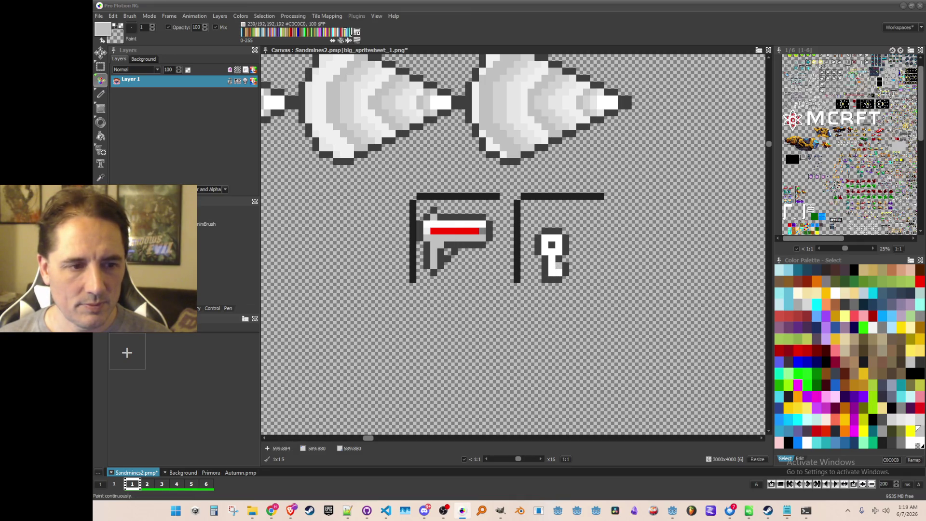
key("comma")
left_click(453, 233)
left_click_drag(546, 245, 559, 252)
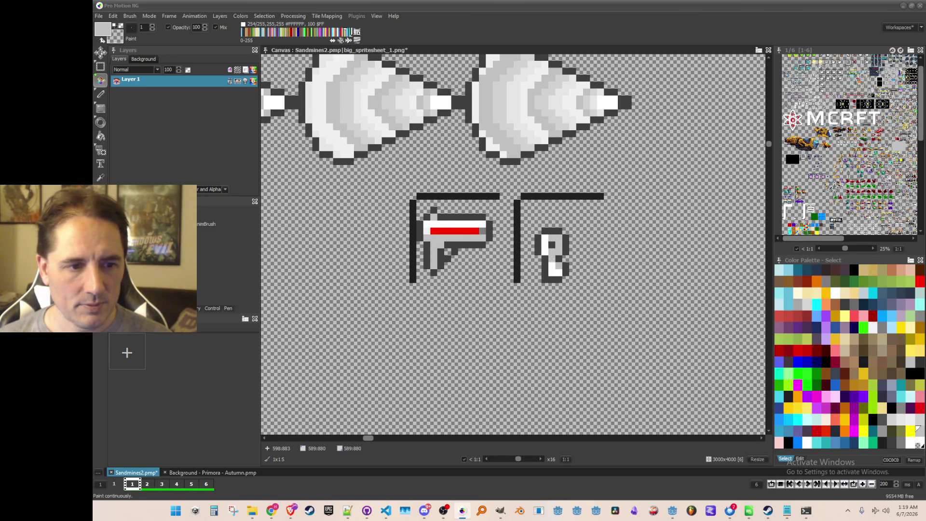
left_click_drag(552, 266, 559, 272)
key("comma")
left_click(488, 227)
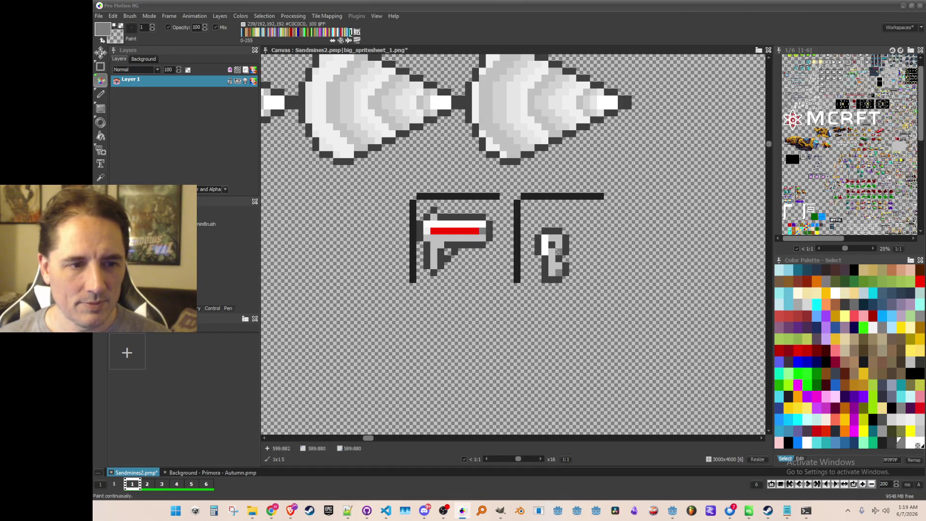
scroll(559, 268, "down", 1)
scroll(559, 280, "down", 1)
scroll(558, 279, "up", 1)
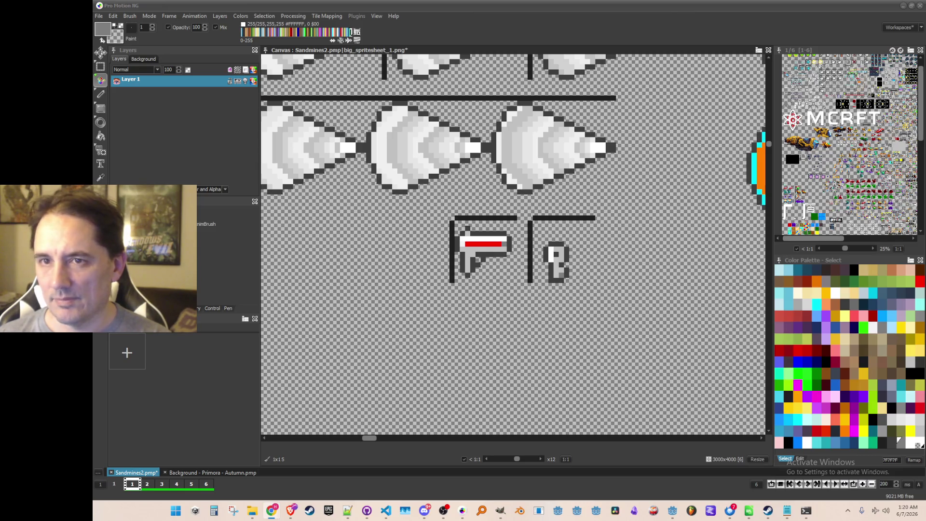
mouse_move(925, 72)
left_mouse_down()
mouse_move(607, 60)
mouse_move(575, 31)
left_mouse_up()
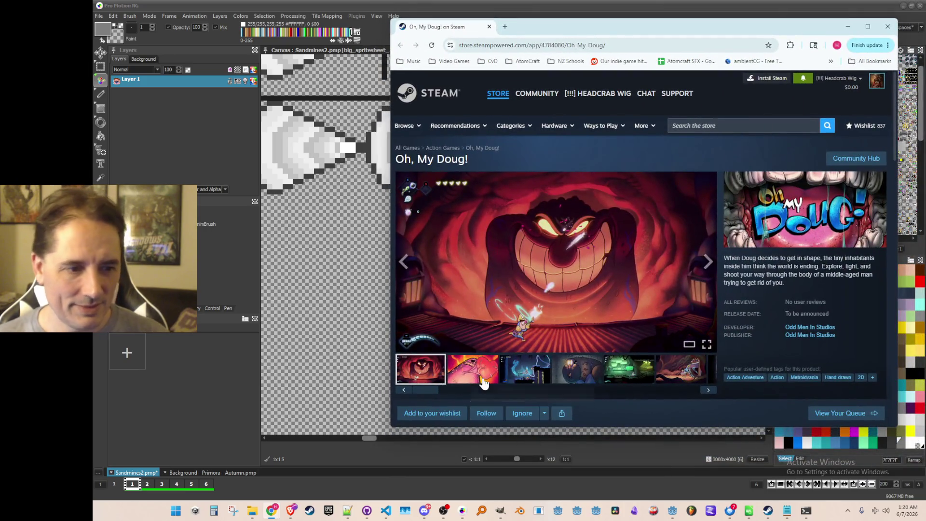
Browse forward through the Oh, My Doug! screenshots to the last image.
left_click(484, 380)
left_click(526, 367)
left_click(556, 372)
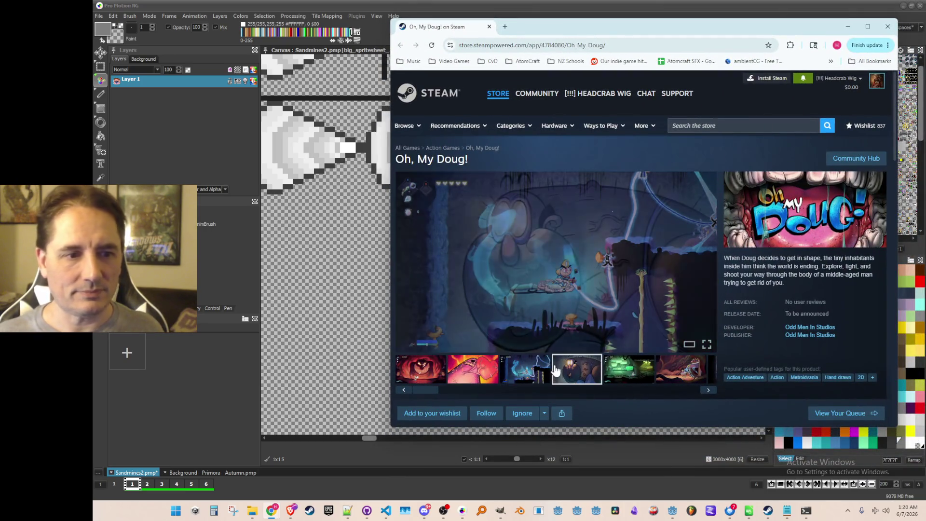
left_click(621, 371)
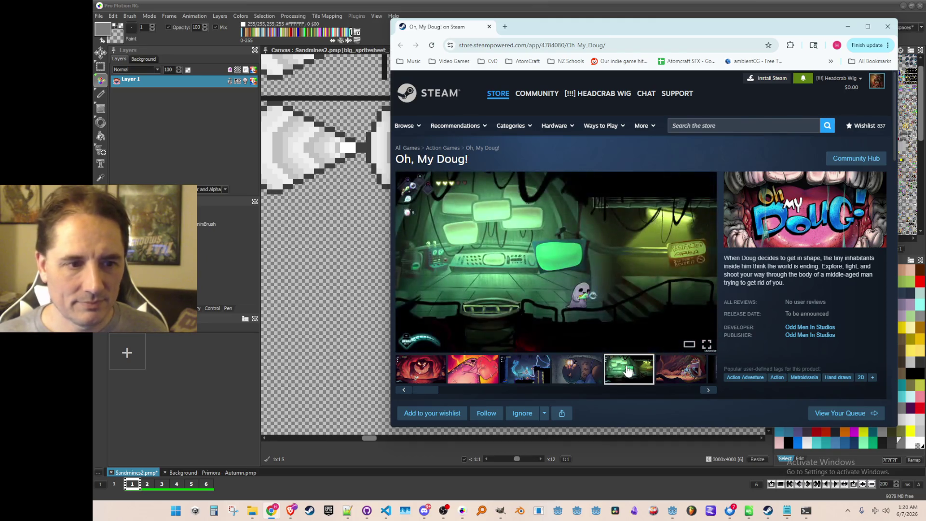
left_click(676, 372)
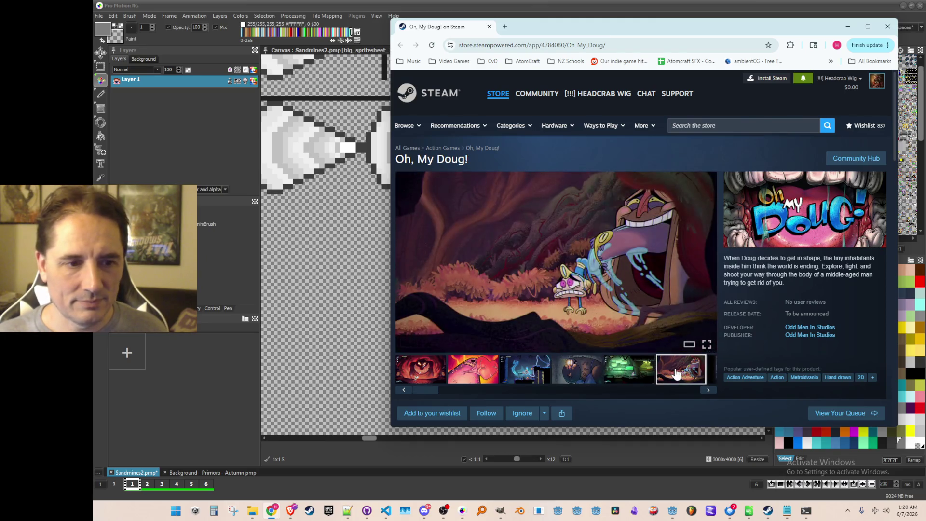
Revisit earlier screenshots and the fourth one, then close the Steam store window.
left_click(554, 373)
left_click(535, 370)
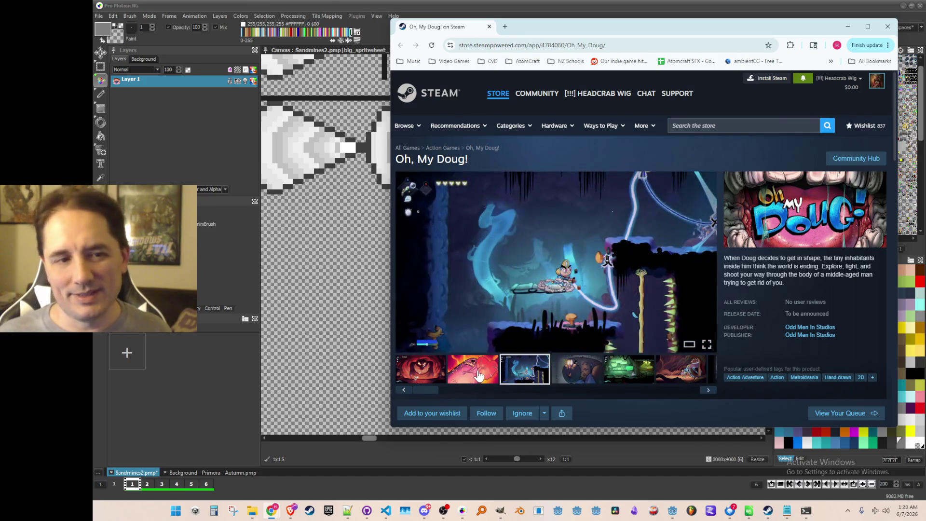
left_click(479, 381)
left_click(607, 377)
left_click(594, 376)
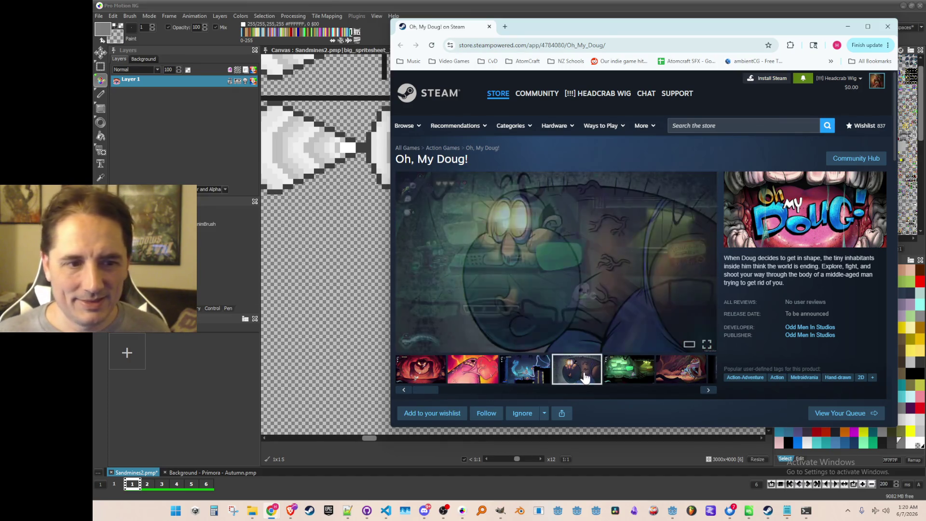
left_click(886, 32)
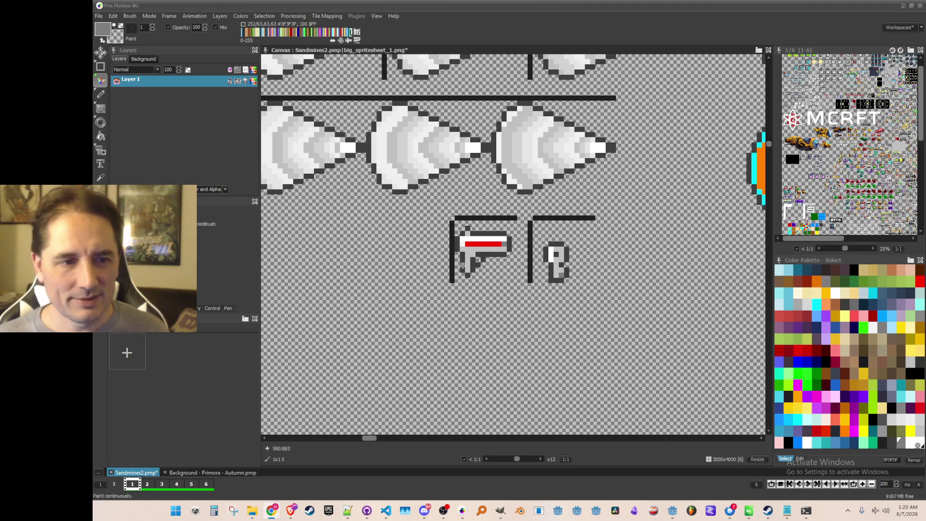
Zoom the sprite sheet, then switch to the browser with the Shamus Games Database page.
scroll(493, 248, "down", 2)
scroll(531, 242, "up", 2)
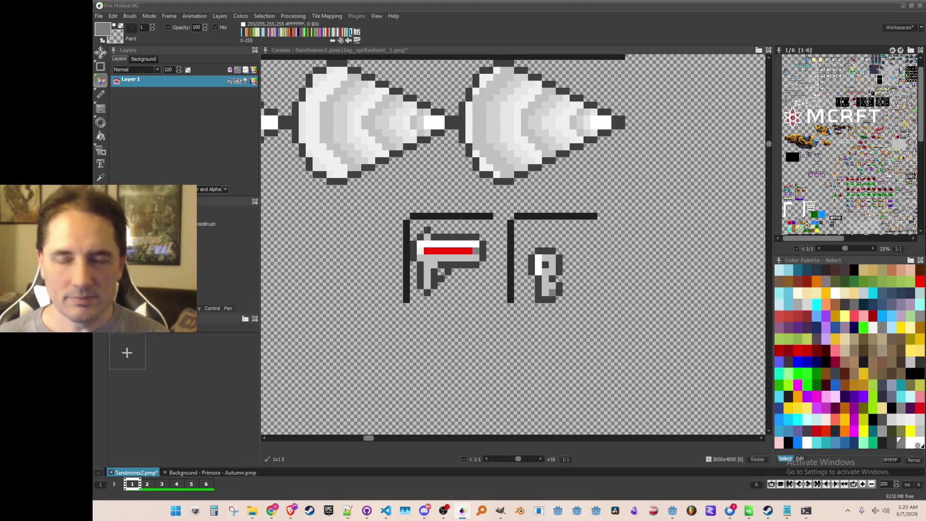
key("alt+Tab")
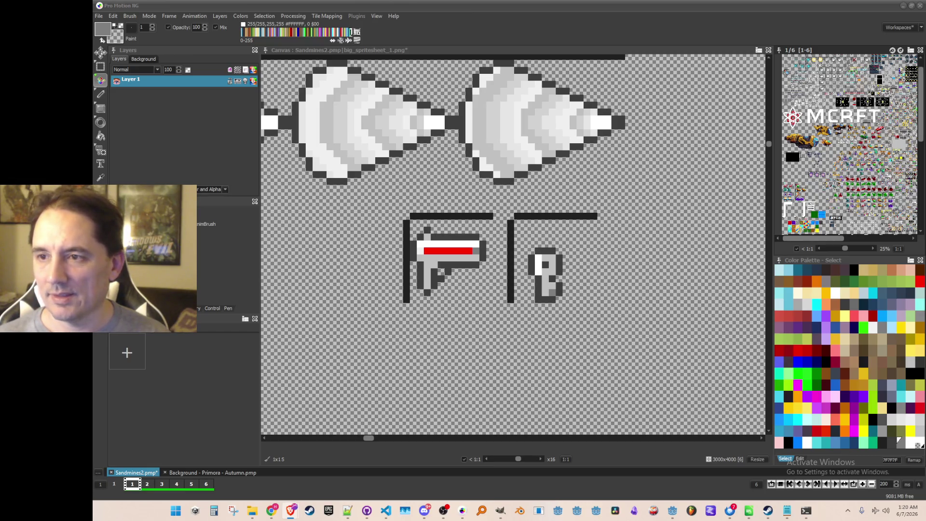
key("alt+Tab")
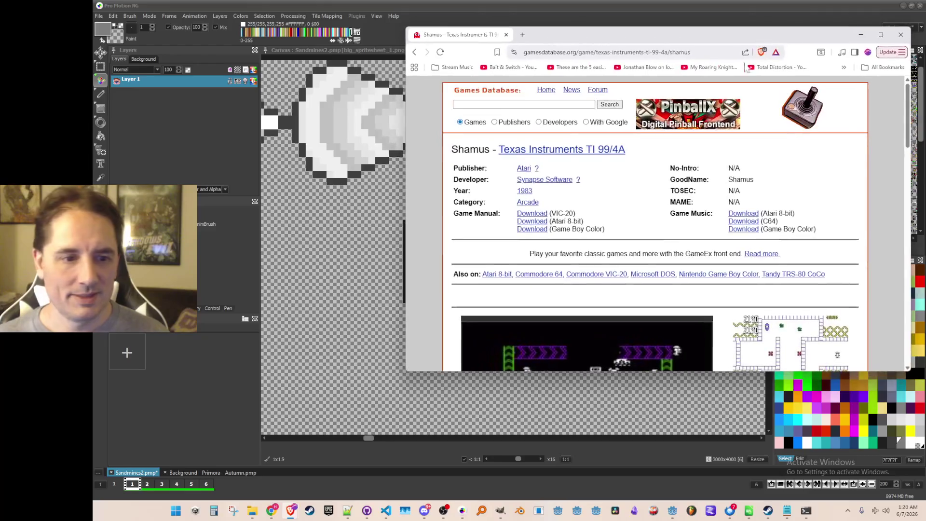
Scroll through the Shamus TI-99/4A page, then go back to the 'shamus ti 99 4a' results.
scroll(593, 189, "down", 5)
scroll(603, 183, "down", 4)
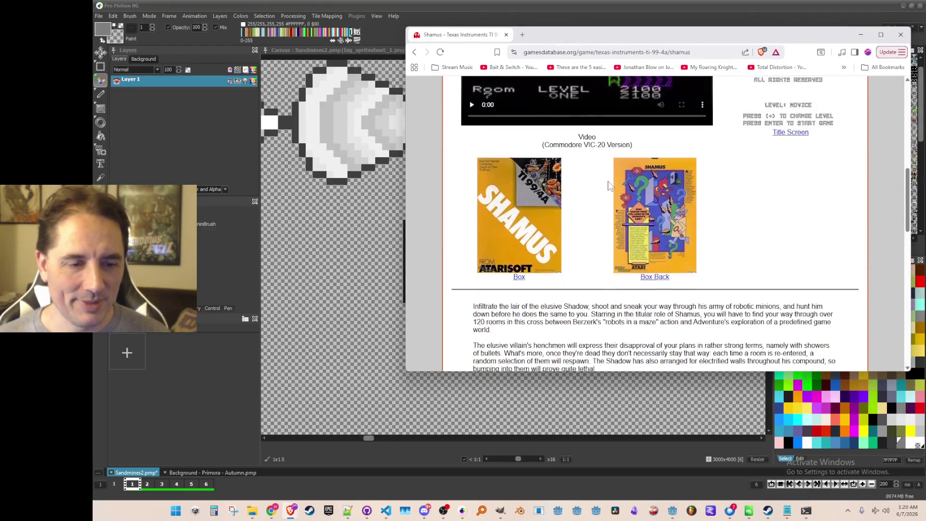
scroll(640, 246, "up", 2)
scroll(638, 236, "up", 3)
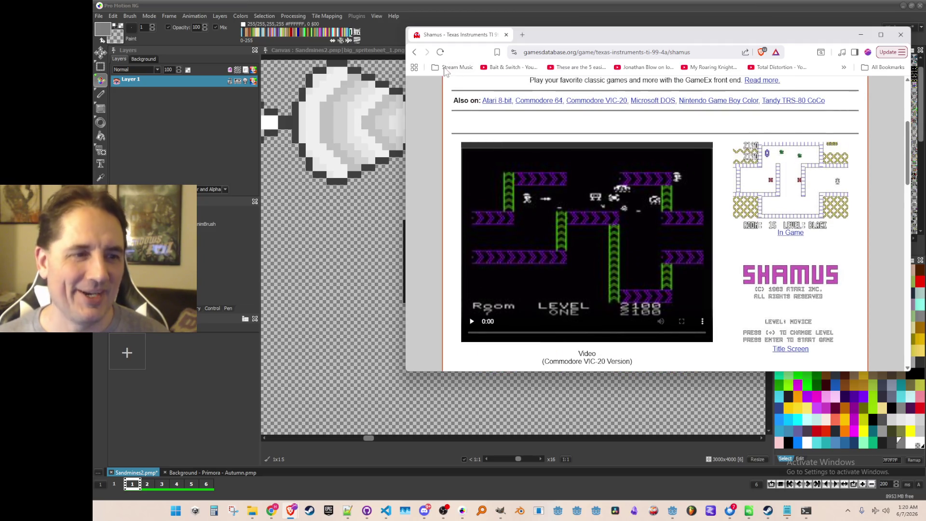
left_click(414, 52)
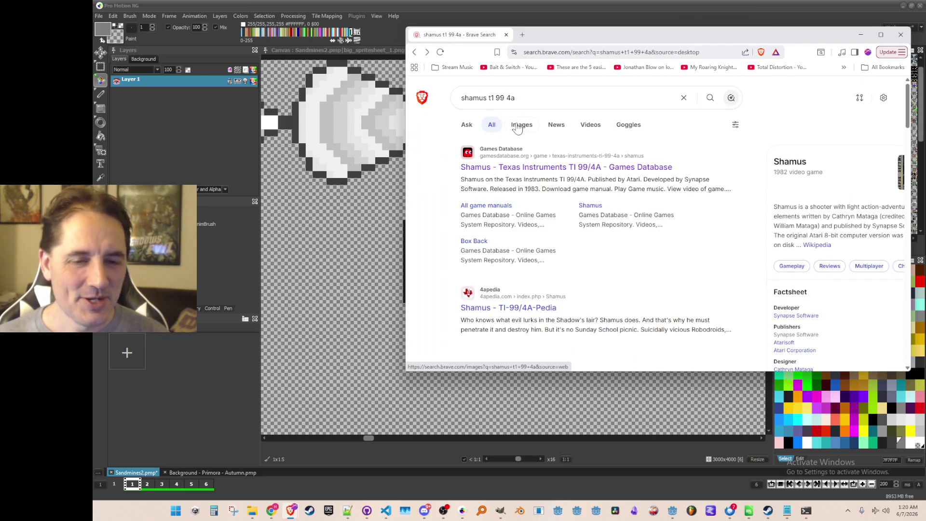
Browse Shamus image results and preview the cassette image, then close the preview.
left_click(520, 126)
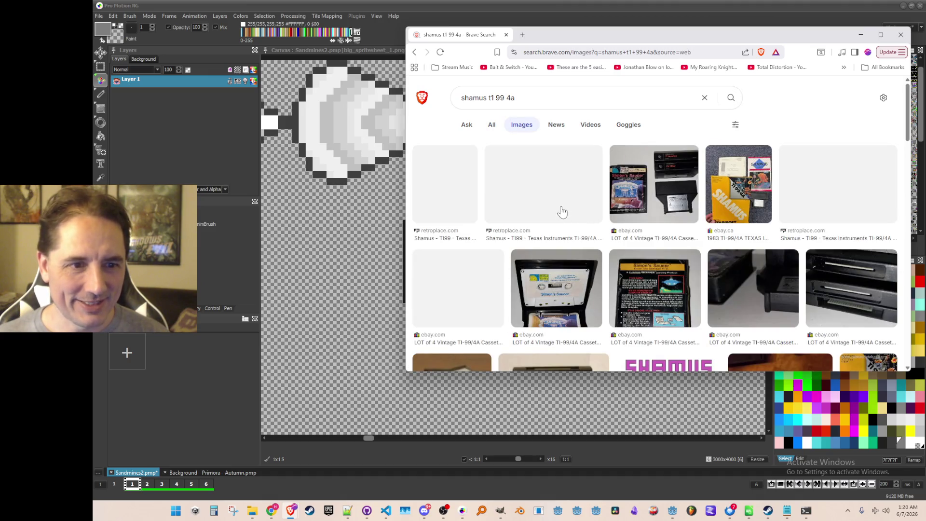
scroll(557, 149, "down", 1)
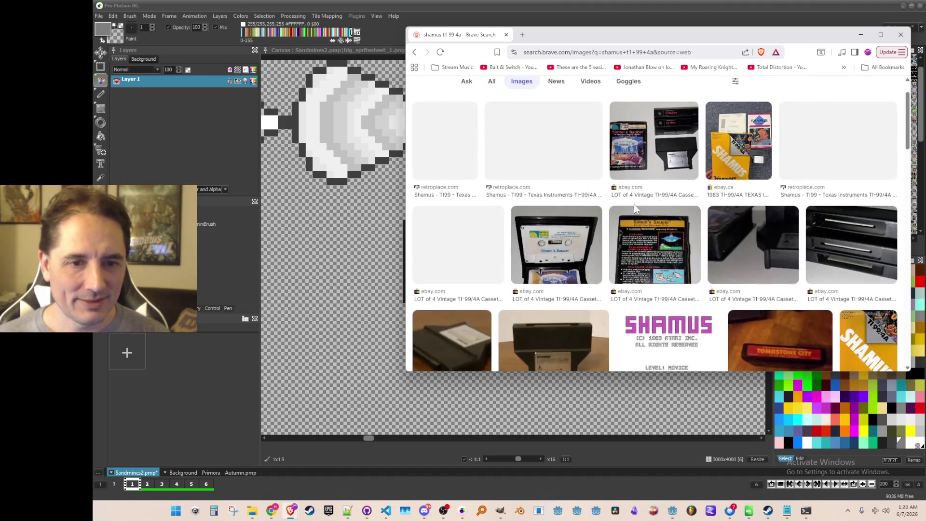
left_click(659, 167)
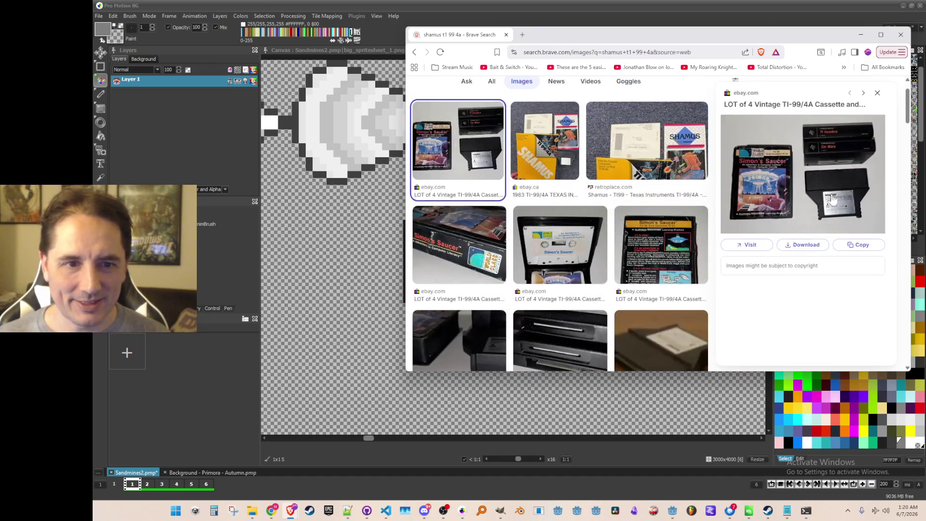
scroll(747, 144, "up", 1)
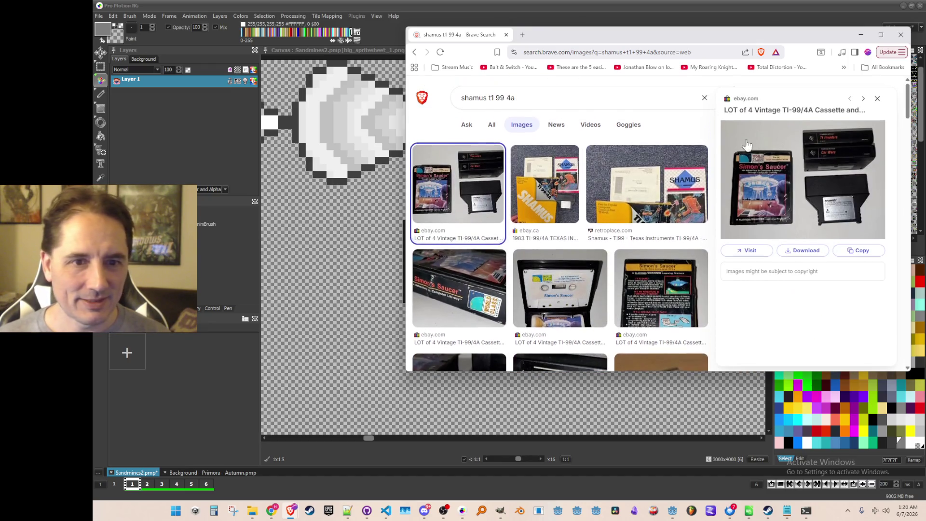
left_click(879, 99)
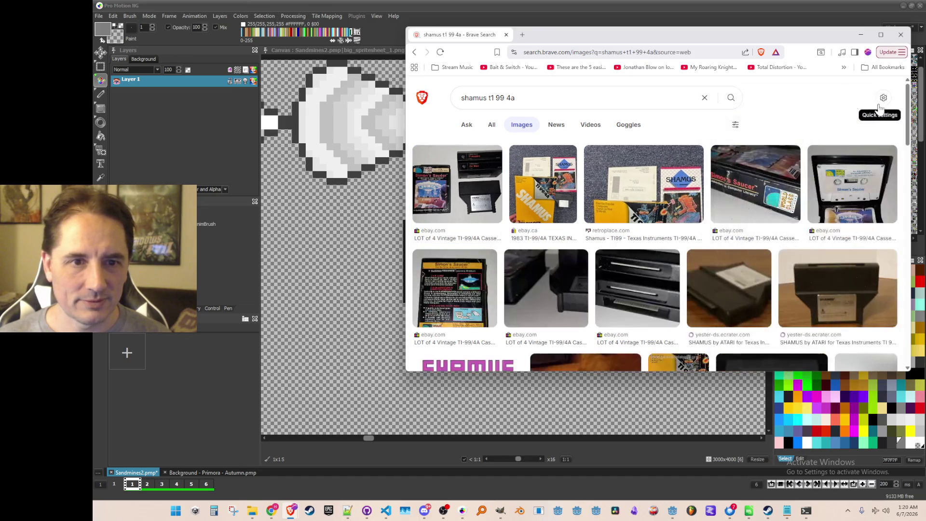
Open the 'Shamus - TI-99/4A - Gameplay' YouTube video from the search results and close the old tab.
scroll(705, 179, "down", 5)
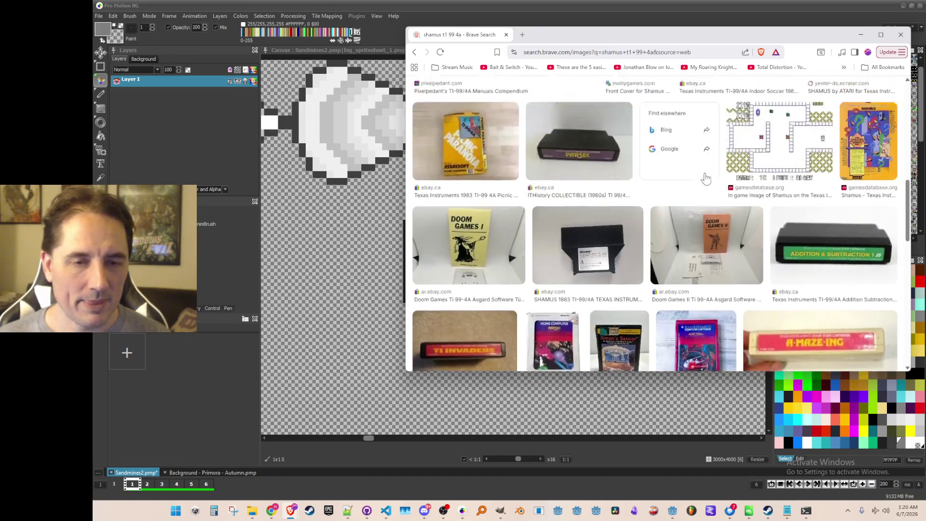
scroll(709, 174, "down", 5)
scroll(710, 171, "down", 10)
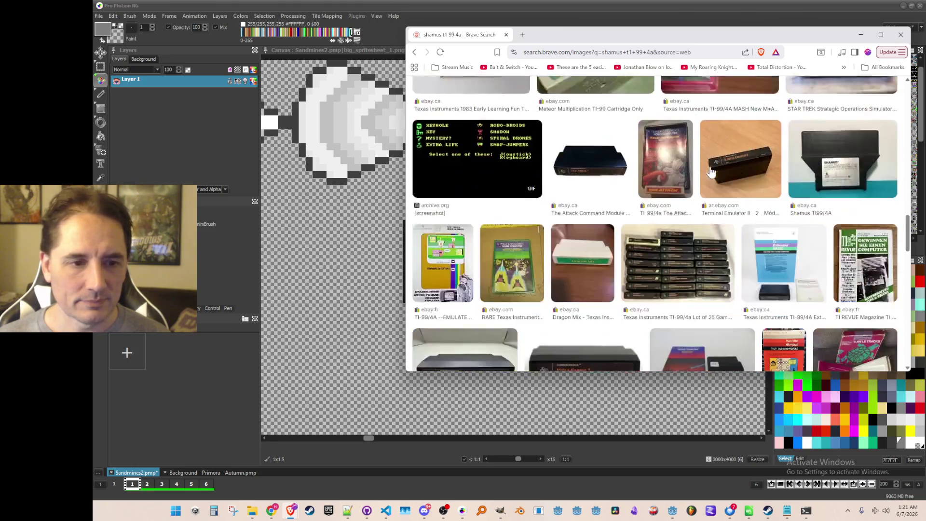
scroll(712, 169, "down", 6)
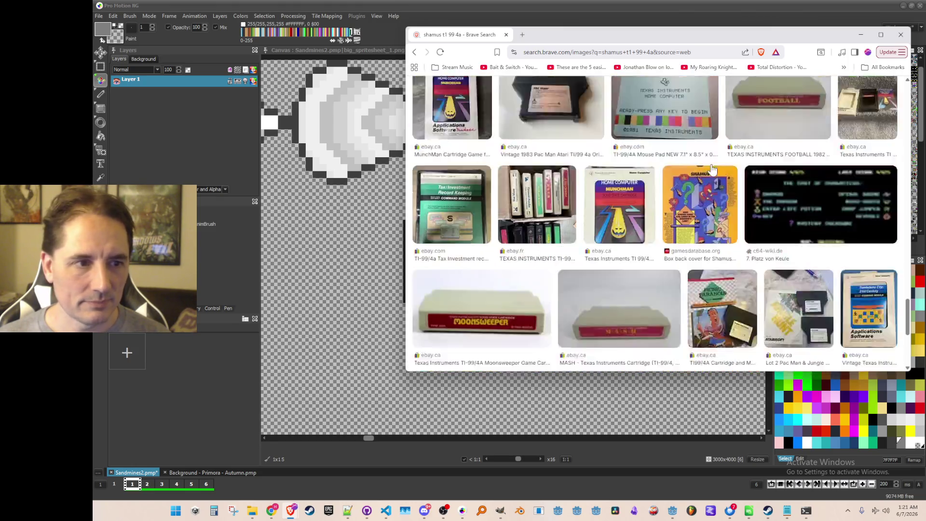
left_click(413, 52)
scroll(591, 168, "down", 5)
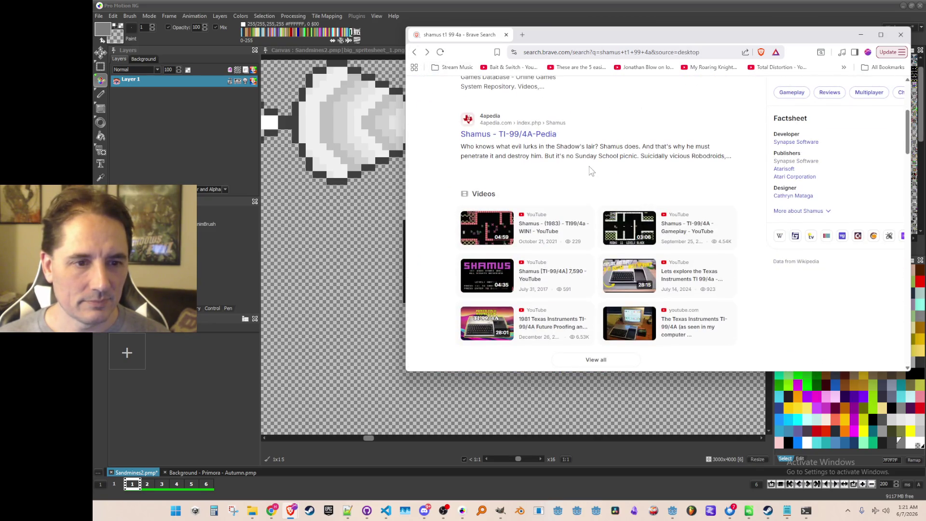
left_click(621, 226)
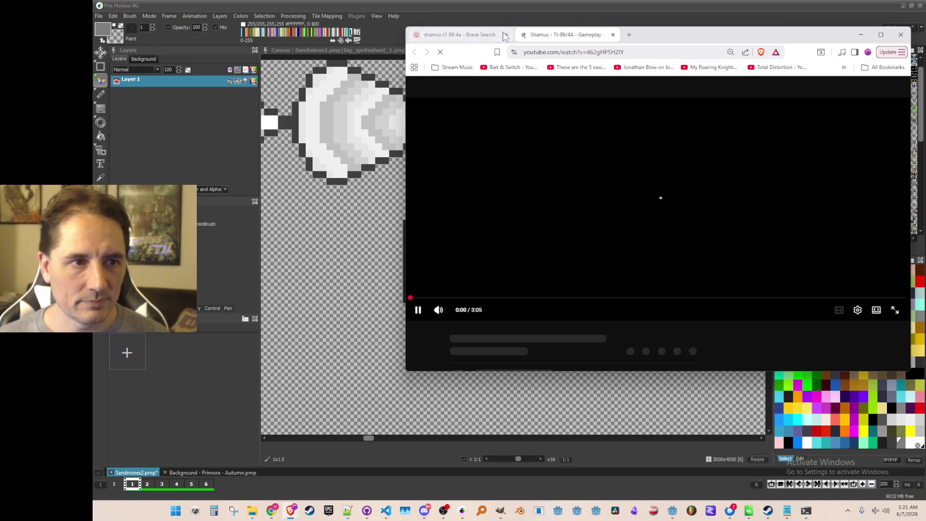
left_click(487, 34)
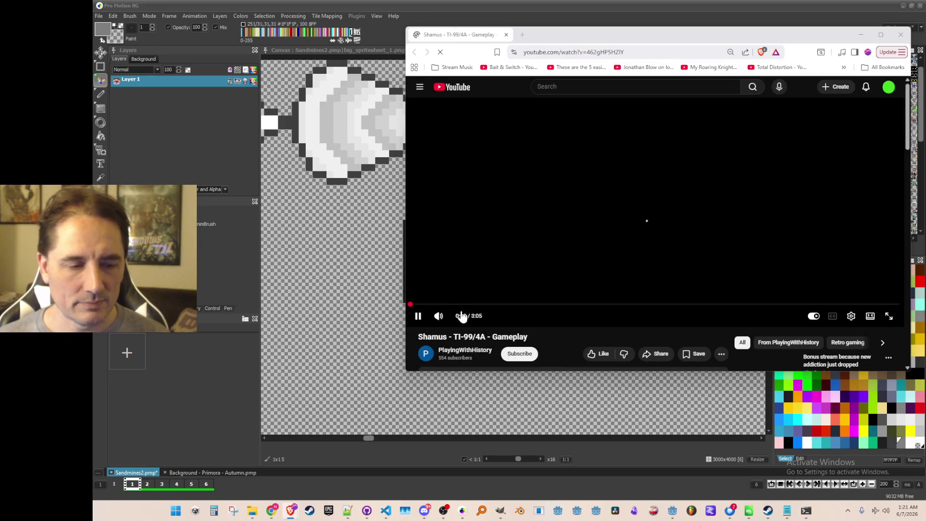
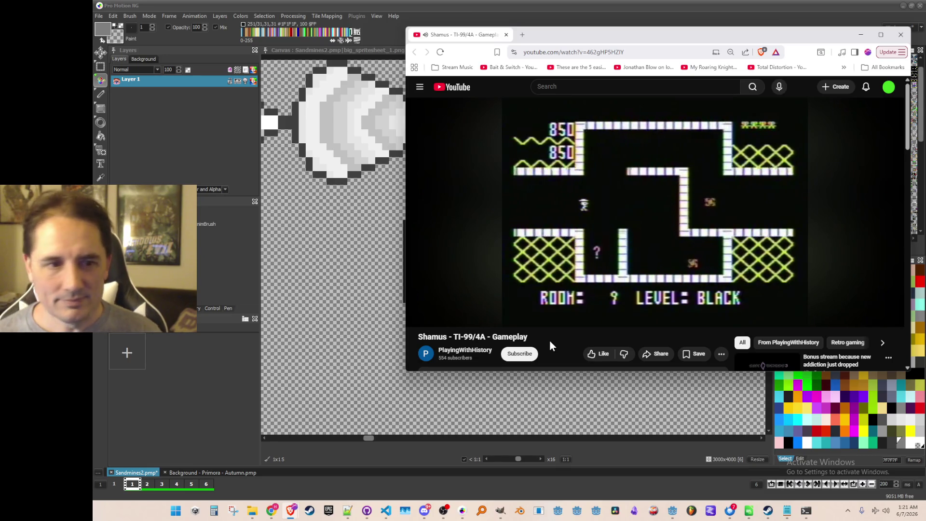
Seek through the Shamus TI-99/4A gameplay video to its final room.
key("l")
key("l")
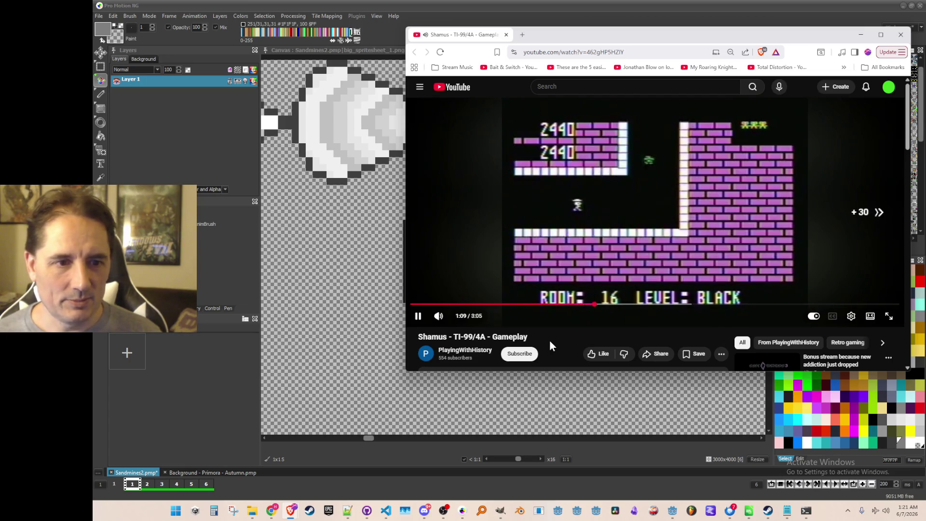
key("l")
key("j")
key("l")
key("Left")
key("l")
key("l")
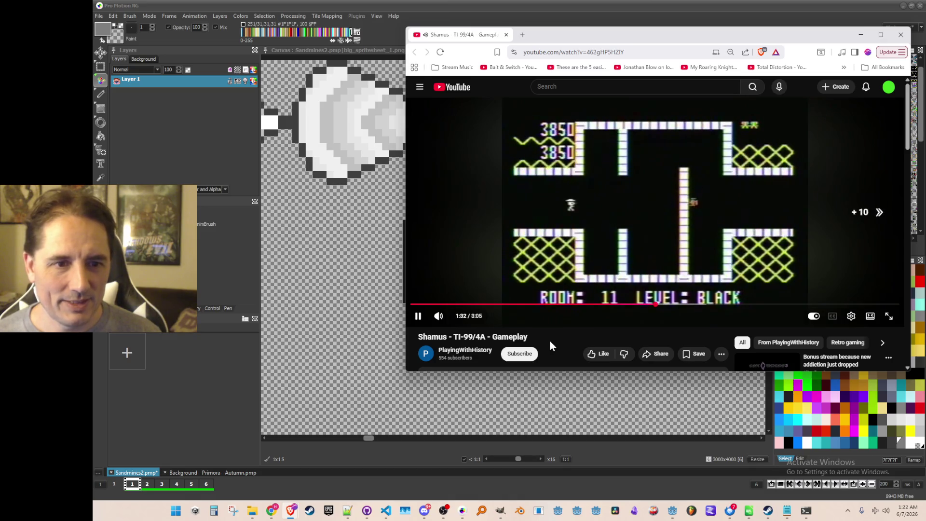
key("l")
key("Right")
key("l")
key("l")
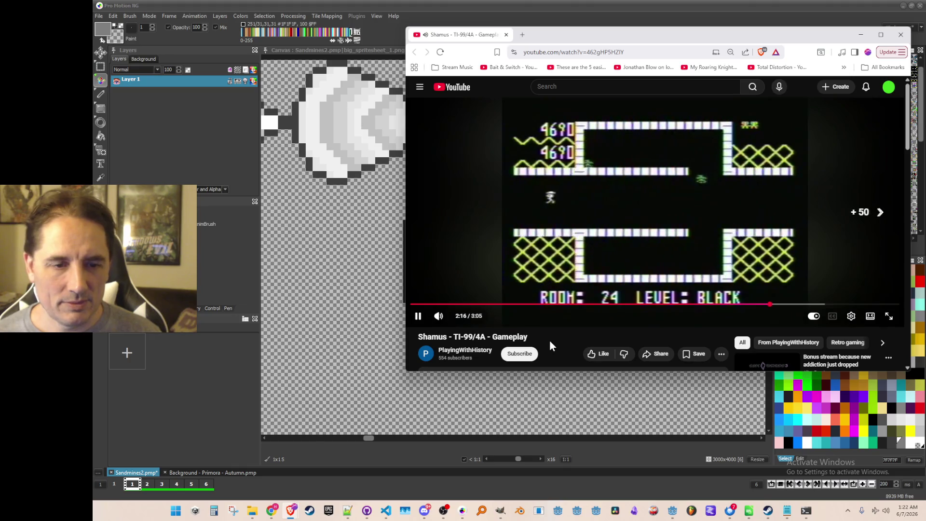
key("l")
key("l")
key("Right")
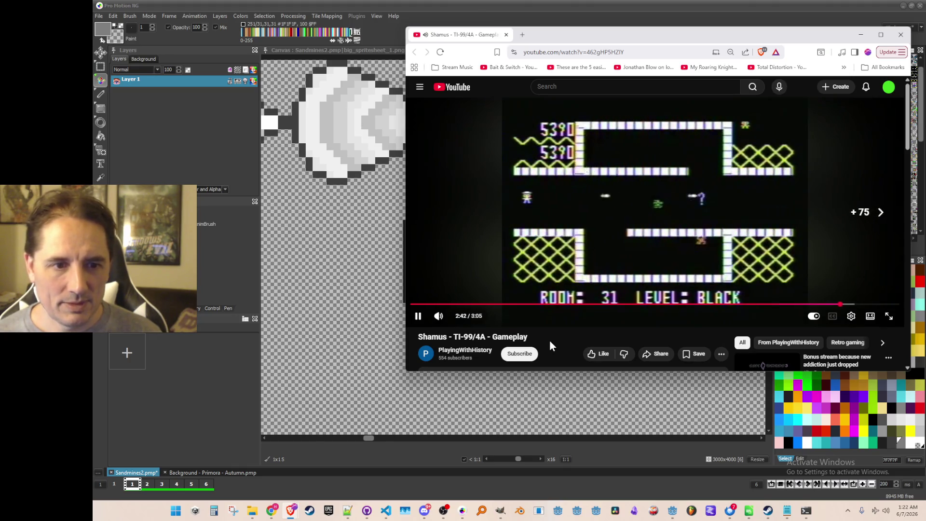
key("l")
key("Right")
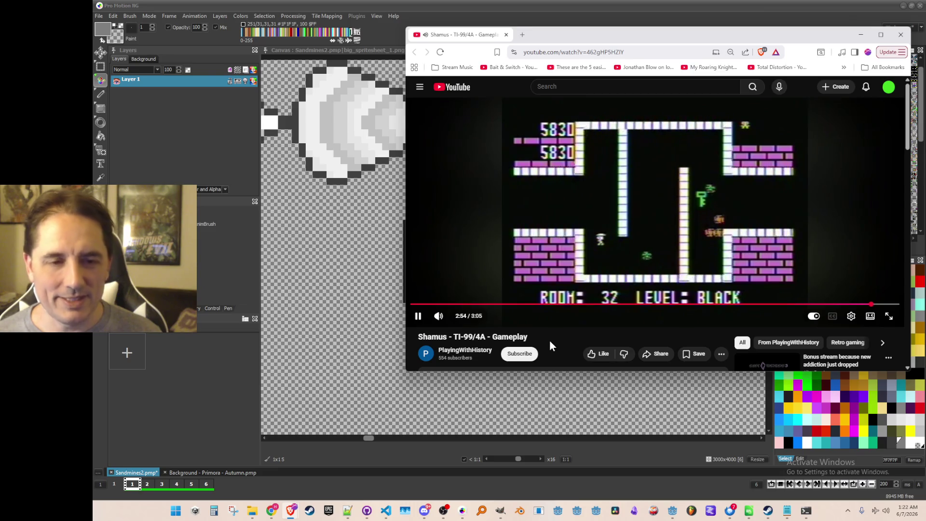
Pause and resume the video, then return to the Pro Motion NG sprite sheet.
key("k")
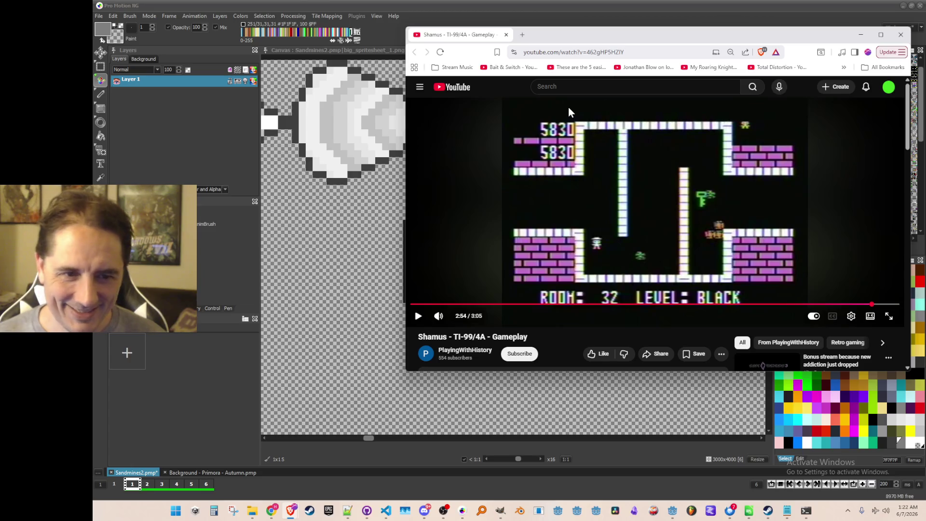
left_click(661, 201)
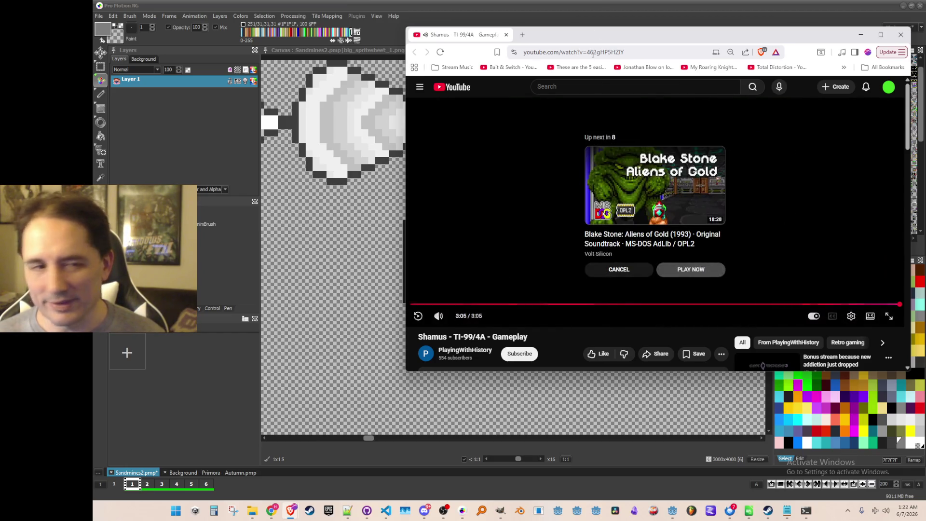
key("alt+Tab")
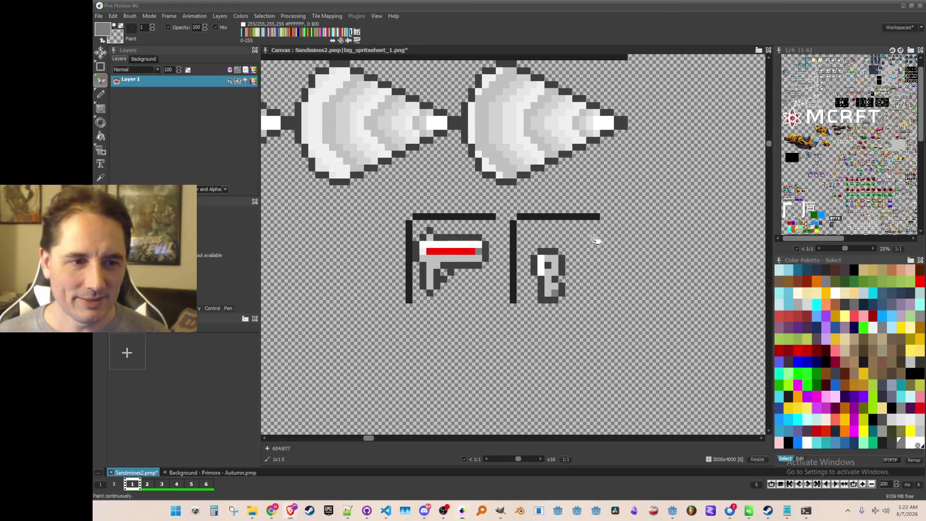
Paint light grey and dark outline pixels along the small sprite's right edge and grab it as a brush.
scroll(580, 259, "up", 1)
scroll(539, 271, "up", 1)
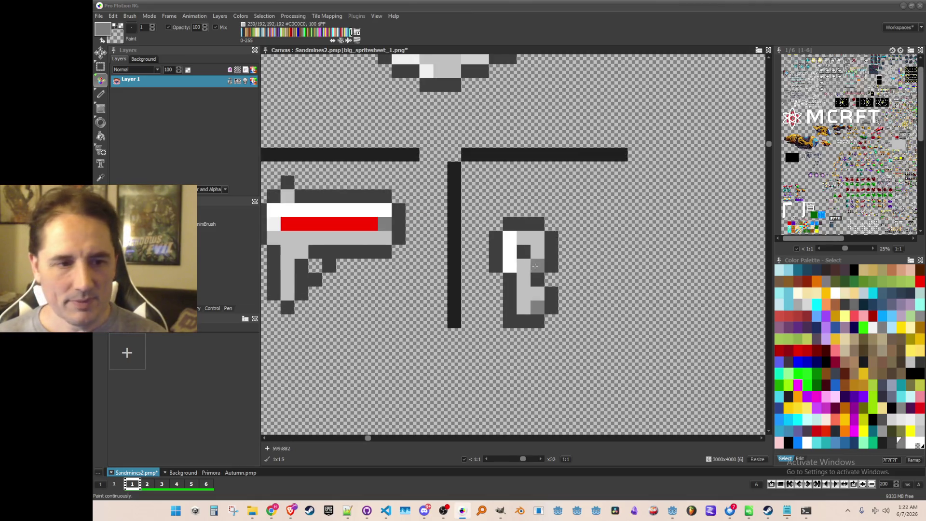
right_click(540, 235)
mouse_move(549, 236)
left_mouse_down()
mouse_move(544, 249)
mouse_move(565, 256)
mouse_move(553, 286)
left_mouse_up()
right_click(539, 223)
scroll(553, 286, "down", 1)
left_click_drag(504, 241, 598, 366)
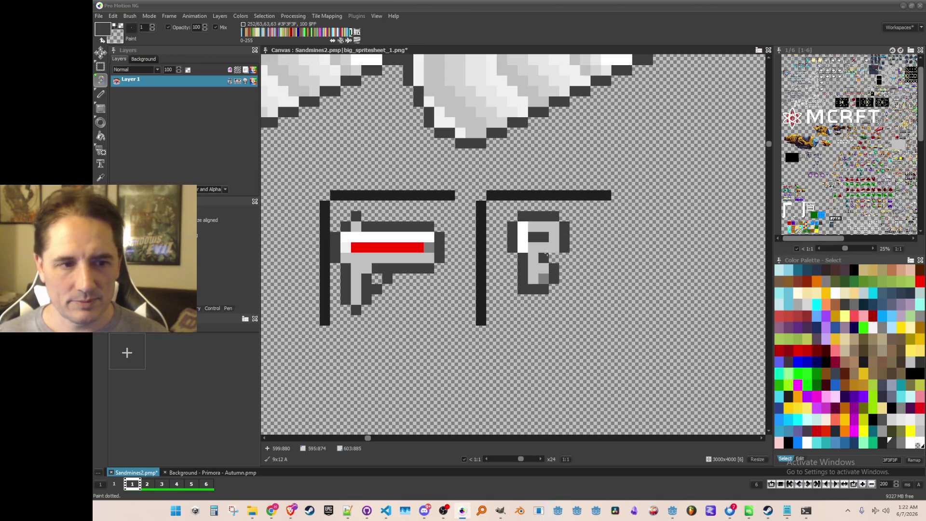
Sample dark grey and white from the sprite and paint the key's white body pixels.
key("comma")
scroll(566, 287, "up", 1)
left_click(519, 285)
left_click(504, 228)
key("comma")
left_click(505, 202)
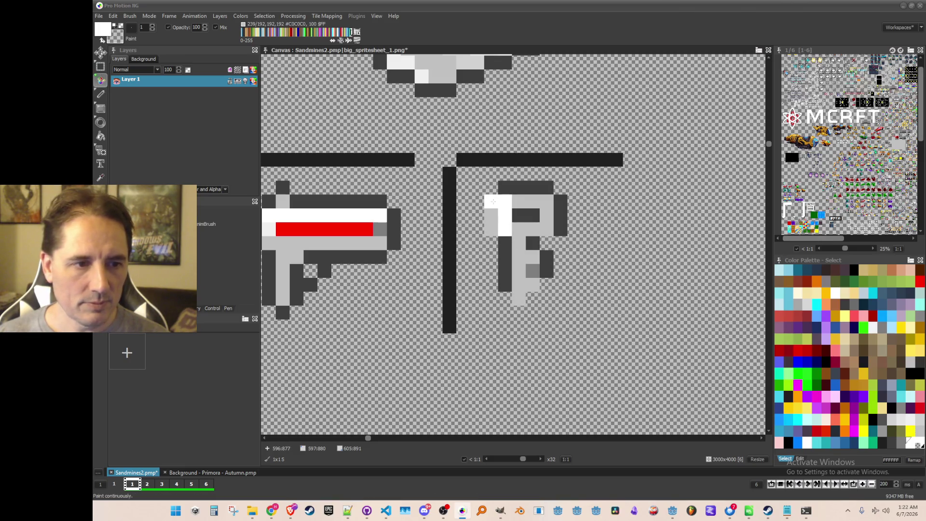
left_click_drag(490, 202, 491, 229)
key("comma")
left_click(511, 214)
right_click(503, 202)
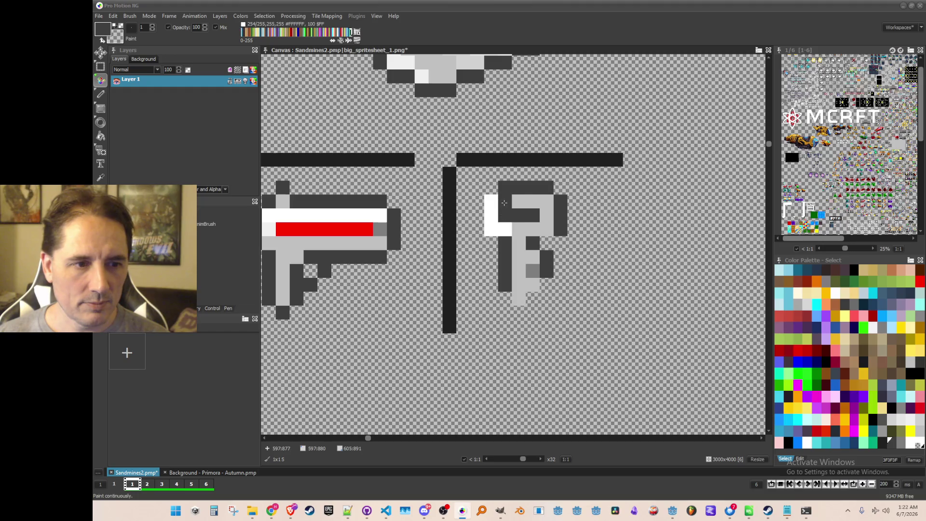
left_click(503, 230)
left_click(501, 201)
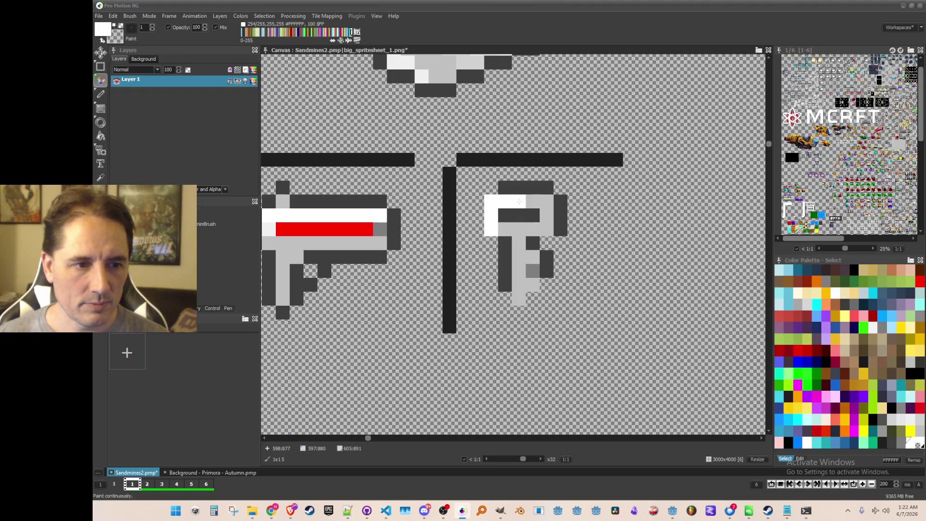
Extend the key's dark grey outline along its top, left, bottom, stem and right side.
left_click(491, 188)
left_click(478, 229)
left_click(491, 244)
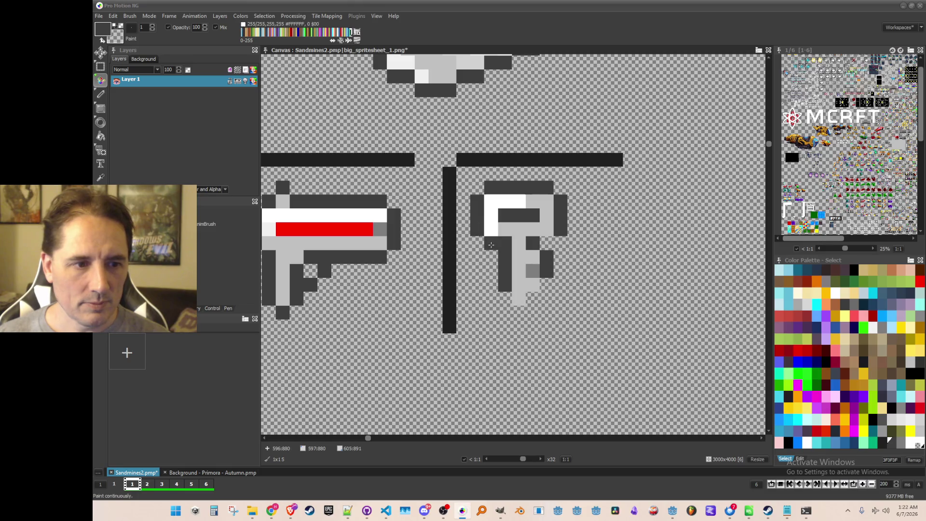
left_click(518, 312)
left_click(505, 298)
left_click(532, 299)
left_click(532, 270)
left_click(546, 284)
left_click(547, 243)
left_click(560, 188)
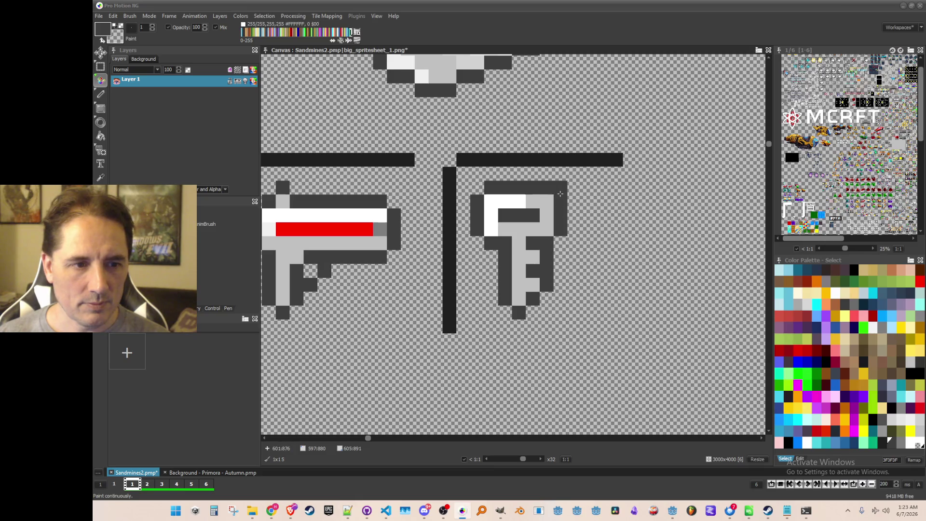
Grab the redrawn key as a brush and sample mid grey from the gun sprite.
scroll(560, 194, "down", 2)
scroll(572, 296, "up", 1)
key("b")
mouse_move(502, 203)
left_mouse_down()
mouse_move(593, 256)
mouse_move(586, 311)
left_mouse_up()
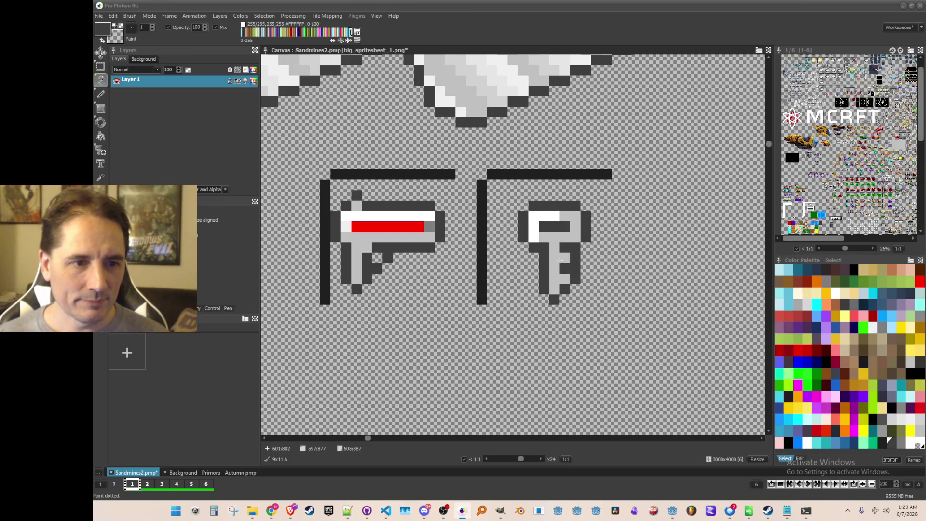
scroll(558, 258, "down", 1)
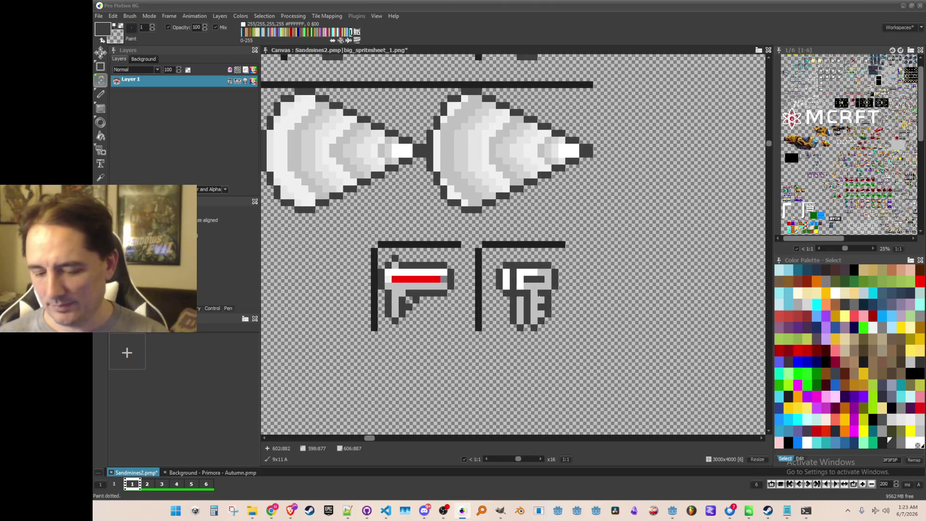
scroll(527, 300, "up", 1)
key("comma")
left_click(402, 268)
left_click(404, 260)
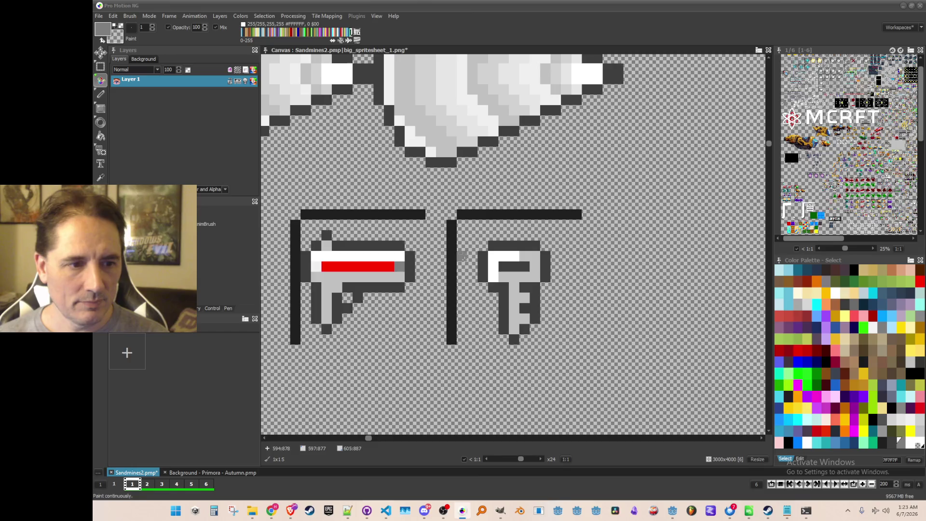
key("comma")
Paint a FCD826 yellow ring over the key's head and repaint its surrounding pixels dark grey.
left_click(532, 250)
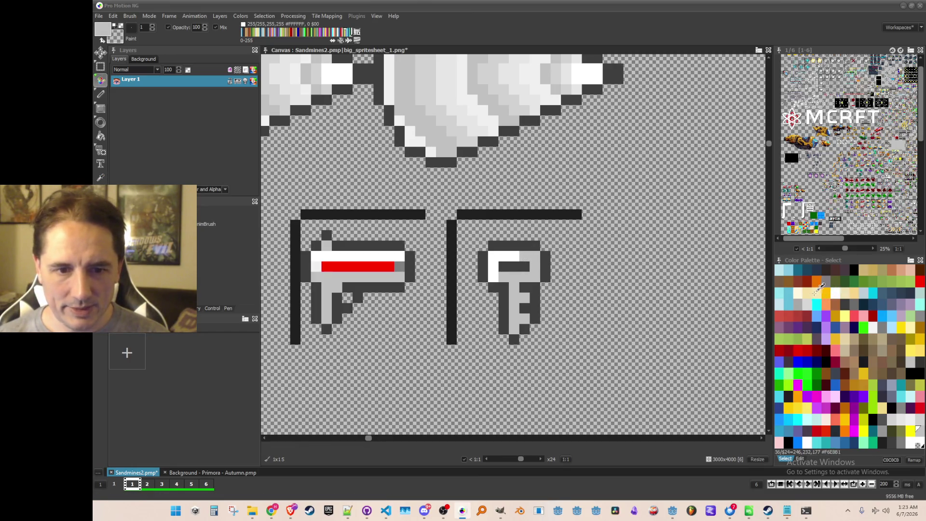
left_click(801, 407)
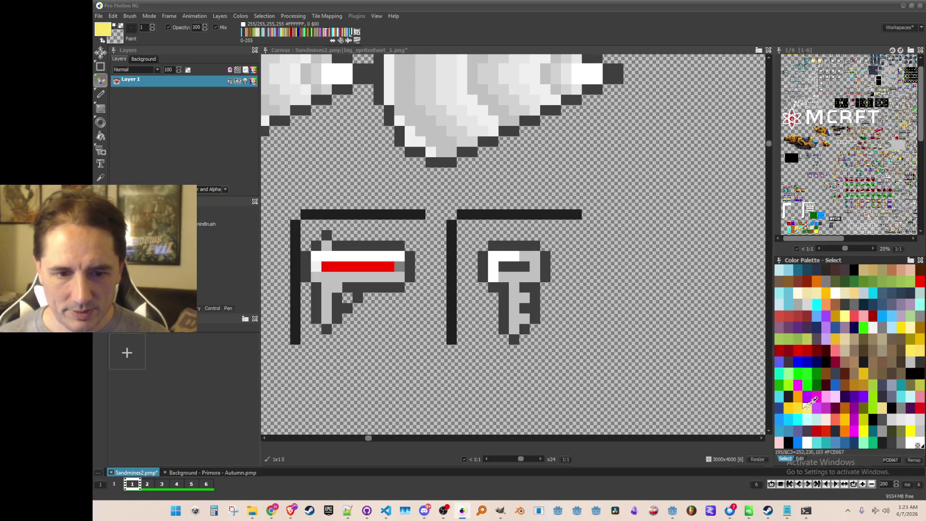
left_click(795, 408)
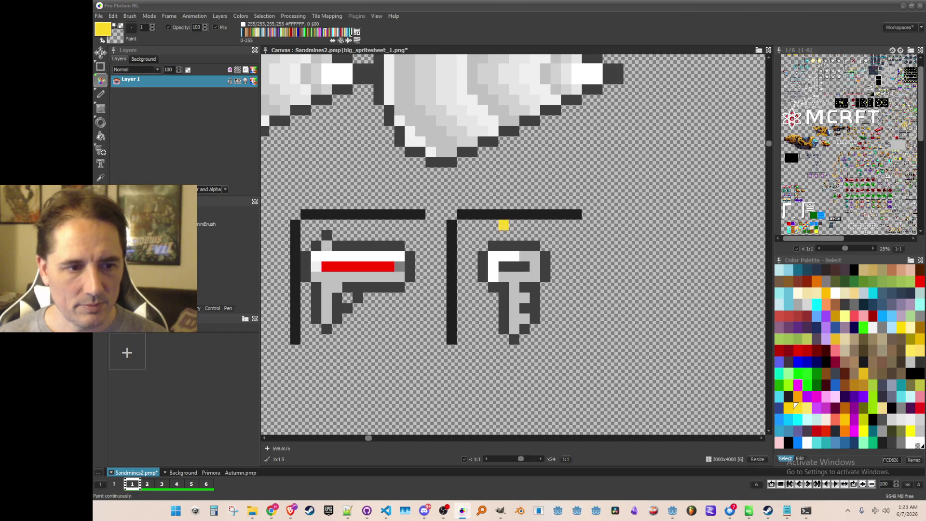
left_click(509, 262)
left_click_drag(503, 256, 503, 235)
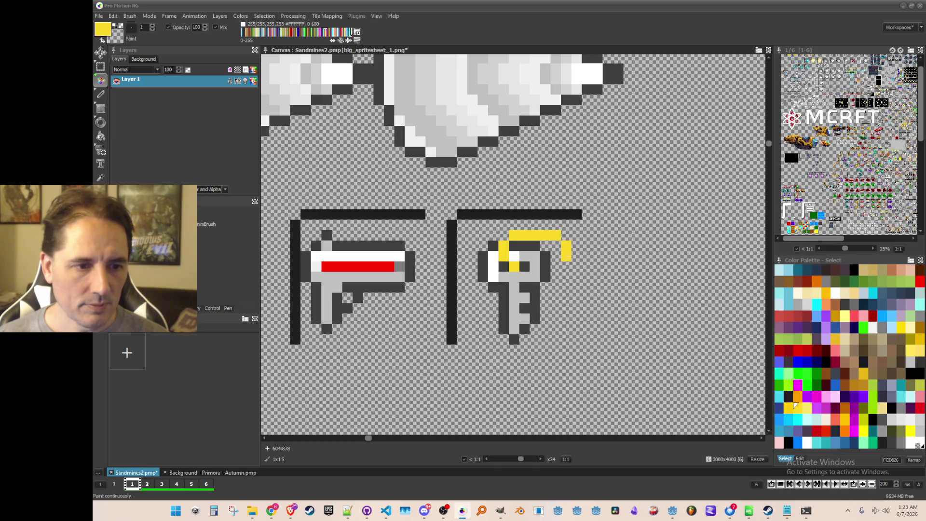
left_click(566, 256)
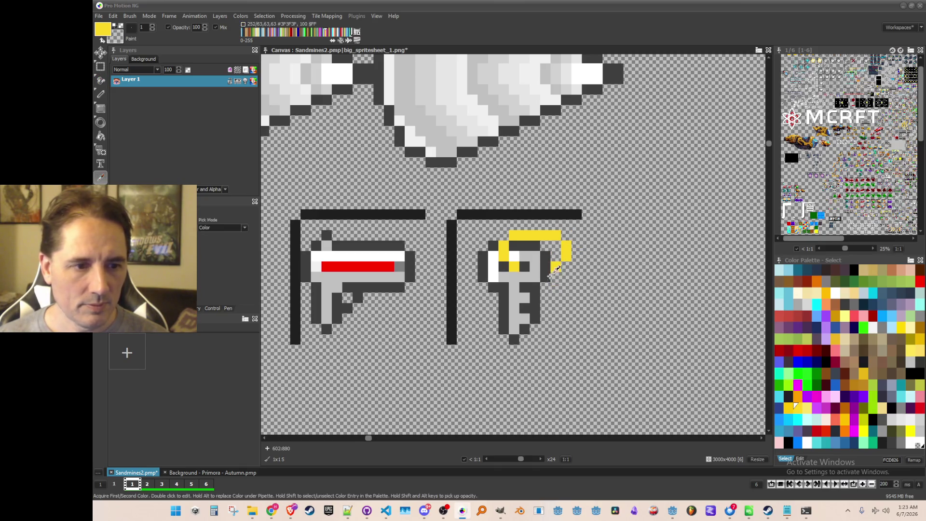
mouse_move(577, 255)
left_mouse_down()
mouse_move(566, 235)
mouse_move(555, 255)
mouse_move(563, 234)
mouse_move(501, 227)
left_mouse_up()
Grab the finished key sprite as a brush and save the sprite sheet.
scroll(530, 270, "down", 2)
scroll(551, 313, "up", 1)
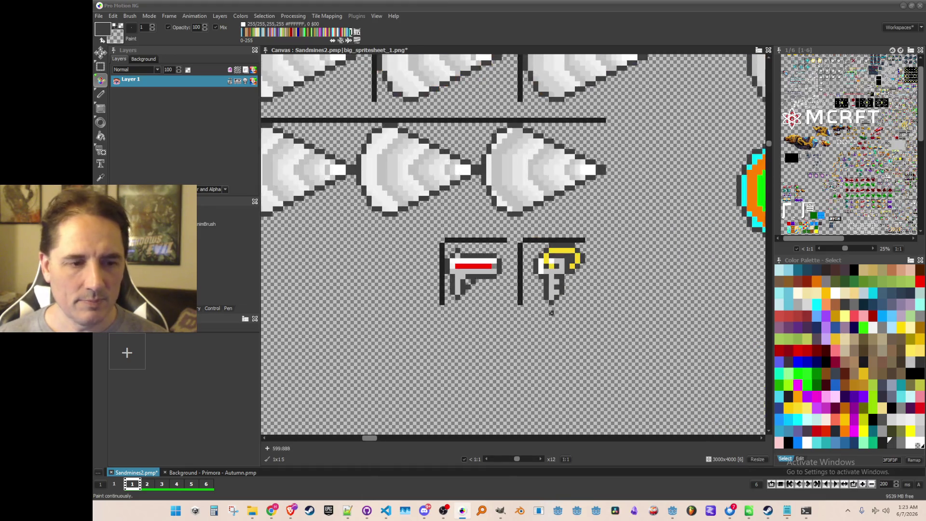
mouse_move(541, 256)
left_mouse_down()
mouse_move(599, 306)
mouse_move(600, 333)
left_mouse_up()
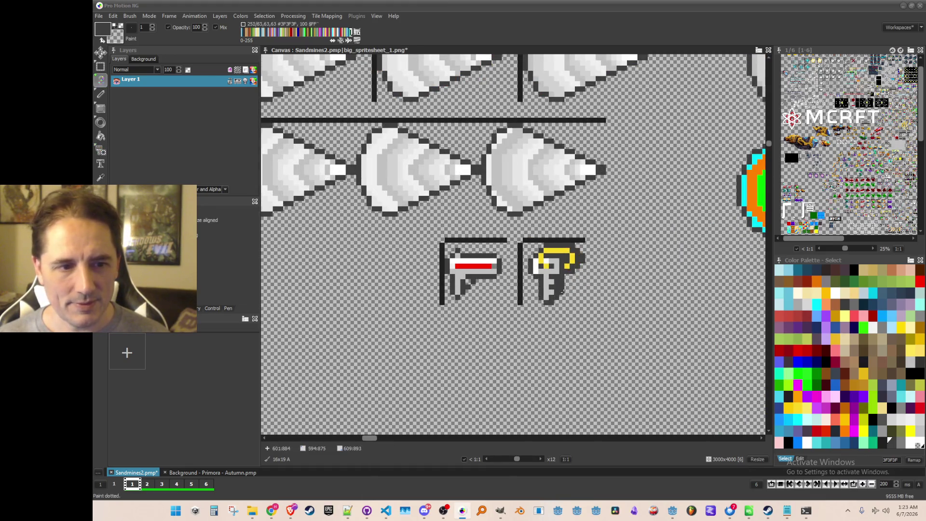
scroll(578, 304, "down", 1)
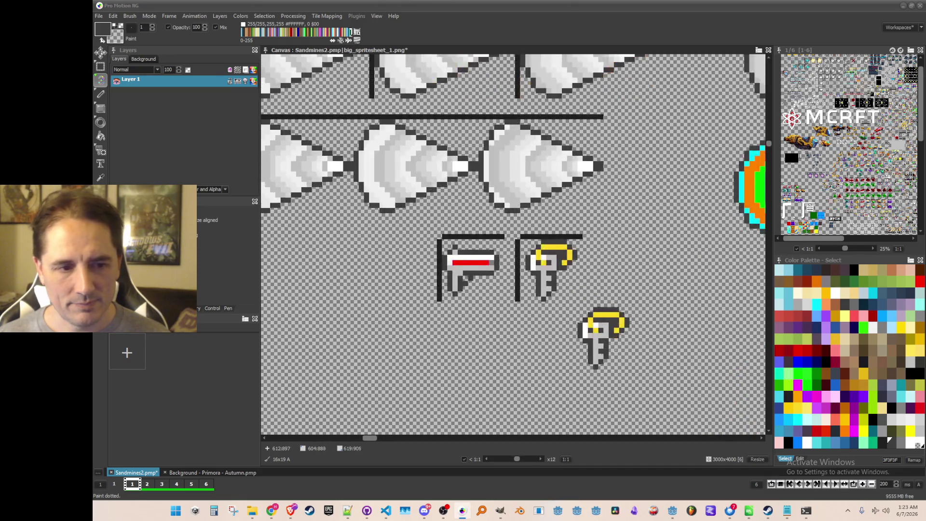
scroll(603, 342, "up", 1)
key("period")
key("ctrl+s")
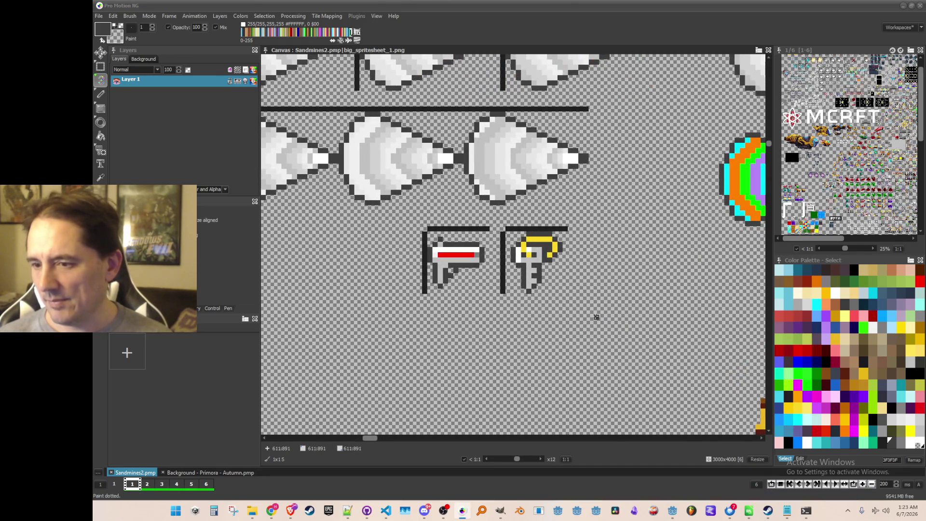
Pan and zoom the canvas to x24 to recentre the key and pickaxe sprites.
scroll(581, 292, "up", 1)
left_click_drag(558, 280, 554, 293)
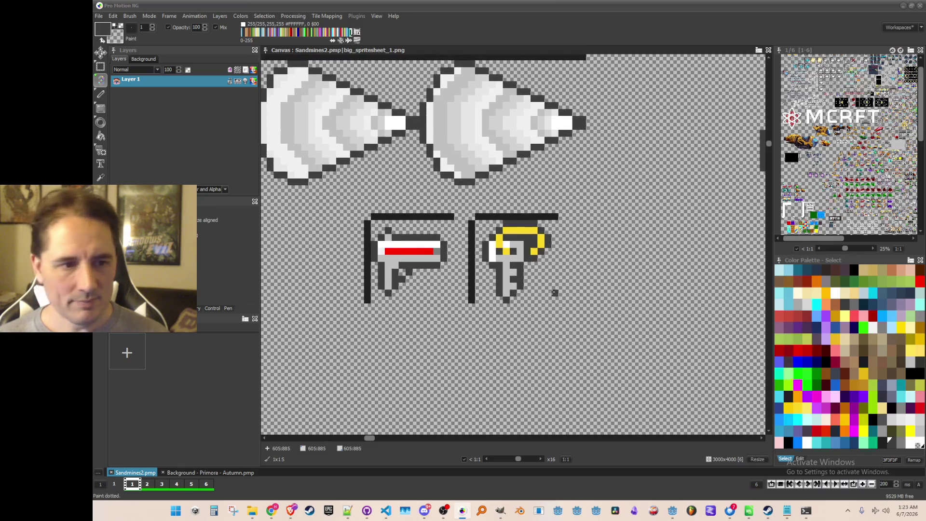
scroll(523, 271, "up", 1)
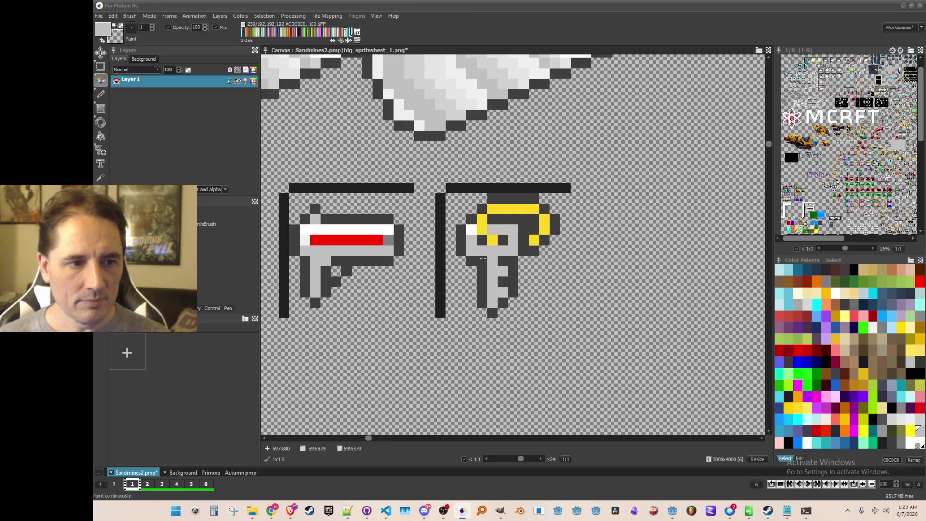
scroll(510, 325, "down", 2)
scroll(511, 324, "up", 1)
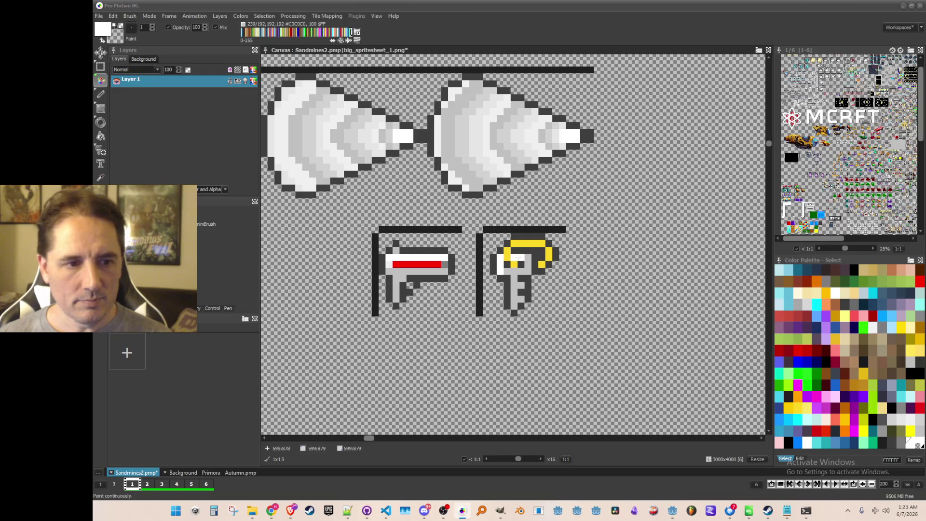
scroll(535, 303, "down", 1)
scroll(523, 314, "up", 1)
scroll(556, 297, "up", 1)
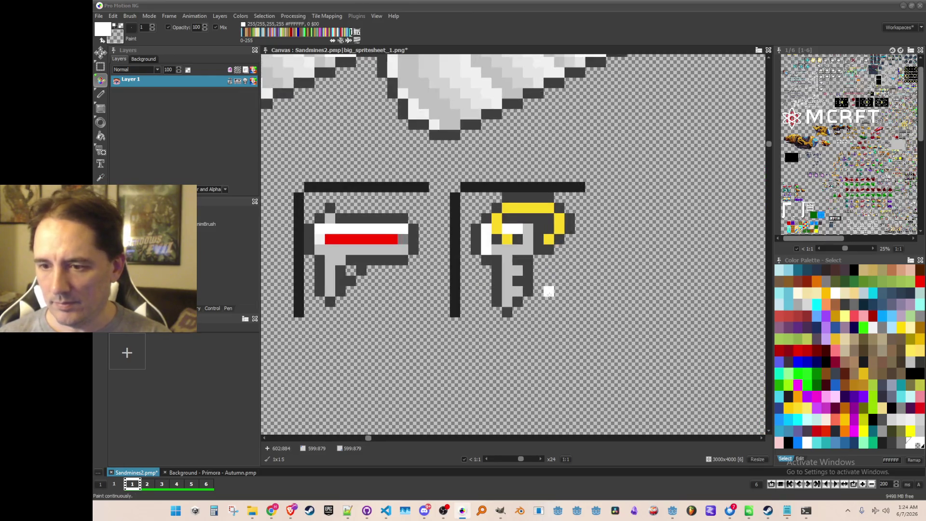
Flood-fill the key ring's lower, left, top and right parts with a deeper yellow.
key("k")
left_click(554, 264)
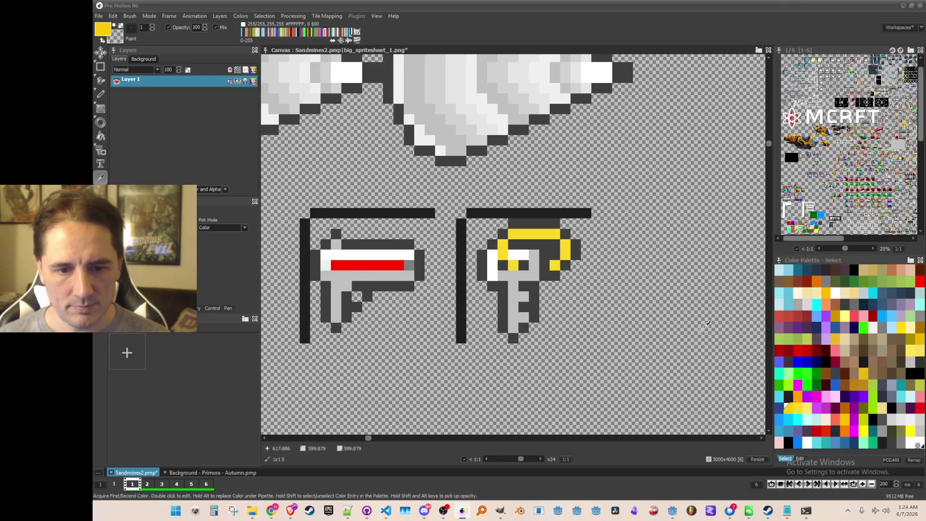
scroll(641, 304, "down", 1)
key("f")
left_click(515, 254)
left_click(504, 239)
left_click(528, 222)
left_click(565, 244)
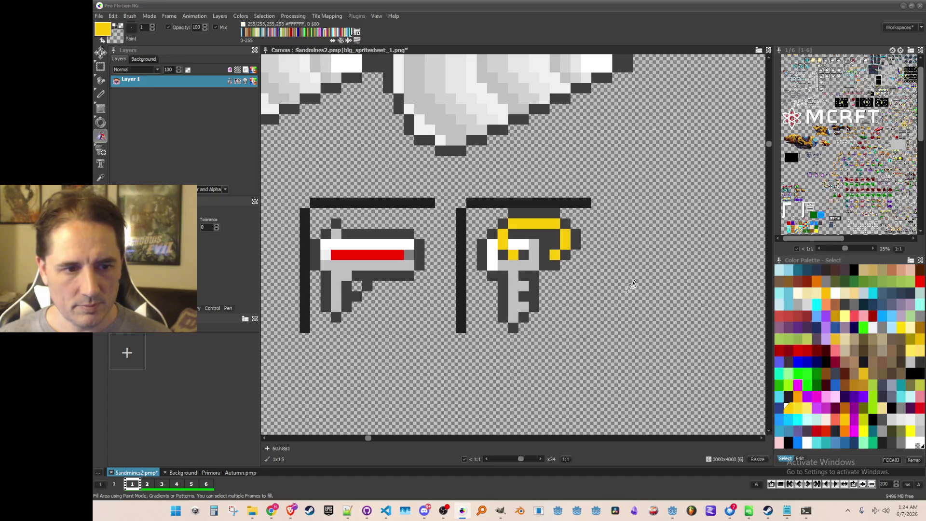
Try palette yellows FFC000 and FCD826, then save the sprite sheet.
left_click(841, 415)
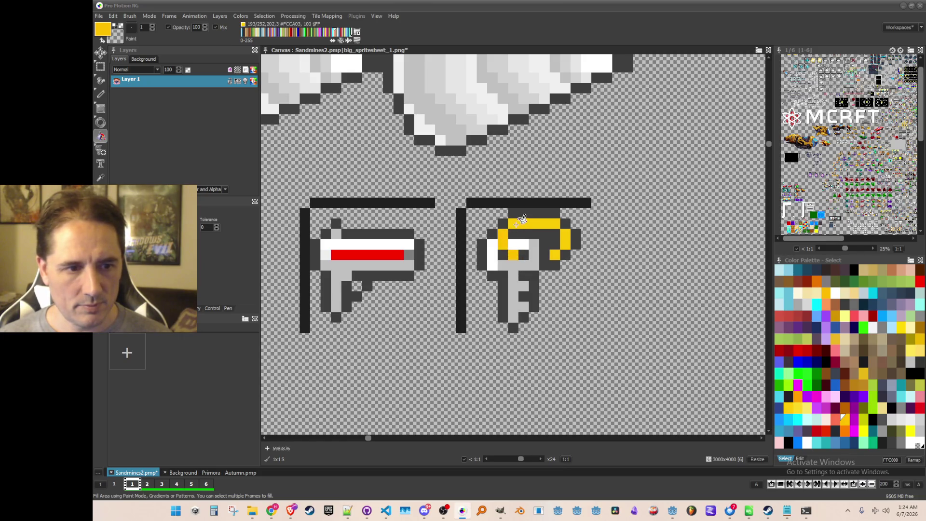
scroll(559, 250, "down", 3)
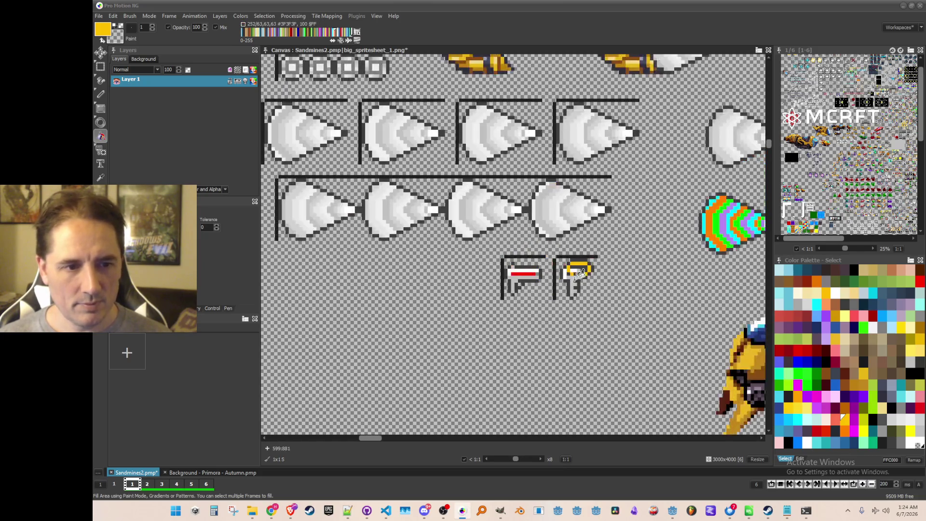
scroll(581, 272, "up", 1)
left_click(796, 406)
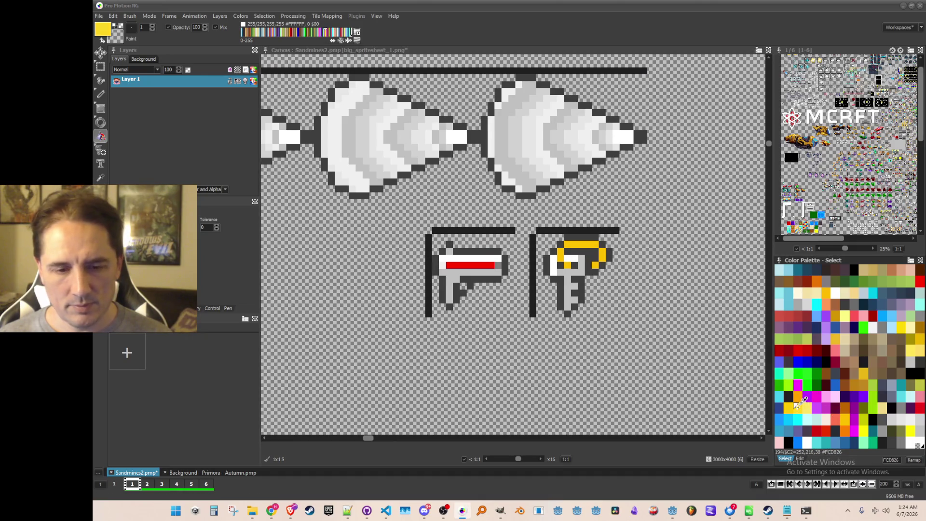
key("d")
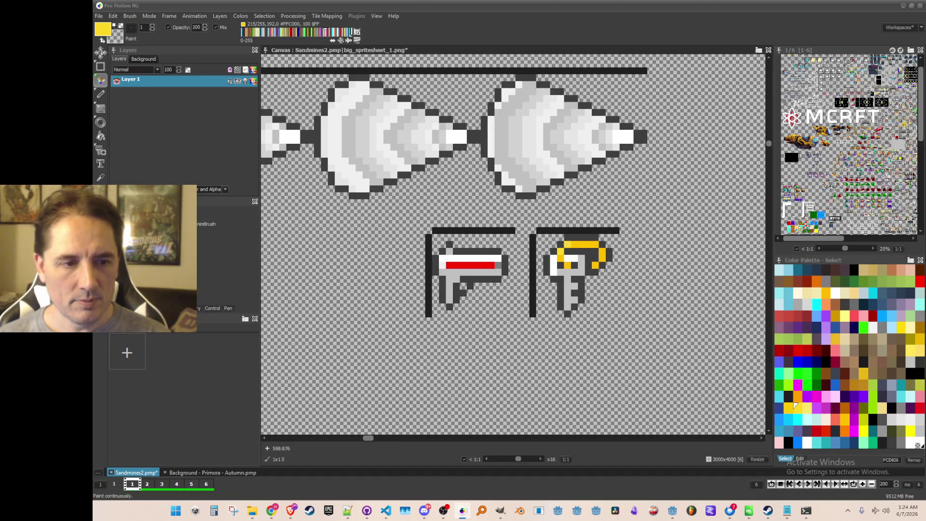
scroll(606, 316, "down", 1)
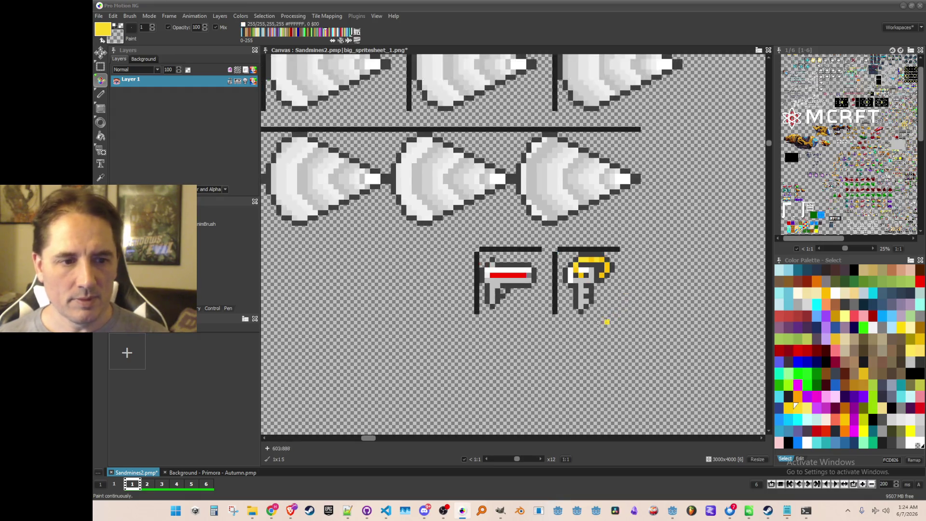
key("ctrl+s")
scroll(598, 342, "up", 1)
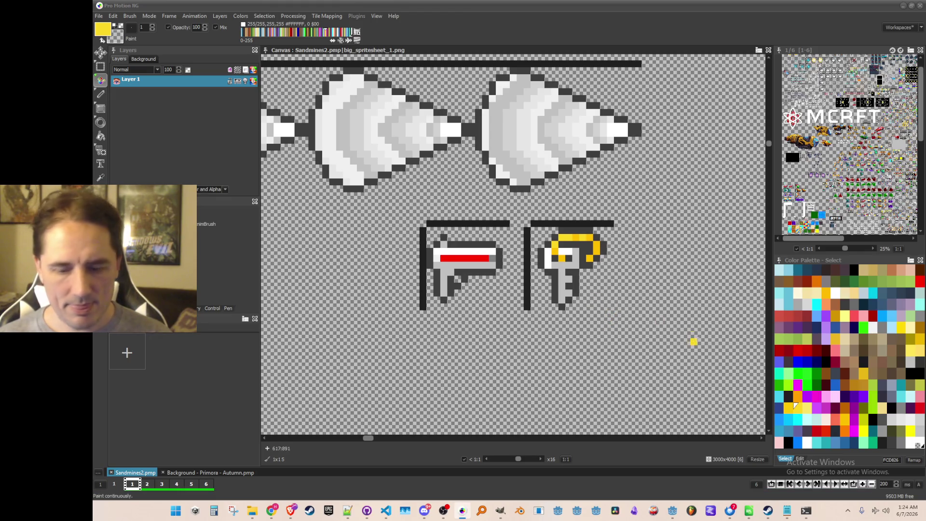
Add a BD8112 gold shading pixel on the key ring's right side and save.
key("k")
left_click(592, 249)
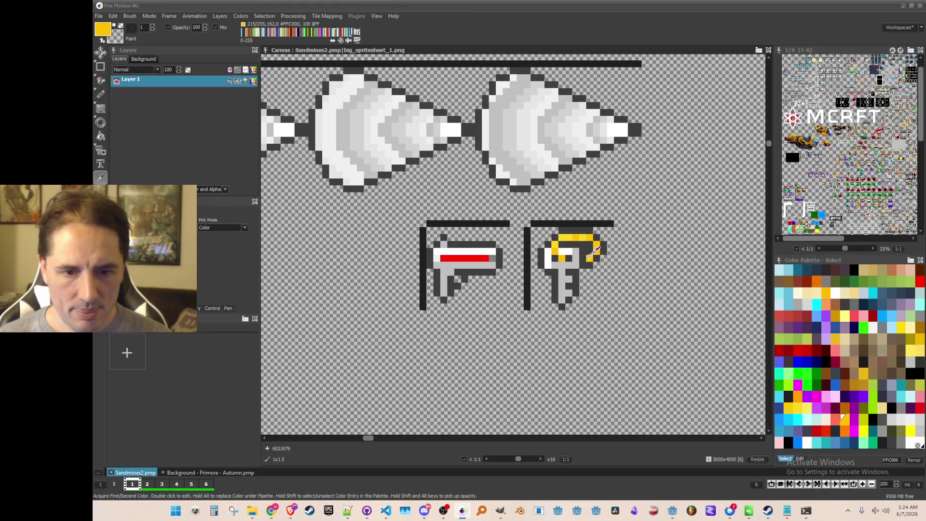
left_click(845, 408)
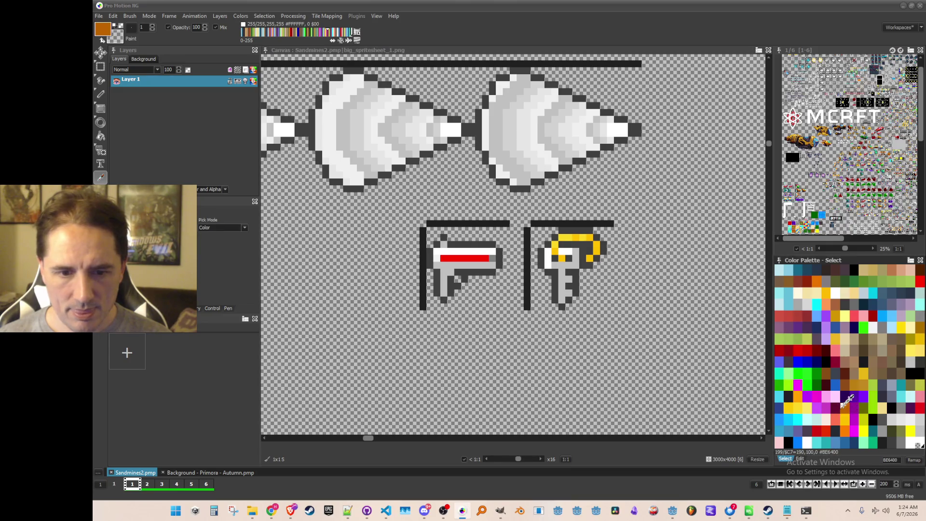
key("d")
left_click(588, 256)
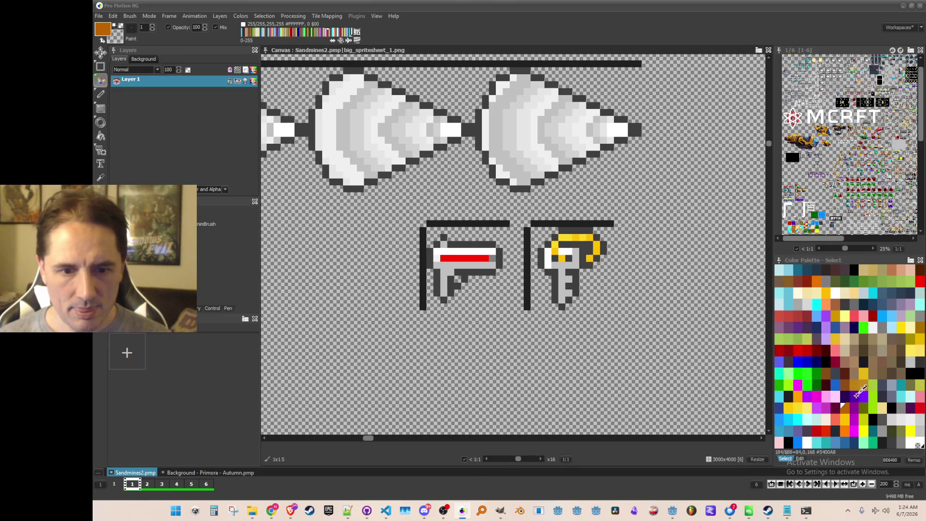
key("ctrl+z")
left_click(852, 382)
left_click(591, 258)
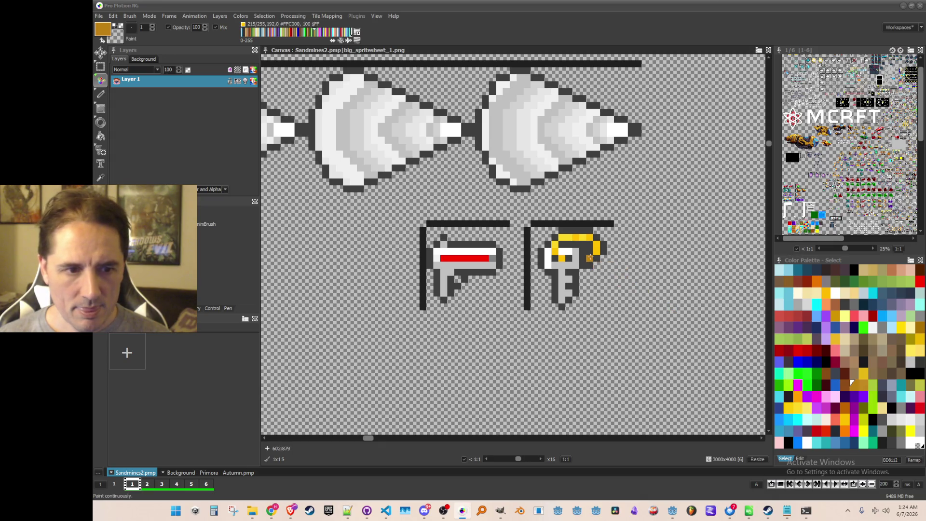
scroll(657, 337, "down", 2)
scroll(629, 328, "up", 1)
key("ctrl+s")
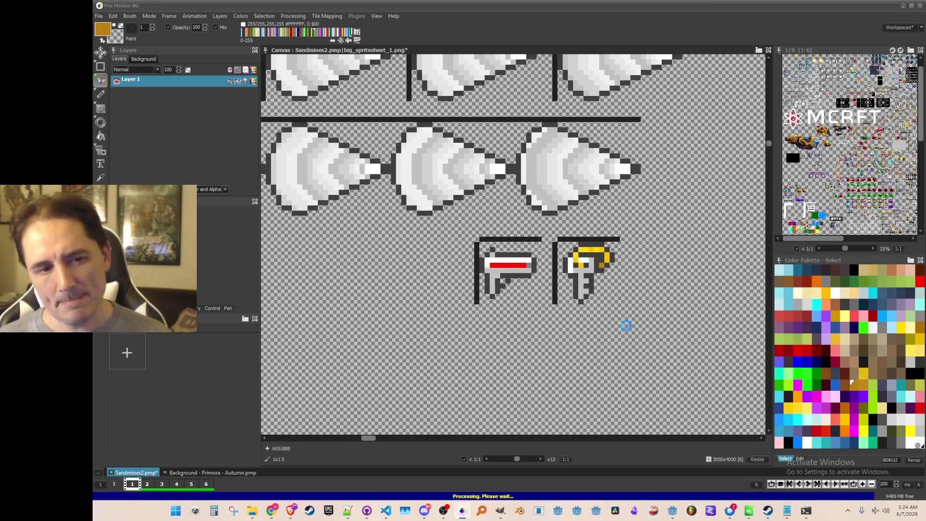
Grab the key sprite as a 12x12 brush.
key("b")
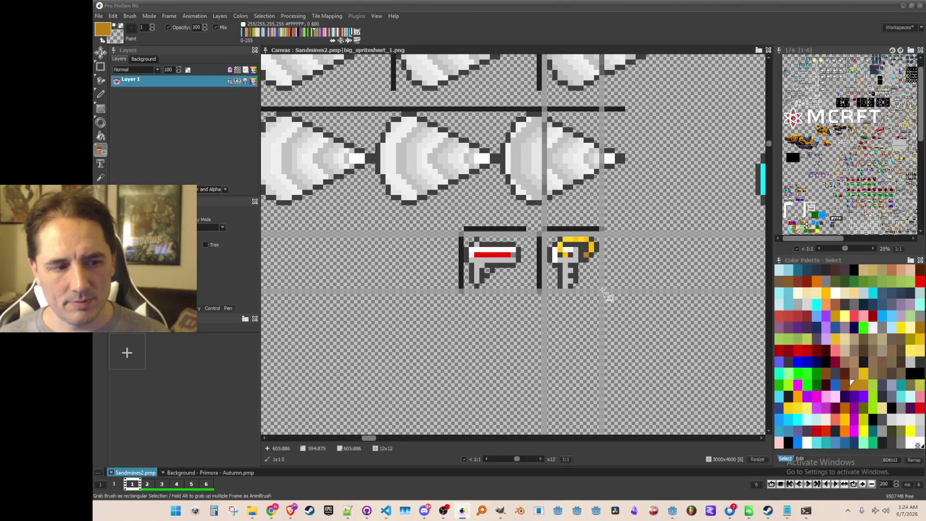
left_click_drag(609, 296, 548, 236)
scroll(548, 236, "down", 1)
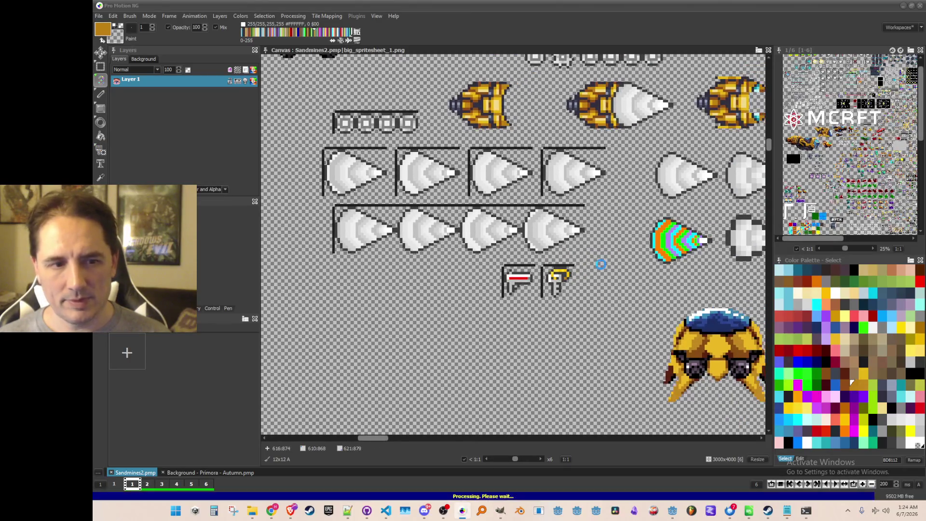
scroll(597, 260, "up", 3)
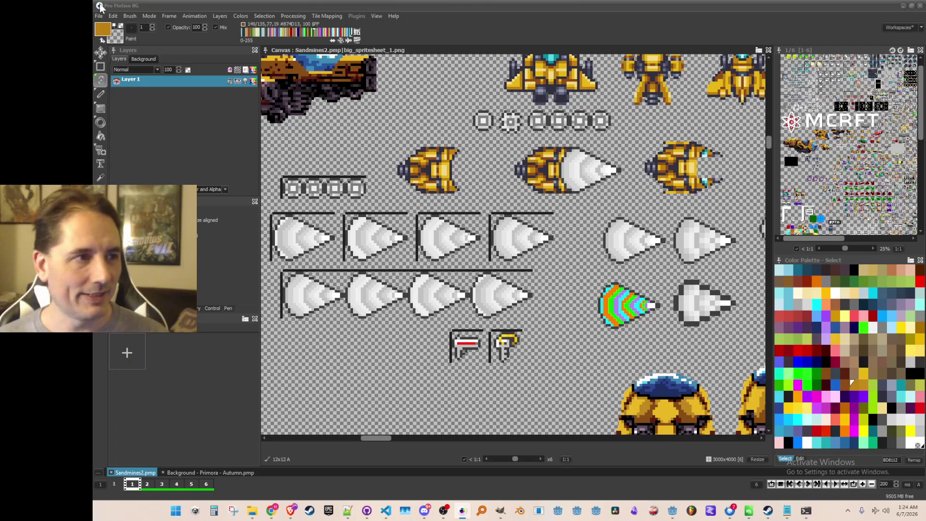
Save the brush as the PNG 'icon_burrow', reset to a single-pixel brush, and switch to Godot.
left_click(130, 17)
left_click(155, 246)
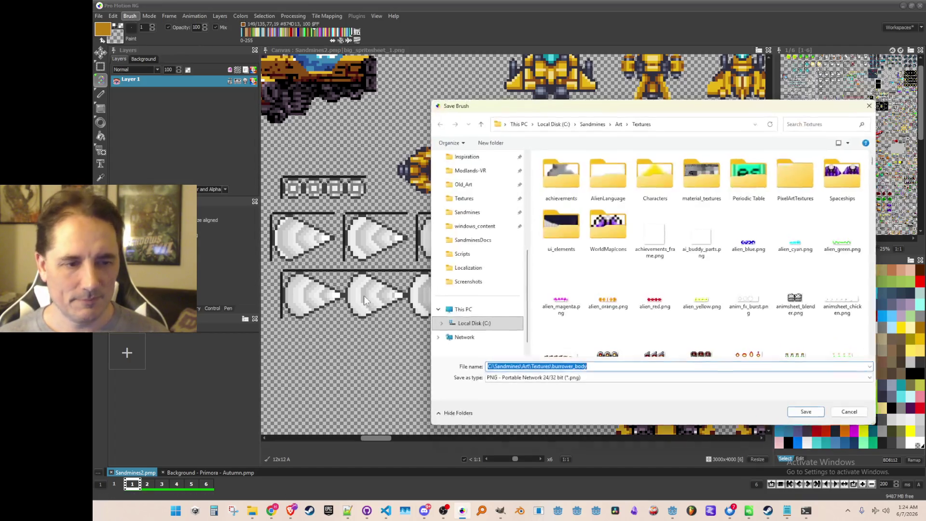
type("icon_")
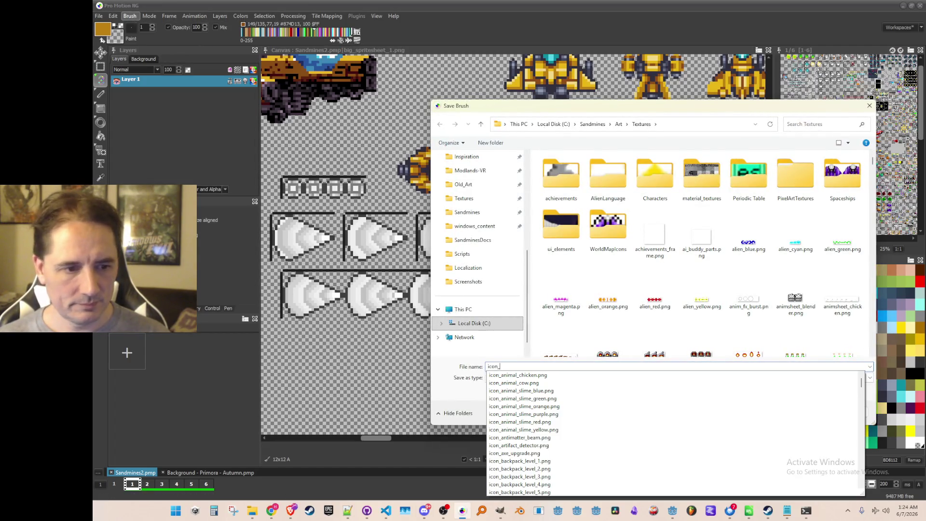
type("burrower_k")
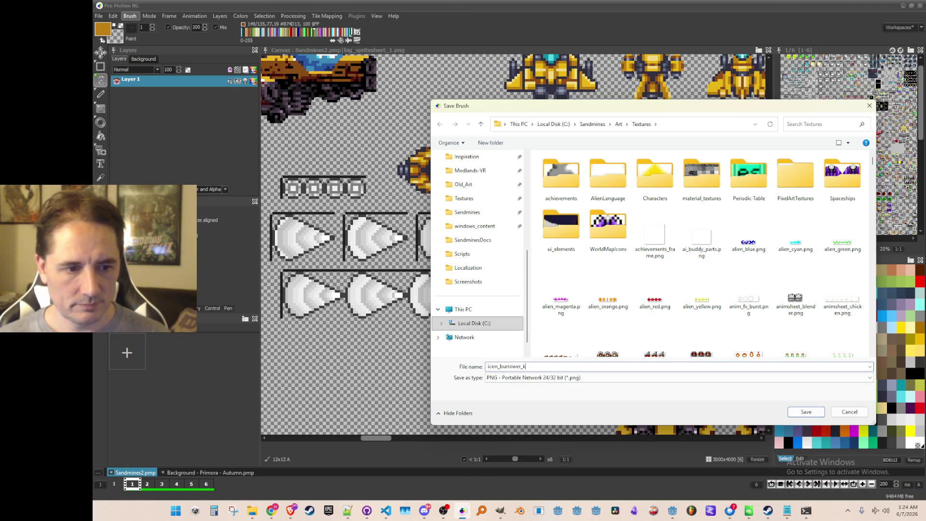
key("Return")
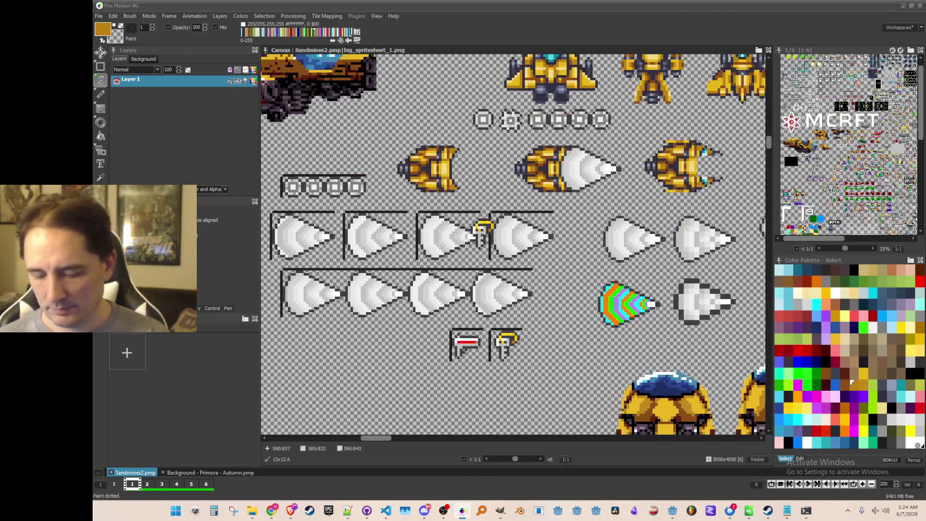
key("period")
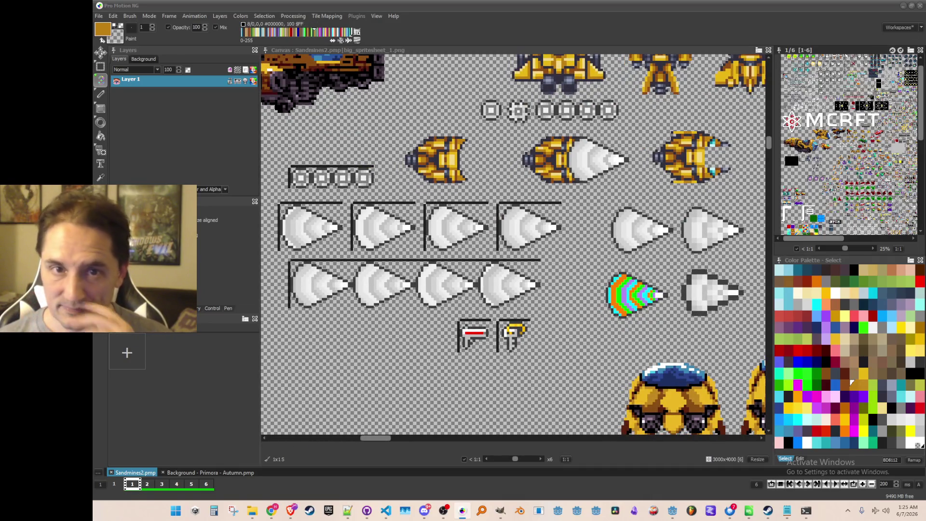
key("alt+Tab")
Clear the FileSystem filter, expand res://Art, and drag the key icon file from the desktop.
left_click(114, 385)
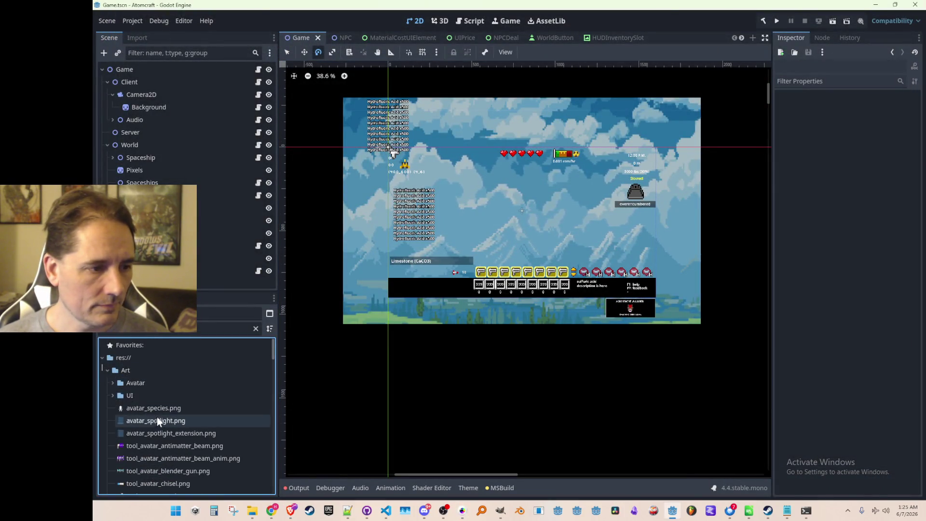
double_click(128, 372)
left_click(256, 329)
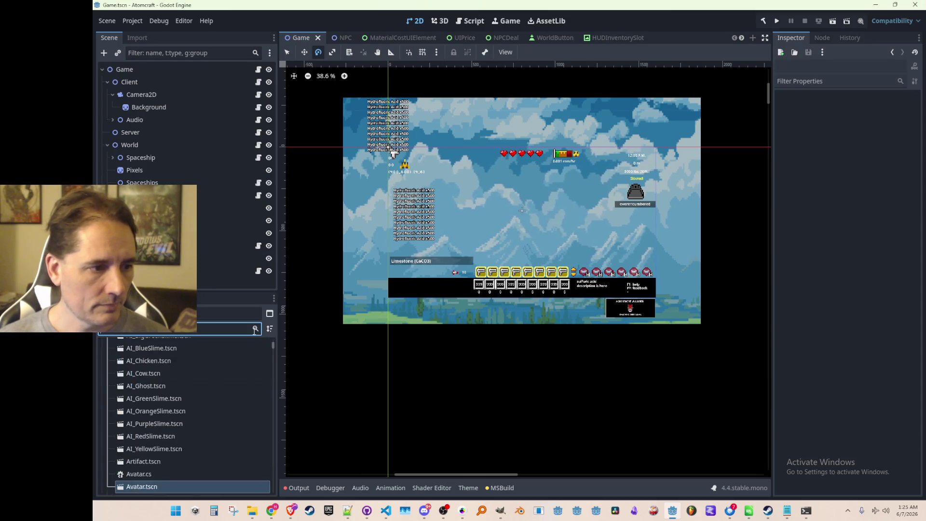
scroll(213, 427, "up", 3)
scroll(121, 434, "up", 2)
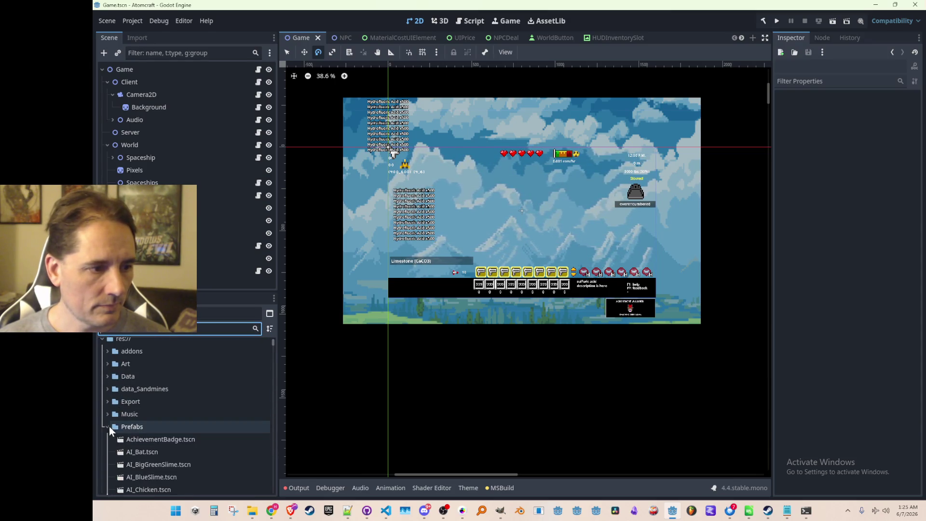
left_click(107, 364)
scroll(110, 433, "down", 2)
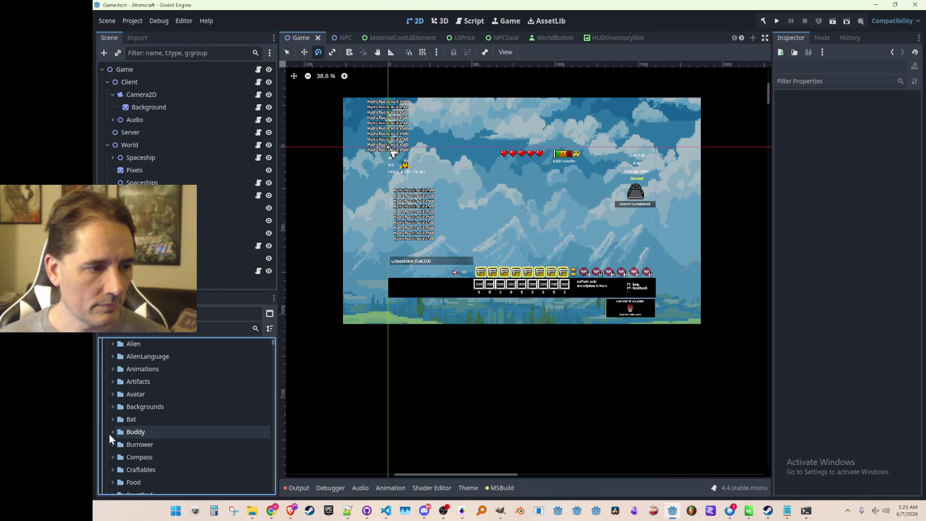
scroll(110, 434, "down", 1)
scroll(111, 424, "up", 6)
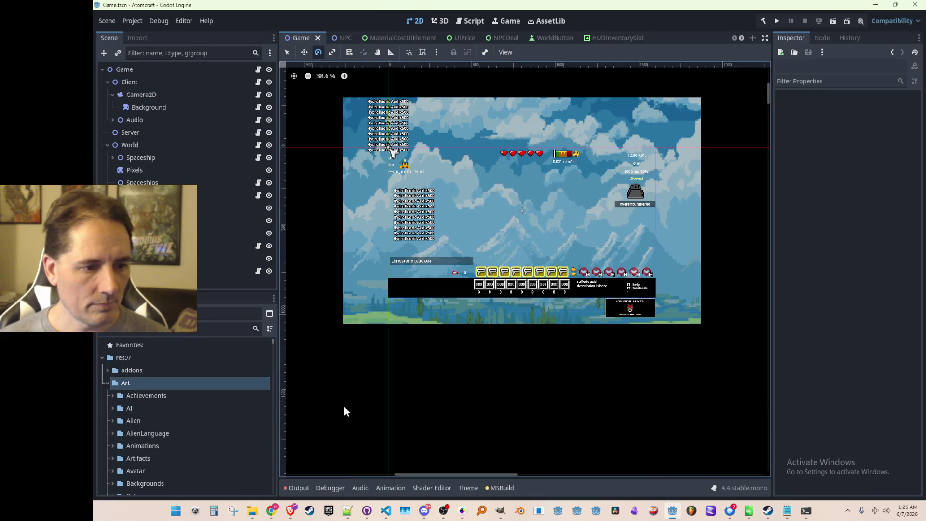
key("super+d")
key("super+d")
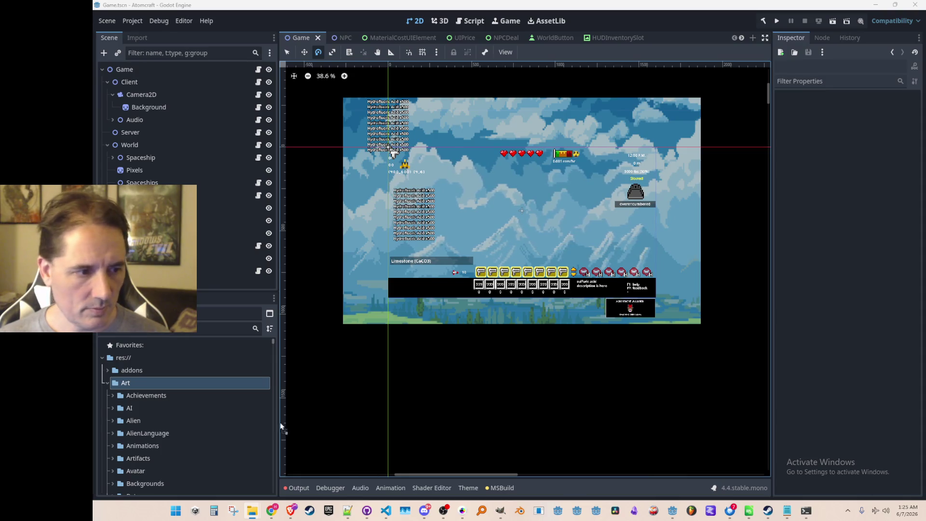
left_click_drag(228, 381, 244, 397)
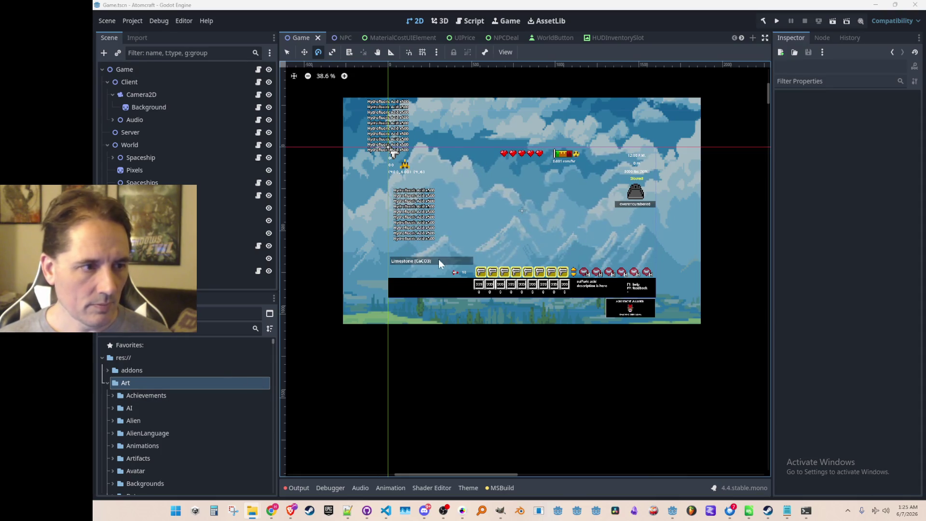
Open Data.cs, jump to the ToolTypes setup code and hide the file sidebar.
left_click(386, 511)
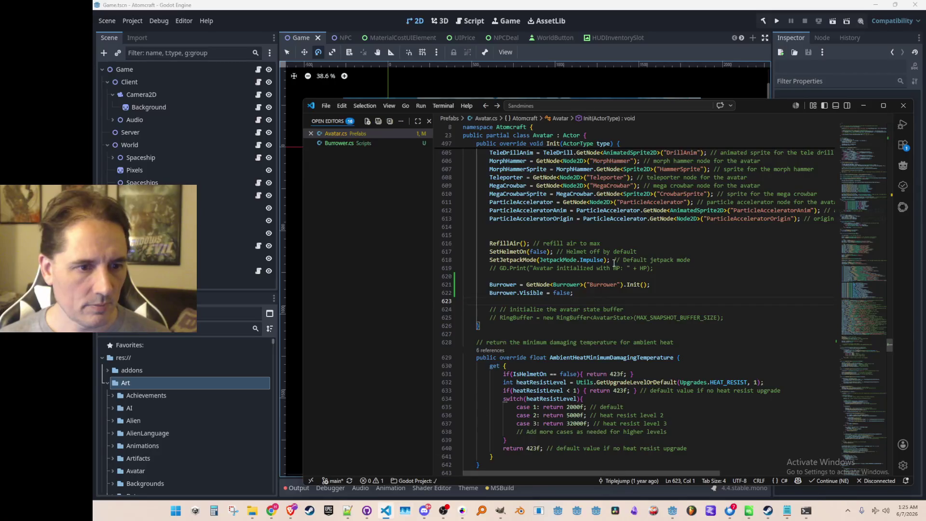
key("ctrl+p")
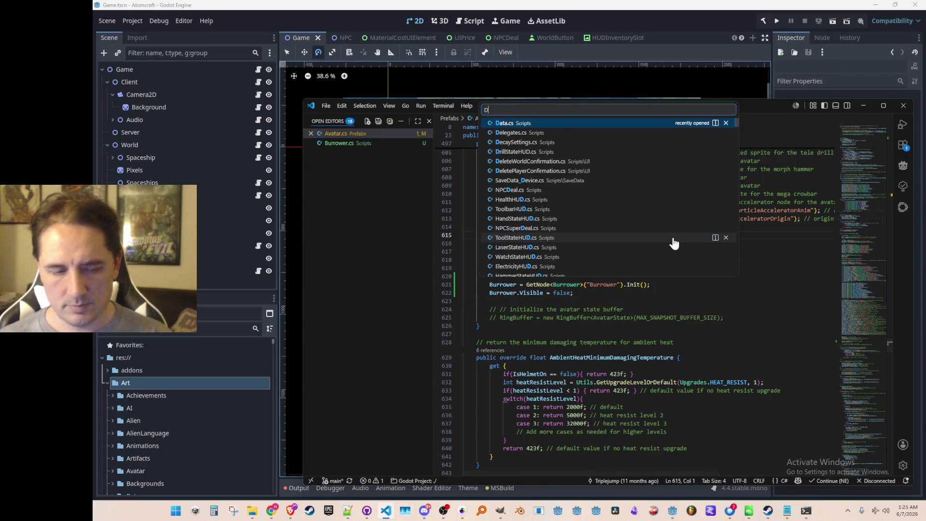
type("Data")
left_click(627, 124)
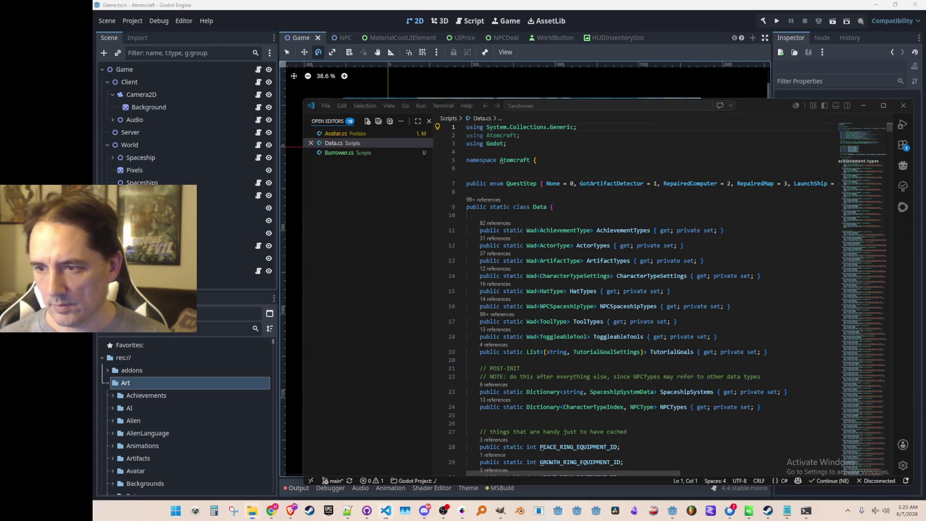
left_click(674, 215)
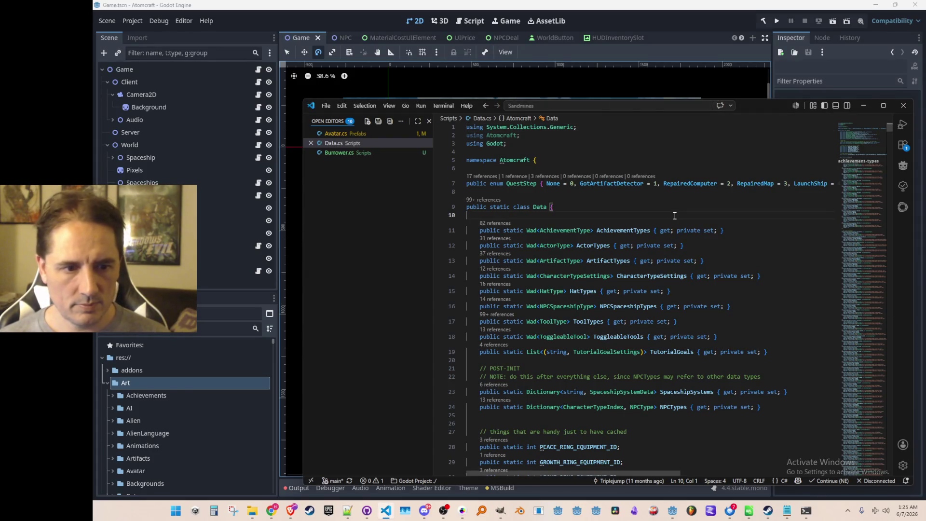
double_click(552, 321)
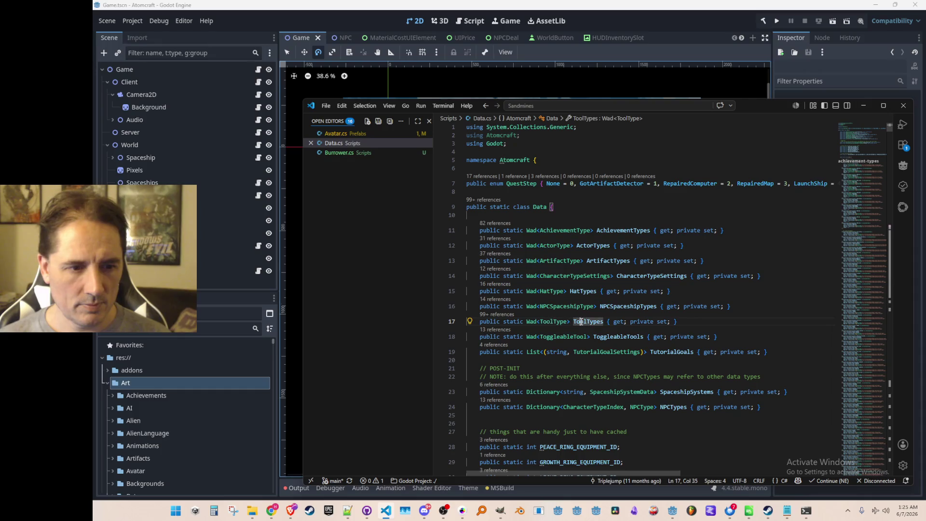
key("ctrl+f")
key("Return")
key("Escape")
key("Home")
key("Home")
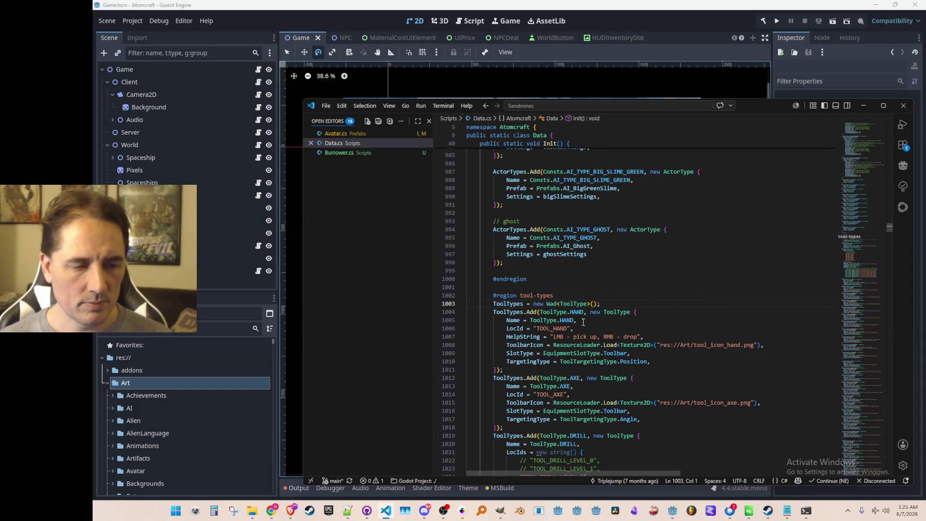
key("ctrl+b")
Copy the CHISEL ToolTypes.Add block and paste it below the TELEPORTATION_BELT entry.
scroll(587, 314, "down", 10)
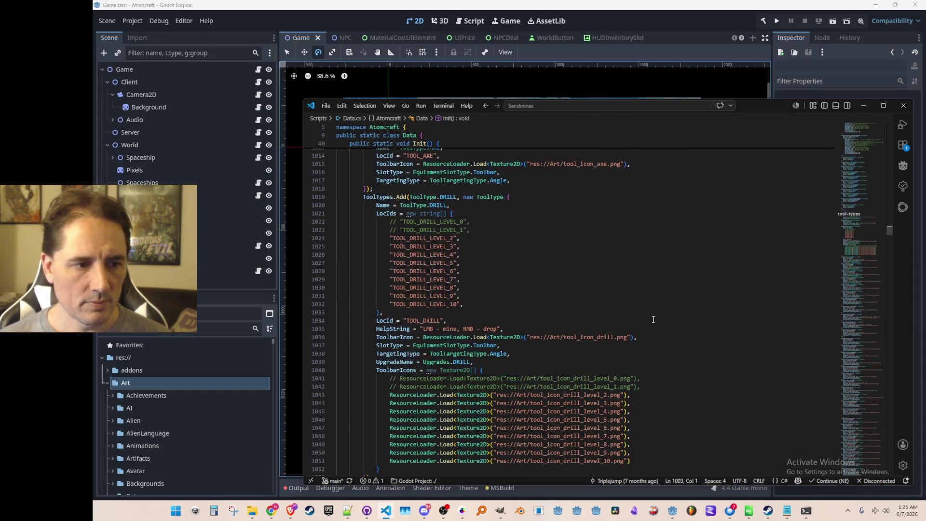
mouse_move(861, 235)
left_mouse_down()
mouse_move(860, 325)
mouse_move(851, 250)
left_mouse_up()
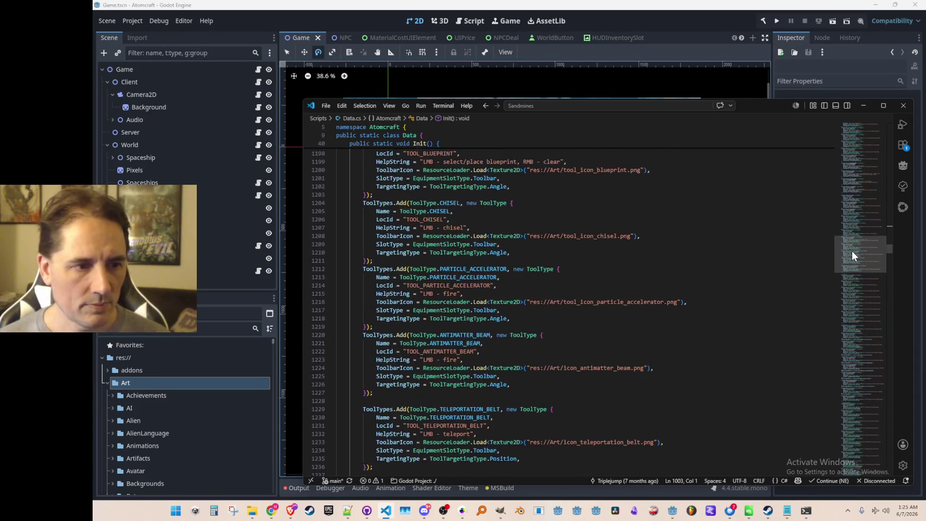
scroll(766, 299, "down", 1)
scroll(774, 311, "up", 6)
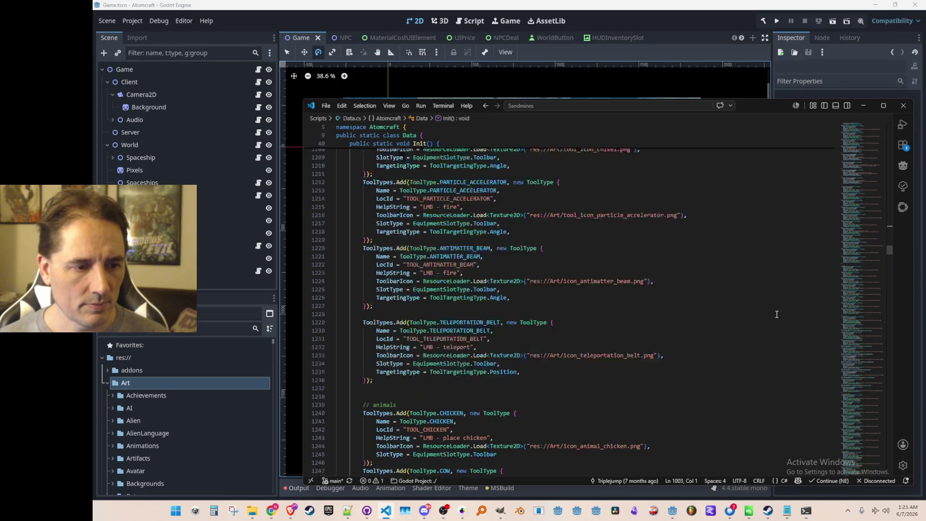
left_click(755, 249)
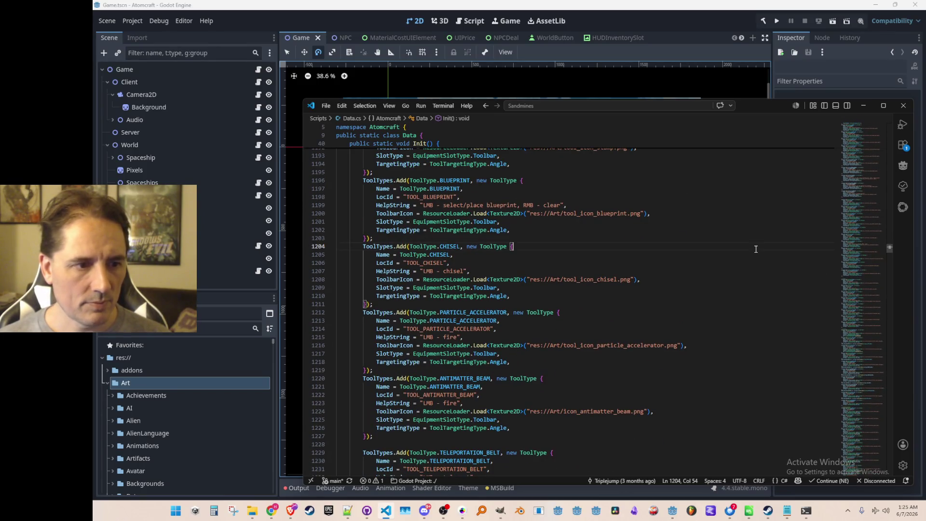
key("Home")
key("Home")
key("shift+Down")
key("shift+Down")
key("shift+Down")
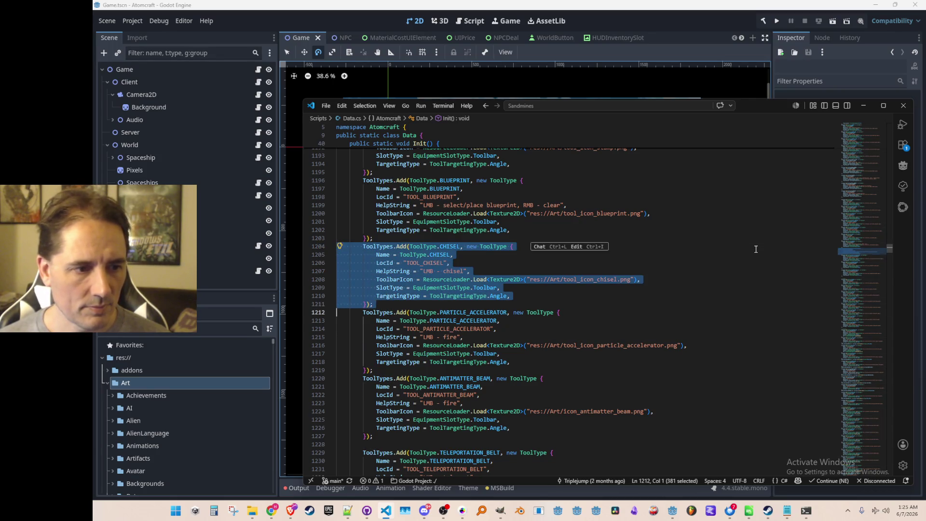
key("Down")
scroll(725, 268, "down", 9)
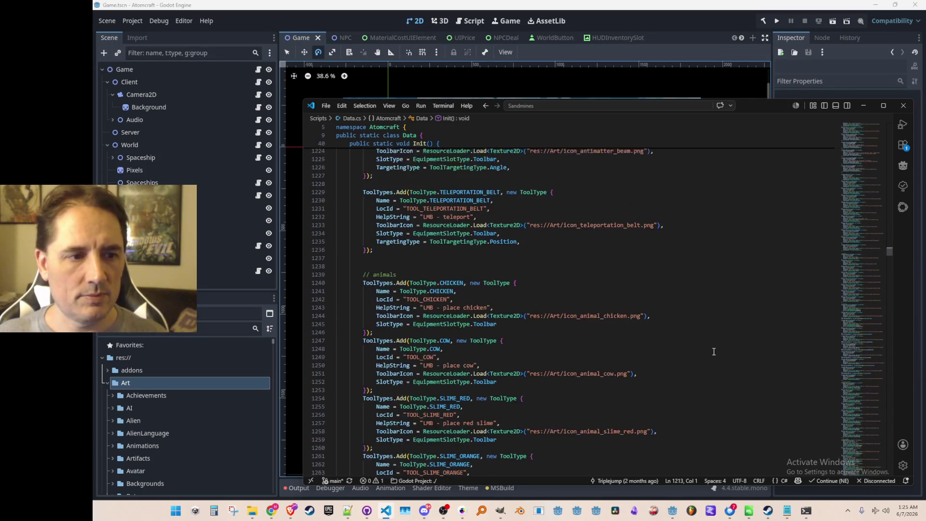
left_click(725, 268)
key("Down")
key("Down")
type("ToolTypes.Add(ToolType.CHISEL, new ToolType {             Name = ToolType.CHISEL,             LocId = \"TOOL_CHISEL\",             HelpString = \"LMB - chisel\",             ToolbarIcon = ResourceLoader.Load<Texture2D>(\"res://Art/tool_icon_chisel.png\"),             SlotType = EquipmentSlotType.Toolbar,             TargetingType = ToolTargetingType.Angle,         });")
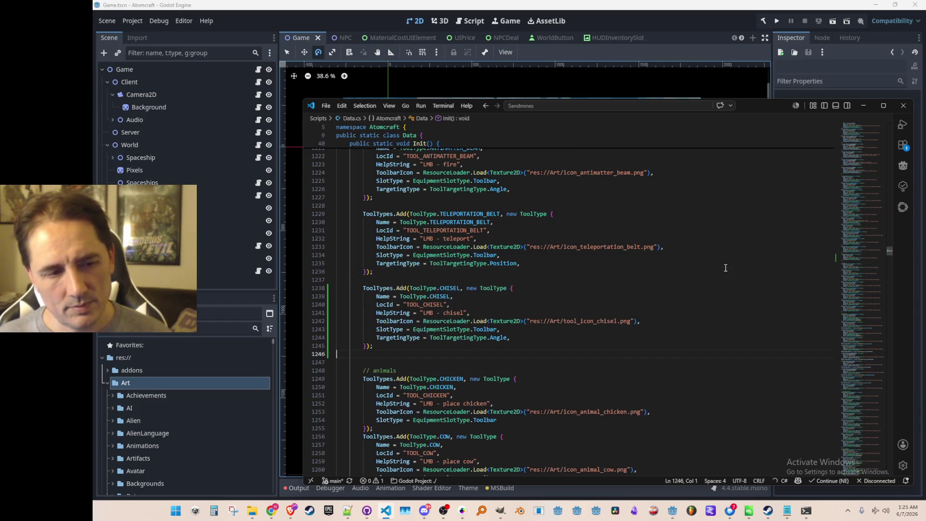
Select the CHISEL occurrences in the pasted copy for renaming.
key("Up")
key("ctrl+Right")
key("ctrl+Right")
key("ctrl+Right")
key("Right")
key("ctrl+shift+Right")
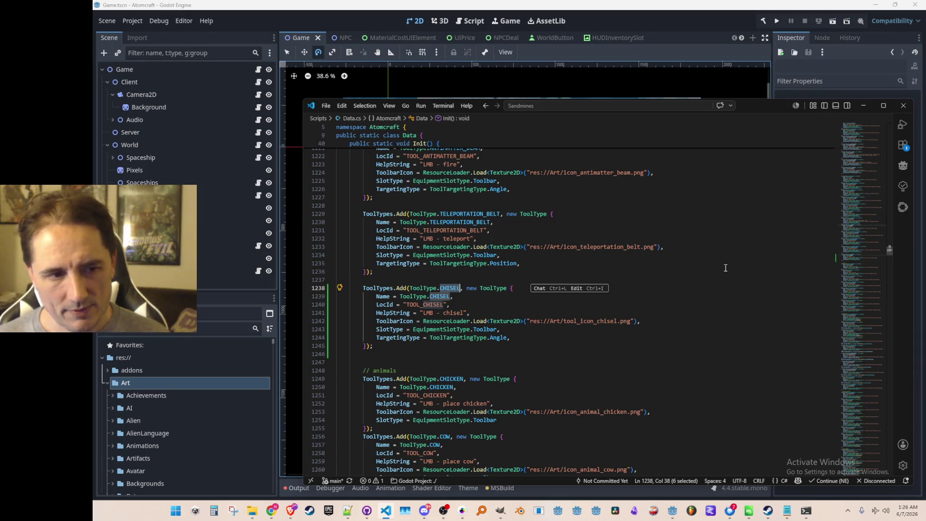
Add a BURROWER_KEY constant after ANTIMATTER_BEAM in ToolType.cs.
key("F12")
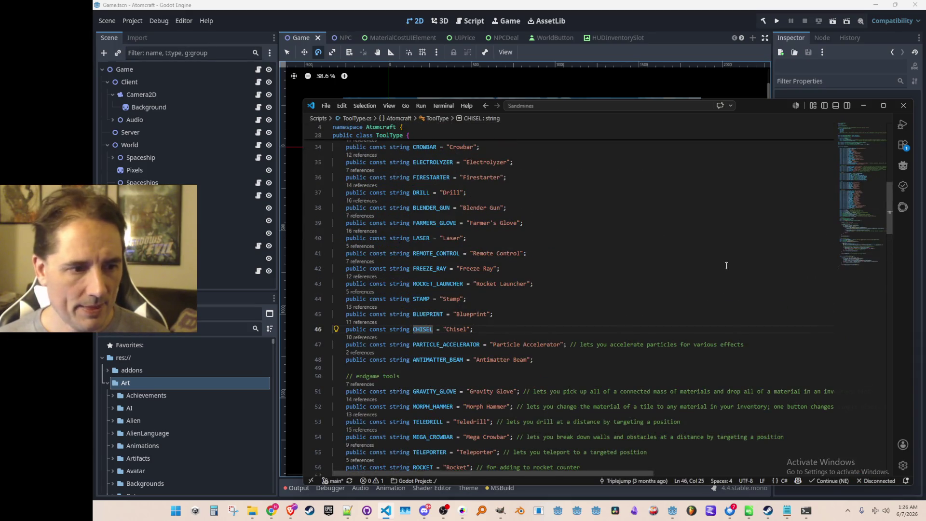
left_click(711, 273)
key("Return")
type("public const string BURROWER_KEY = \"")
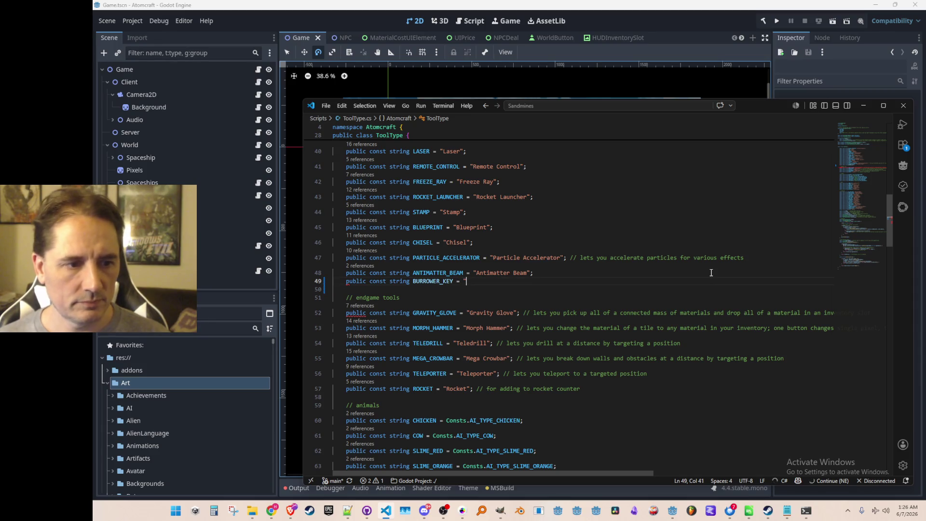
key("Tab")
key("Home")
key("ctrl+Right")
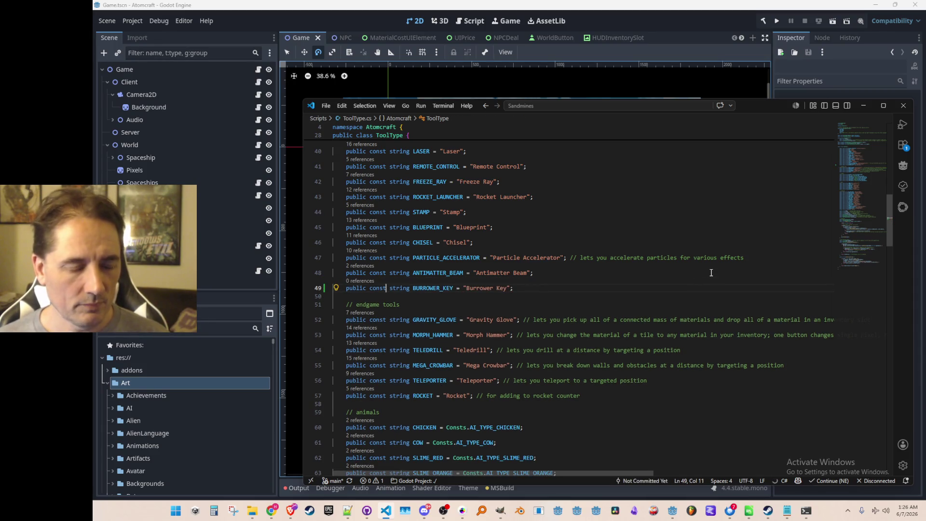
Rename the copied Data.cs block to BURROWER_KEY and change its icon to icon_burrower_key.png.
key("Up")
key("Up")
key("Up")
key("F12")
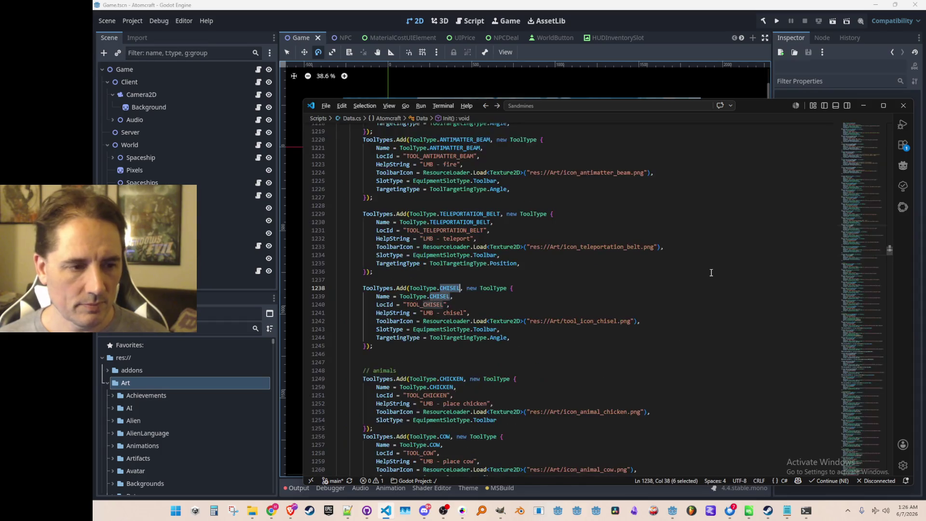
type("BURROWER")
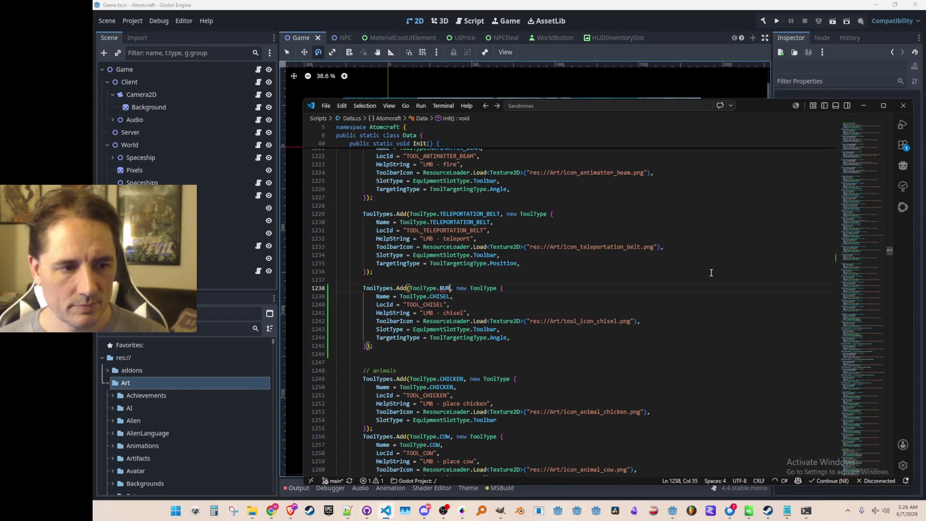
type("_KEY")
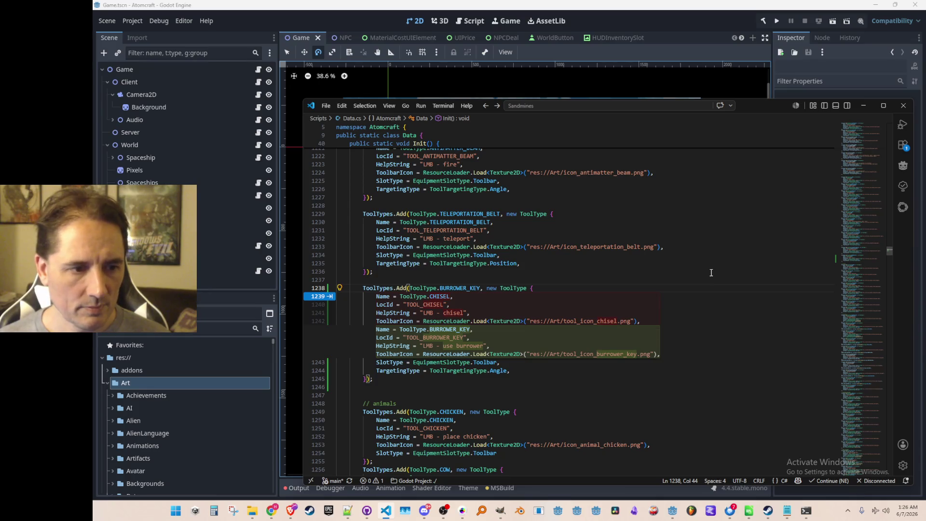
key("Tab")
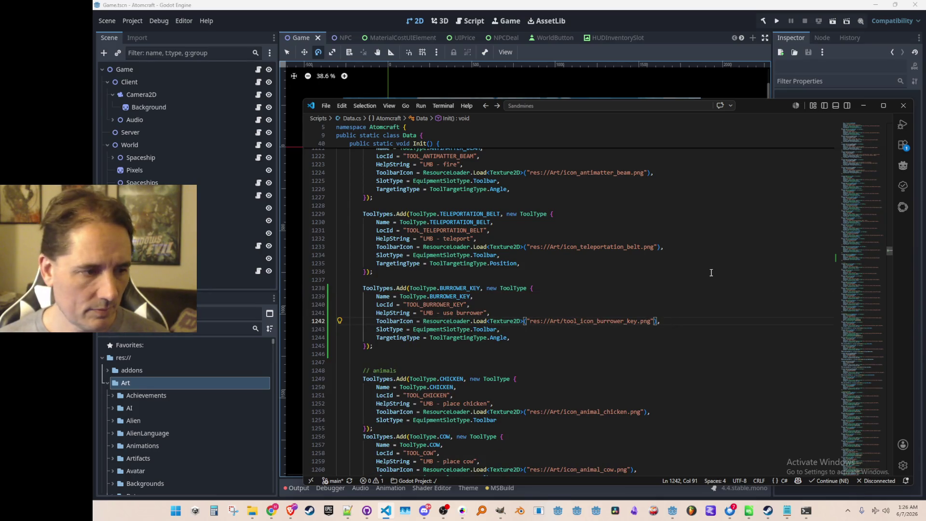
key("Left")
key("Left")
key("Left")
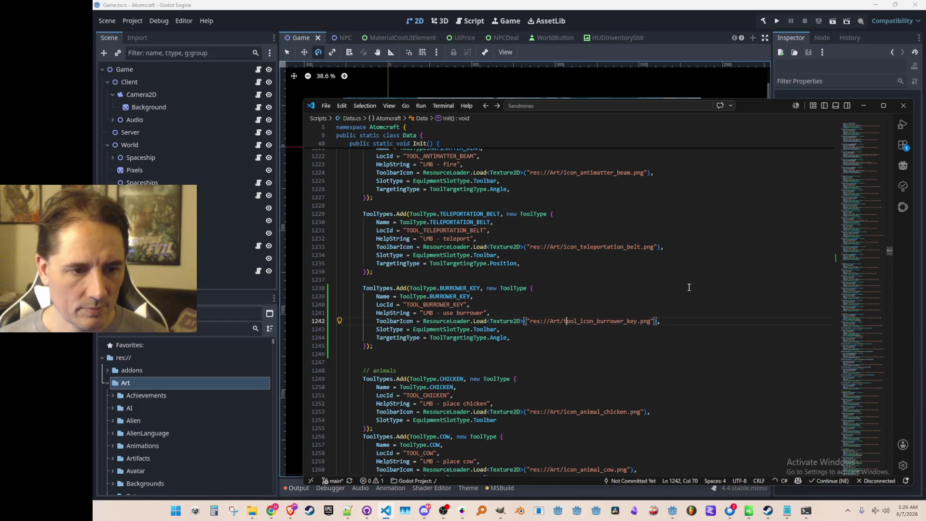
key("ctrl+shift+Left")
key("Delete")
key("Delete")
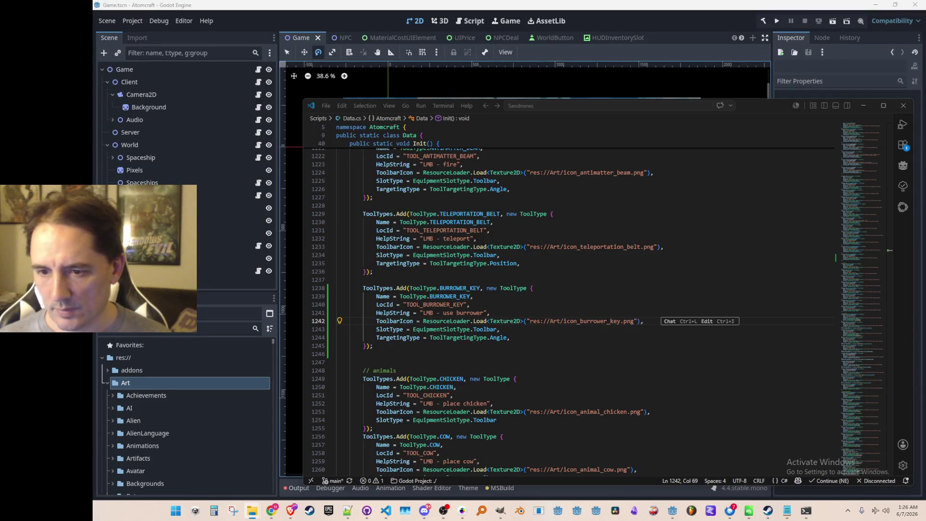
key("alt+Tab")
key("Up")
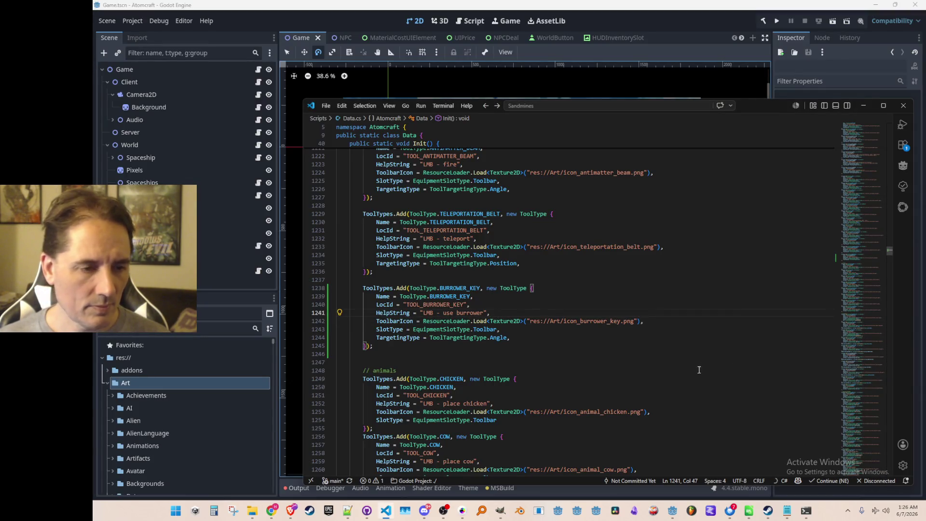
scroll(714, 362, "down", 1)
key("Up")
key("Up")
key("Up")
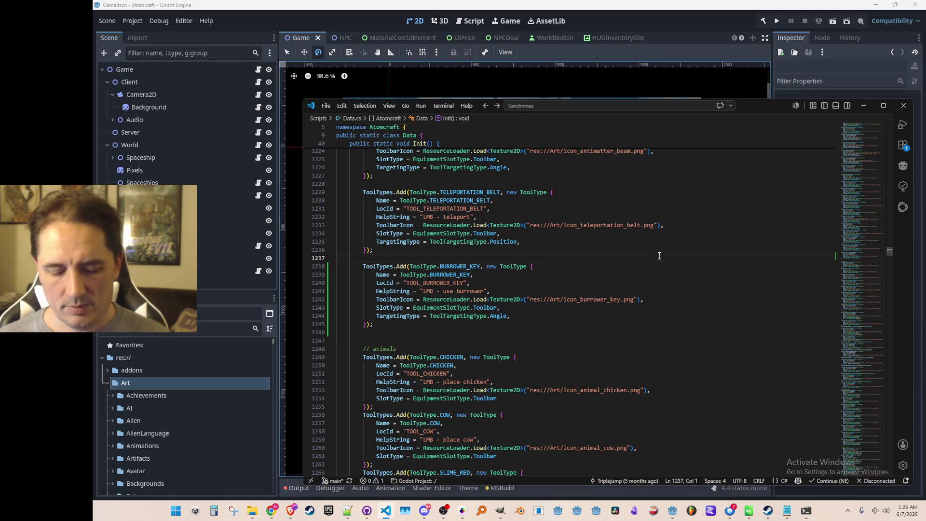
Open Avatar.cs and start a new line below the Init method.
key("ctrl+p")
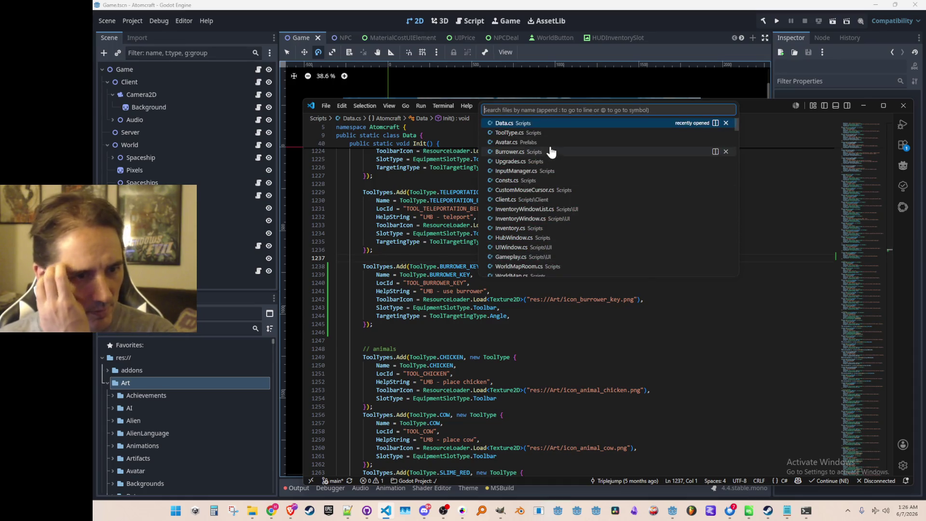
left_click(555, 143)
scroll(689, 338, "down", 3)
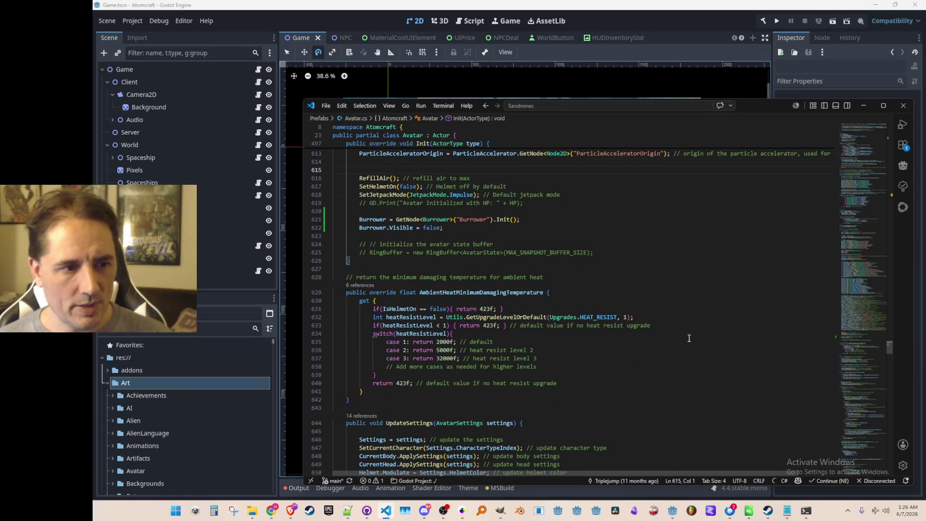
key("Down")
key("Down")
key("Down")
key("End")
key("Return")
key("Return")
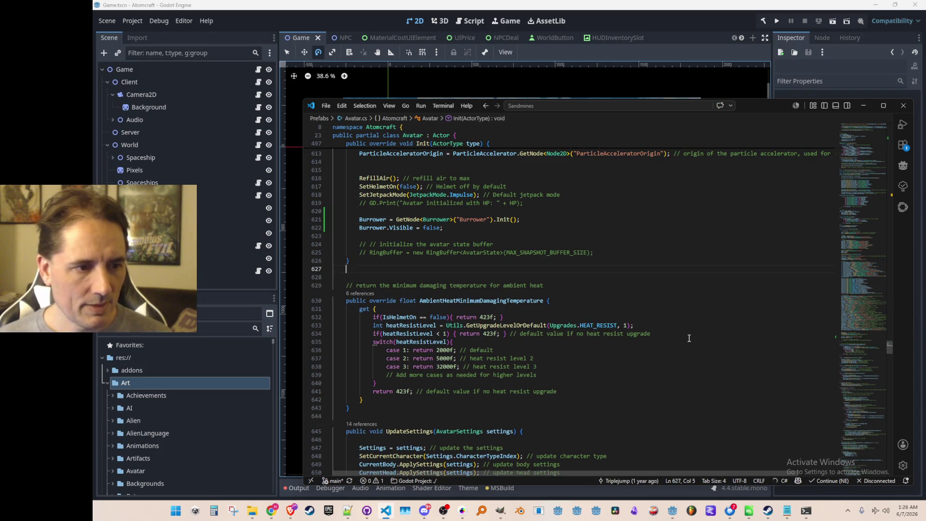
Add an empty public void ToggleBurrowerMode() method with spacing around it.
type("public void ")
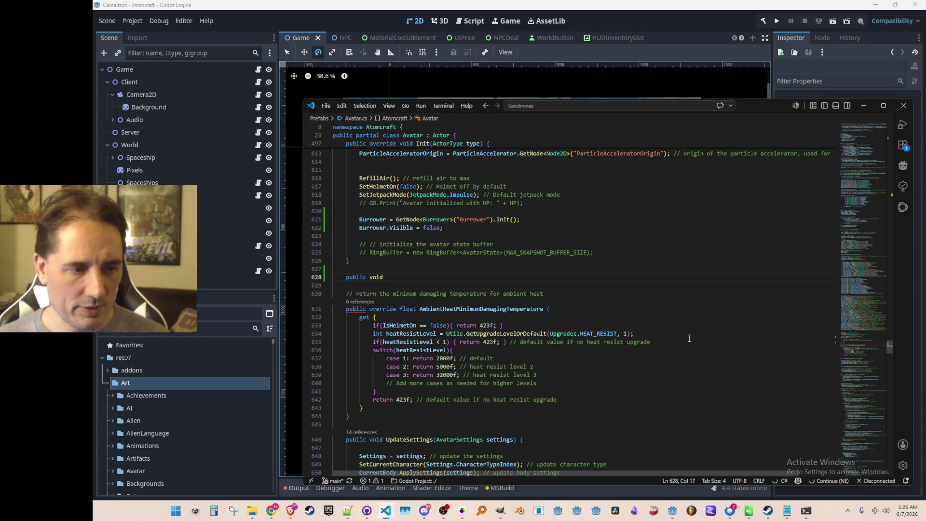
type("ToggleBu")
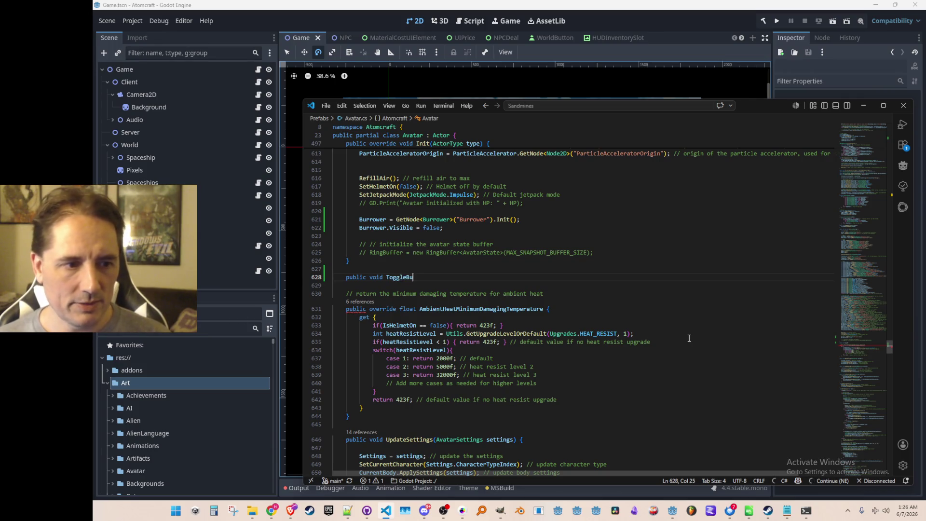
type("rrowerMode")
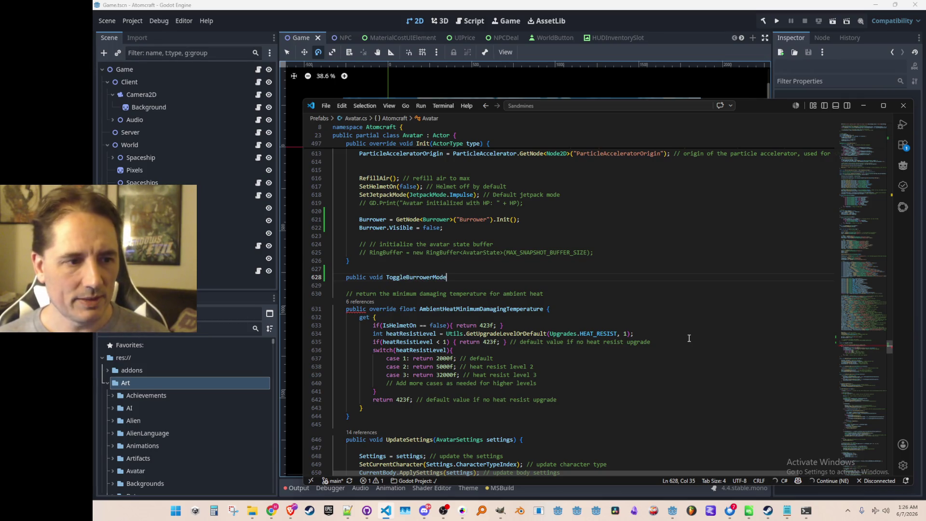
type("() {")
key("Return")
key("Up")
key("Return")
key("Up")
Declare a bool BurrowerActive field above ToggleBurrowerMode.
type("publi")
key("BackSpace")
key("BackSpace")
key("BackSpace")
type("bool ")
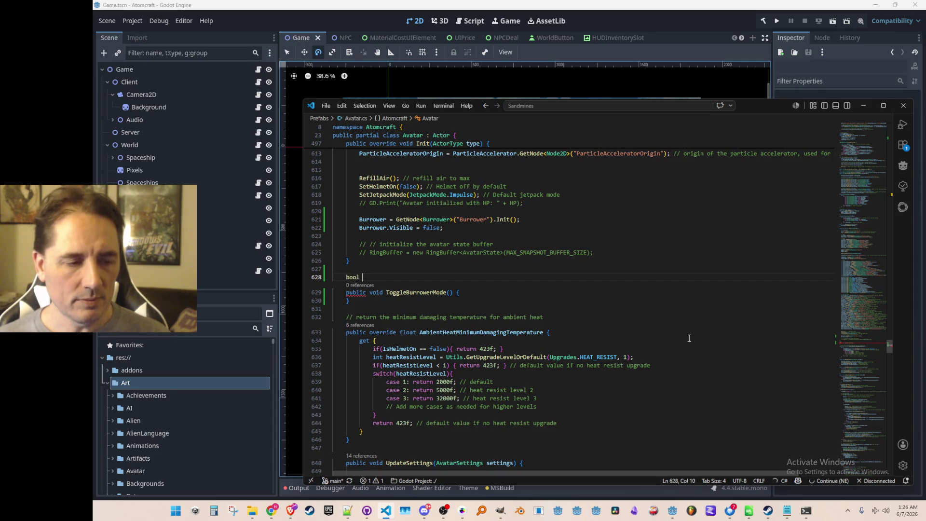
type("BurrowerActive;")
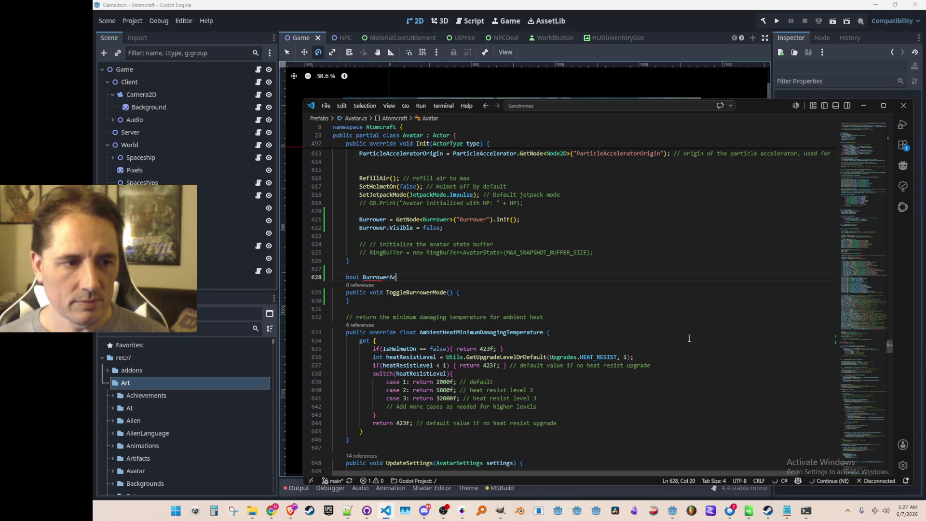
key("Left")
key("ctrl+shift+Left")
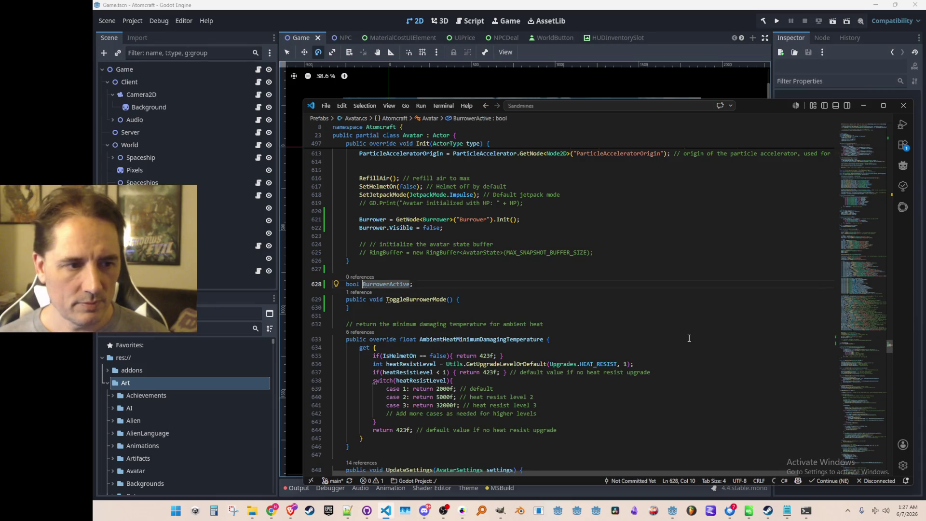
key("End")
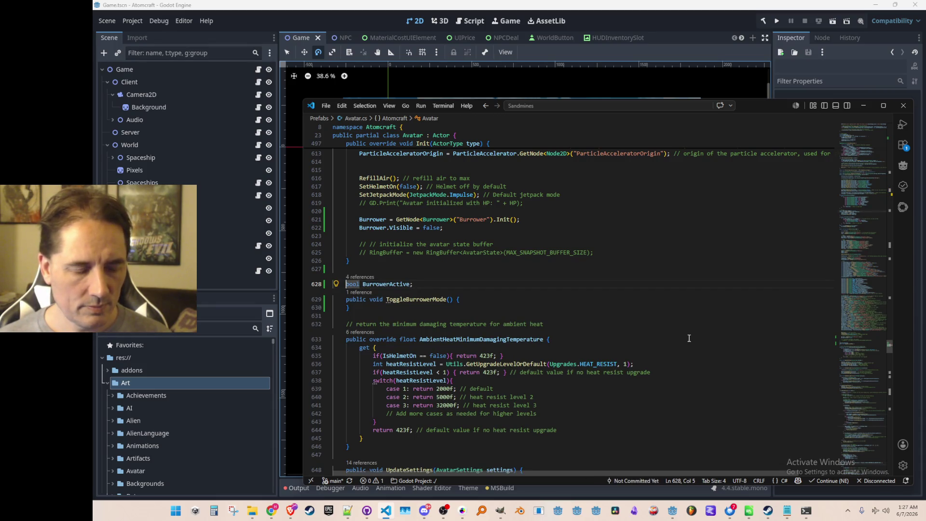
key("Left")
key("ctrl+shift+Left")
key("End")
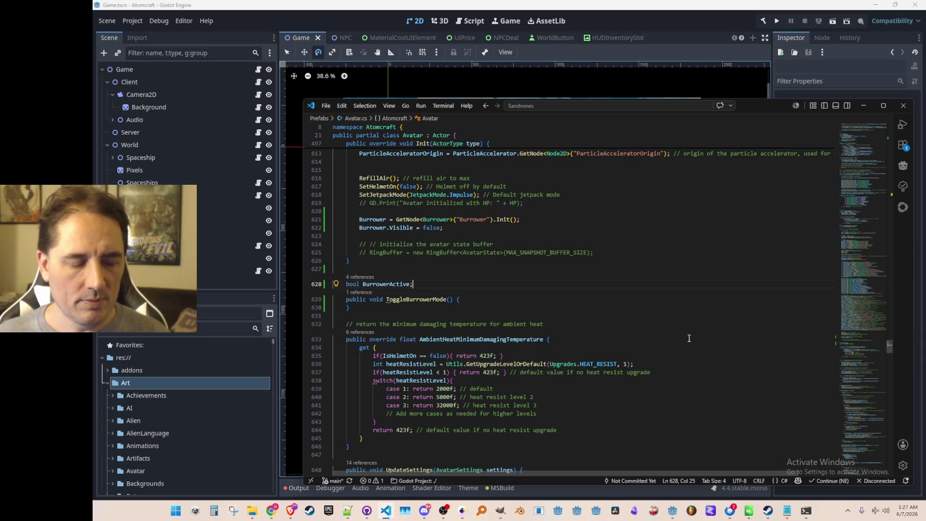
Fill ToggleBurrowerMode with a BurrowerActive flip and an if/else showing the Burrower and overriding gravity.
key("Home")
key("Home")
key("Down")
key("End")
key("Return")
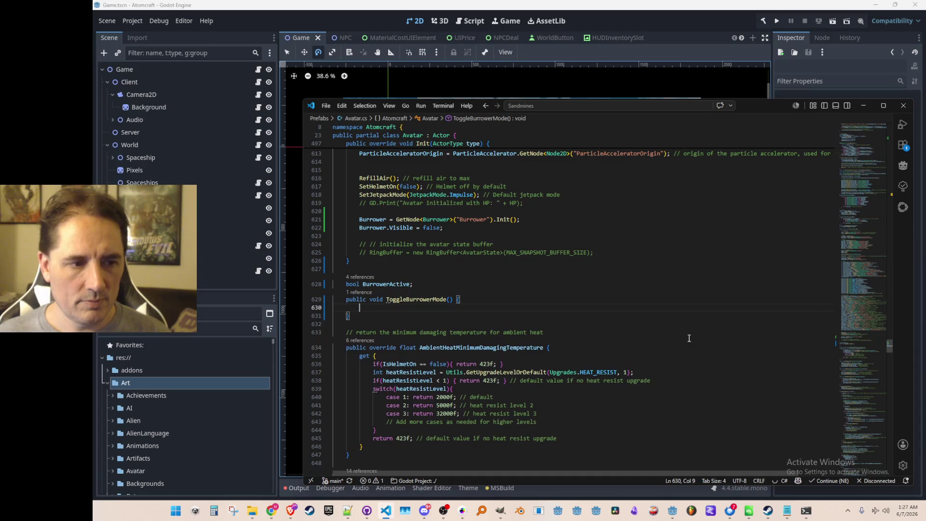
key("Tab")
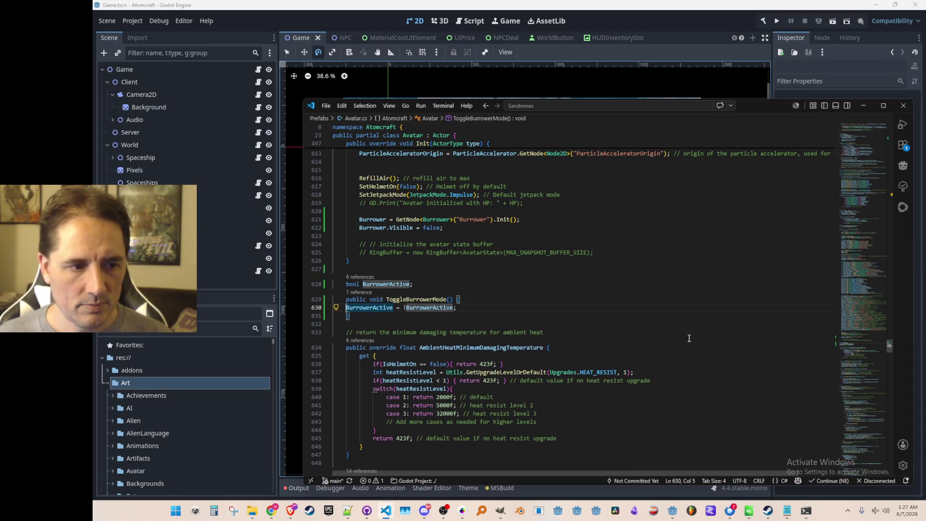
key("Return")
type("if")
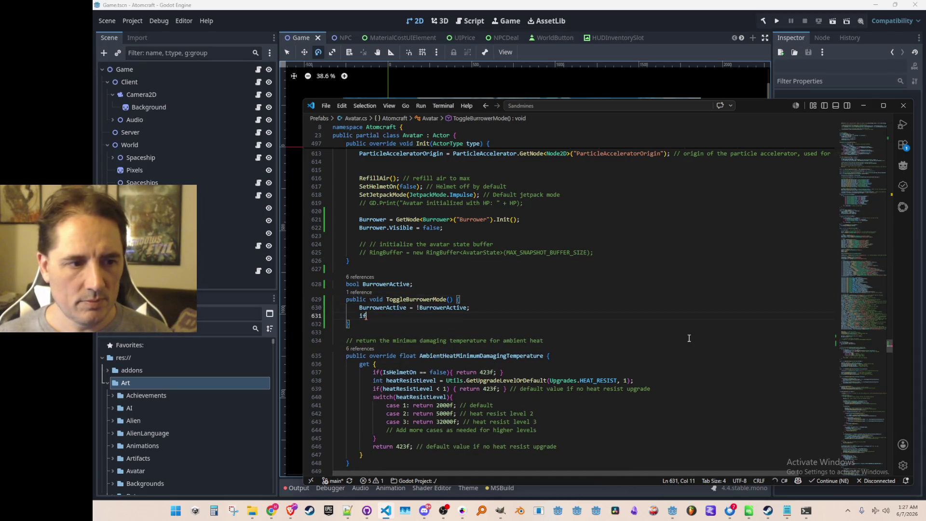
key("Tab")
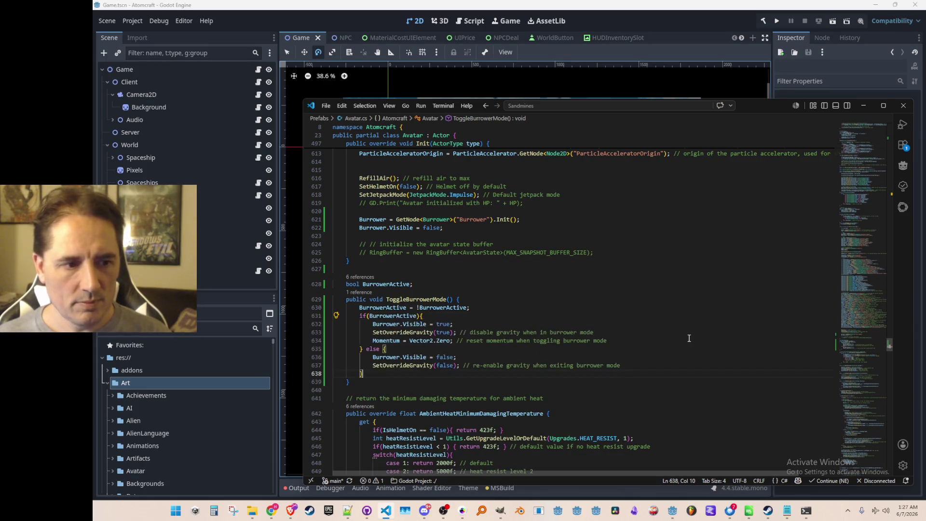
key("Up")
key("Up")
key("Up")
scroll(699, 321, "down", 1)
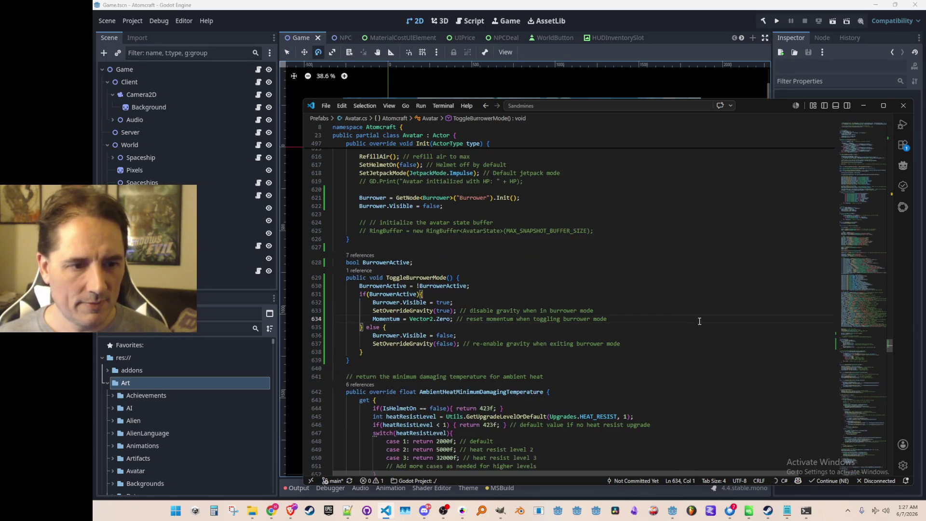
left_click(719, 309)
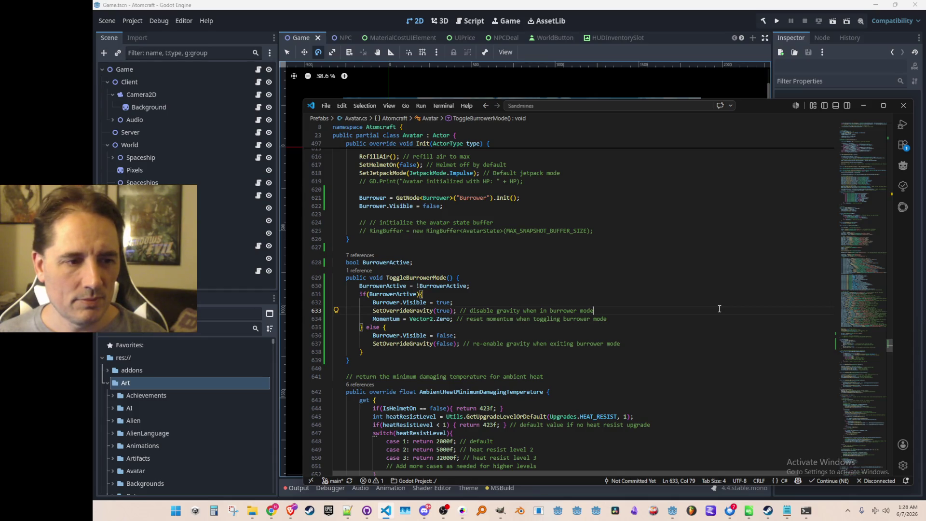
Find the SetOverrideGravity references and open the one in Avatar.cs.
key("Home")
key("F12")
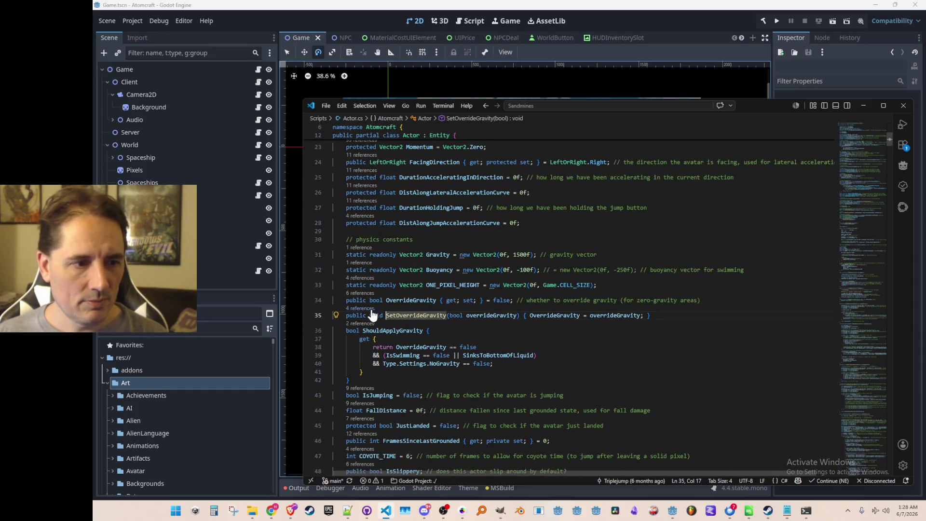
left_click(369, 308)
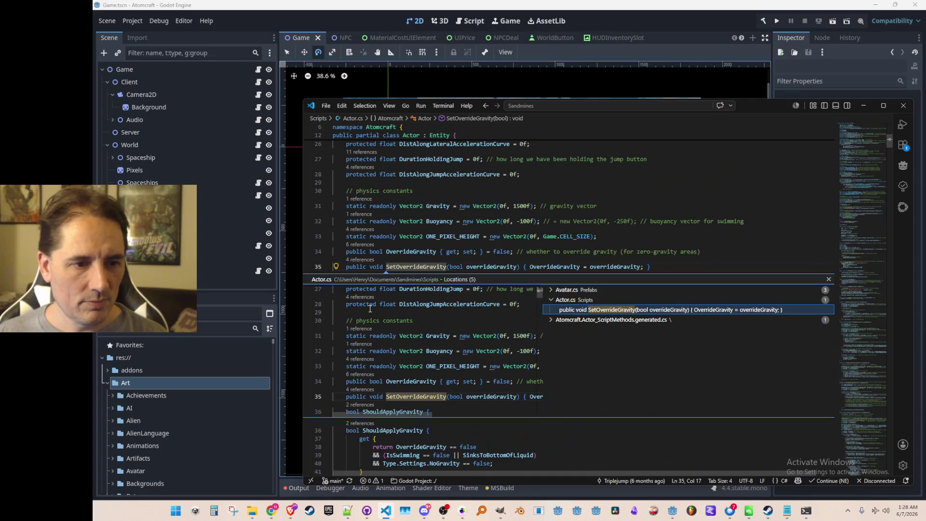
left_click(592, 299)
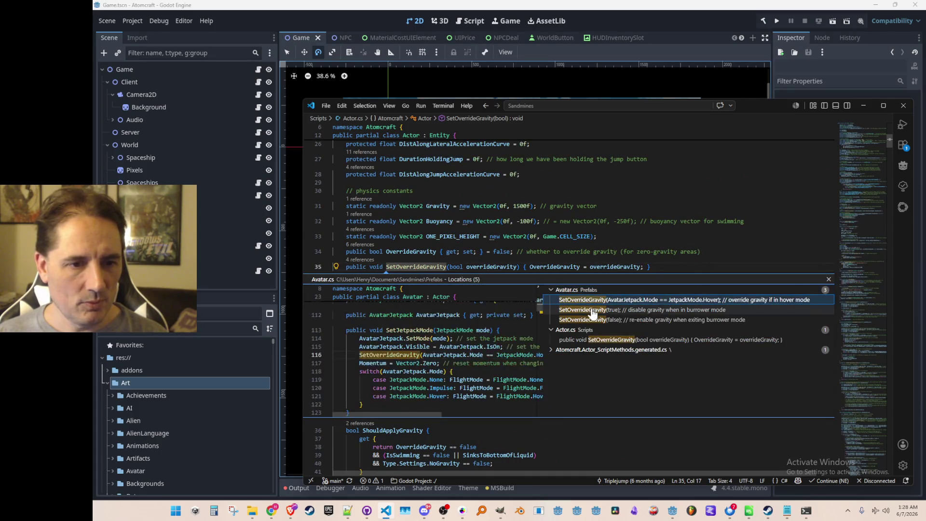
left_click(592, 309)
key("Return")
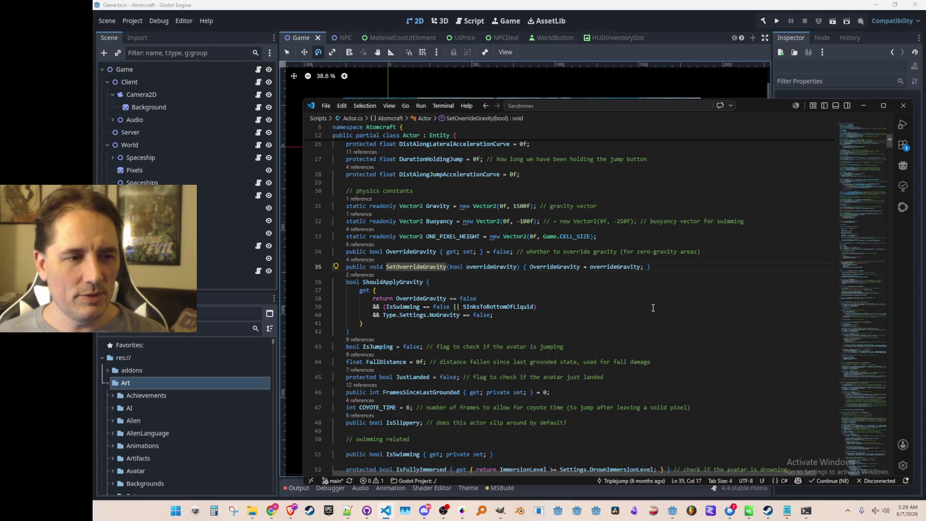
Delete the SetOverrideGravity(true) and SetOverrideGravity(false) lines from ToggleBurrowerMode.
key("Home")
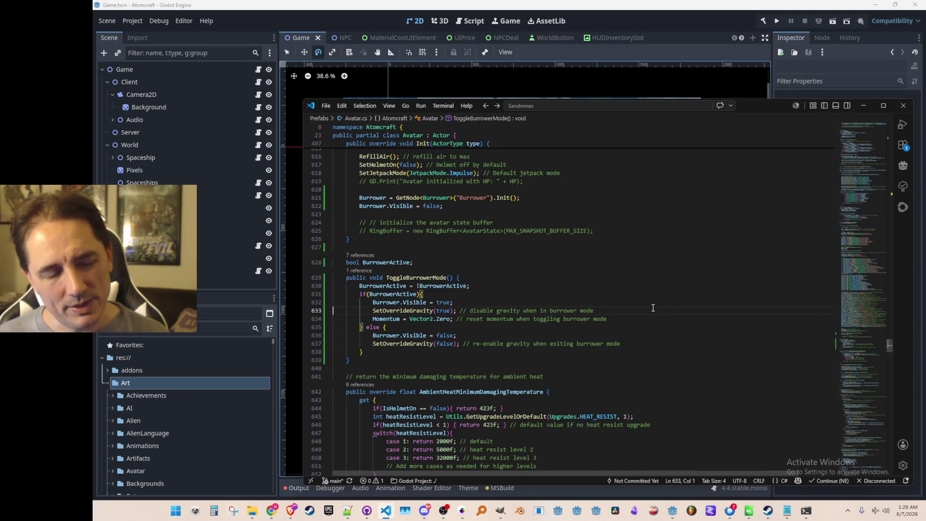
key("shift+Down")
key("Delete")
key("Down")
key("Down")
key("Down")
key("shift+Down")
key("Delete")
key("Up")
key("Up")
key("Up")
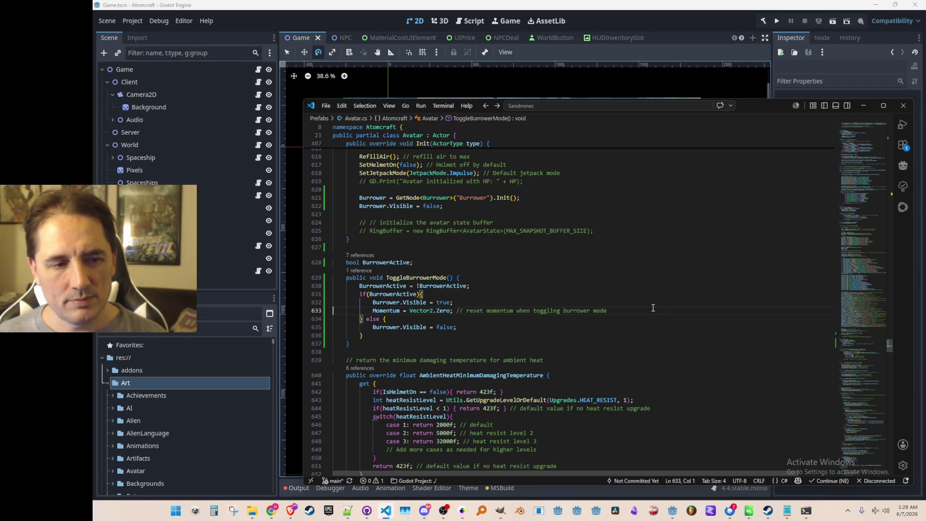
Open InputManager.cs and scroll to the tool-handling branches.
key("Up")
key("Up")
key("Up")
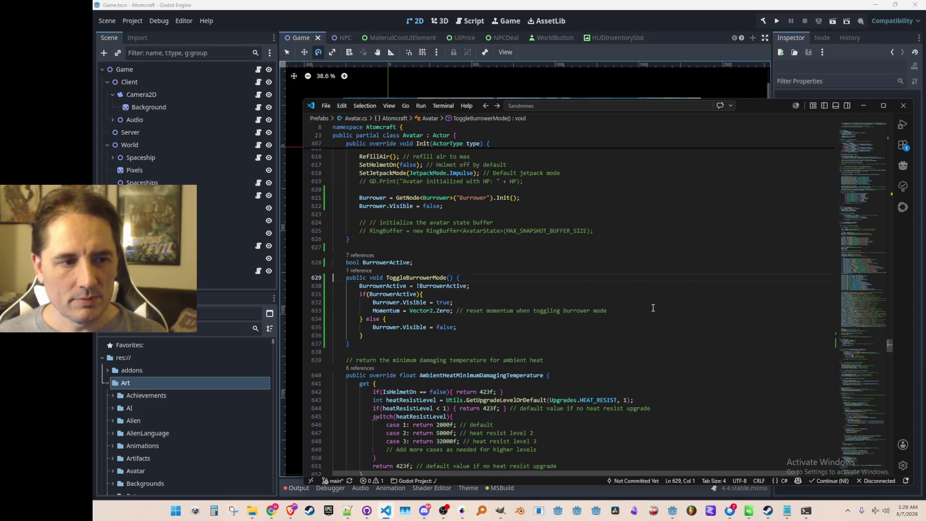
key("shift+End")
key("shift+Left")
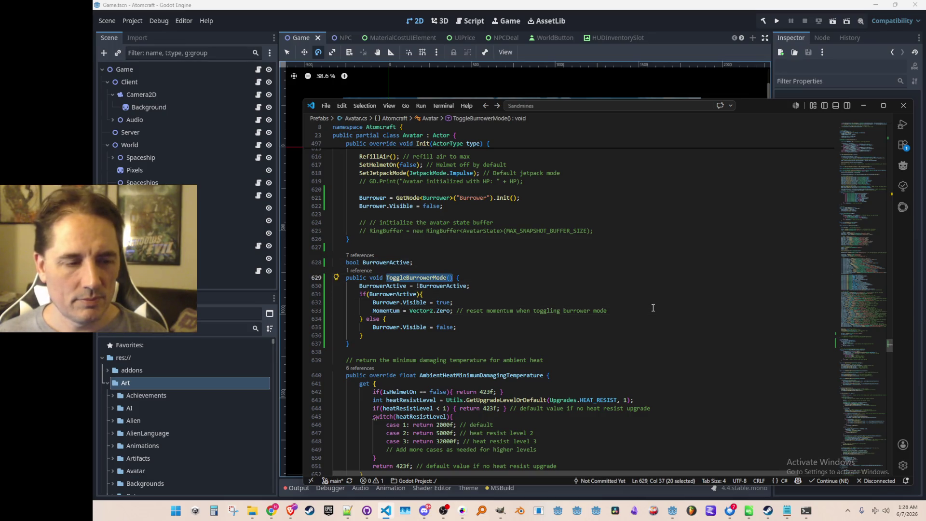
key("Up")
key("Home")
key("Home")
key("ctrl+p")
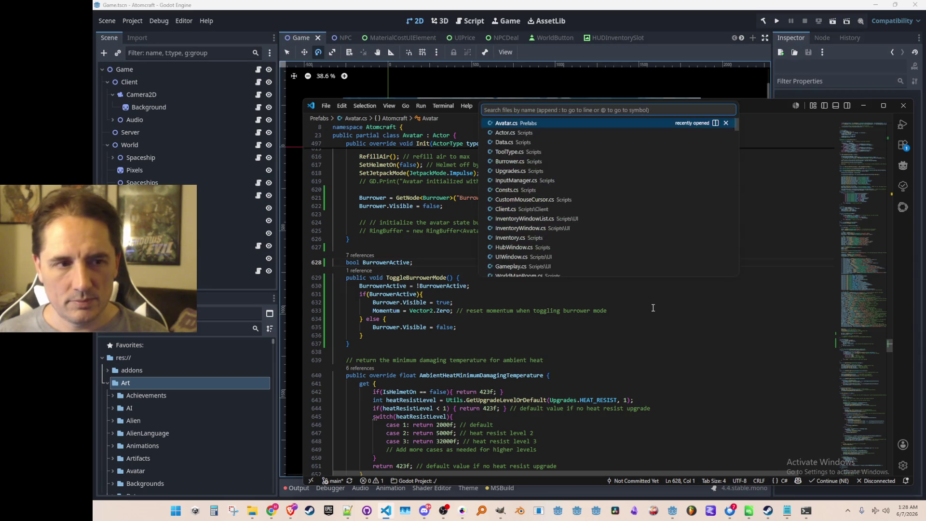
type("input")
left_click(563, 132)
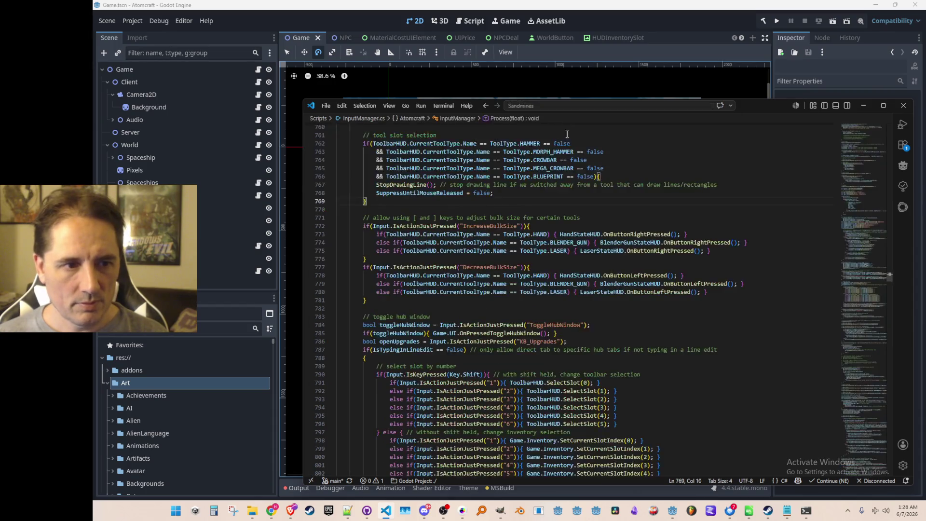
scroll(679, 308, "up", 4)
scroll(688, 308, "down", 9)
scroll(694, 302, "down", 20)
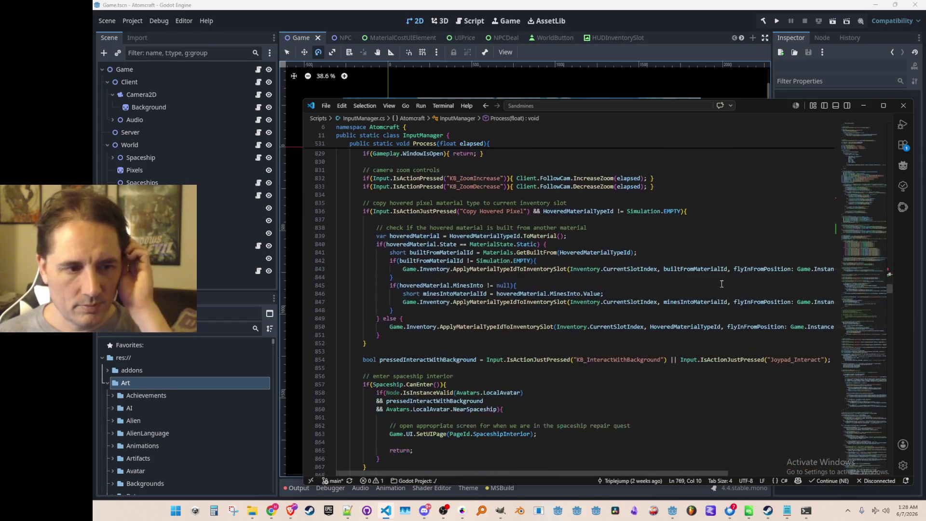
left_click_drag(864, 319, 867, 408)
scroll(864, 407, "up", 5)
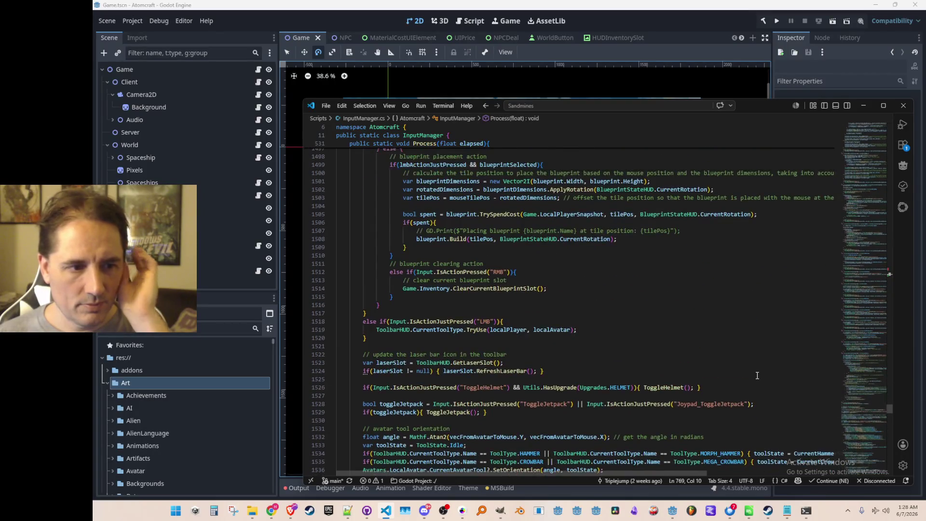
scroll(758, 370, "up", 3)
Copy the BLUEPRINT tool else-if condition on line 1461.
left_click(763, 329)
key("Home")
key("shift+End")
key("shift+Left")
key("ctrl+c")
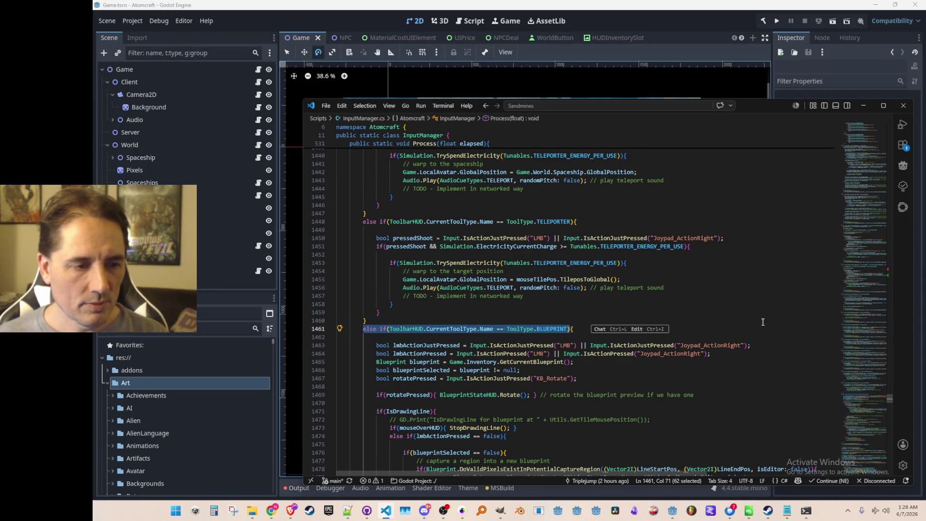
key("Left")
key("Return")
key("Up")
key("ctrl+v")
key("shift+Home")
key("BackSpace")
key("BackSpace")
key("BackSpace")
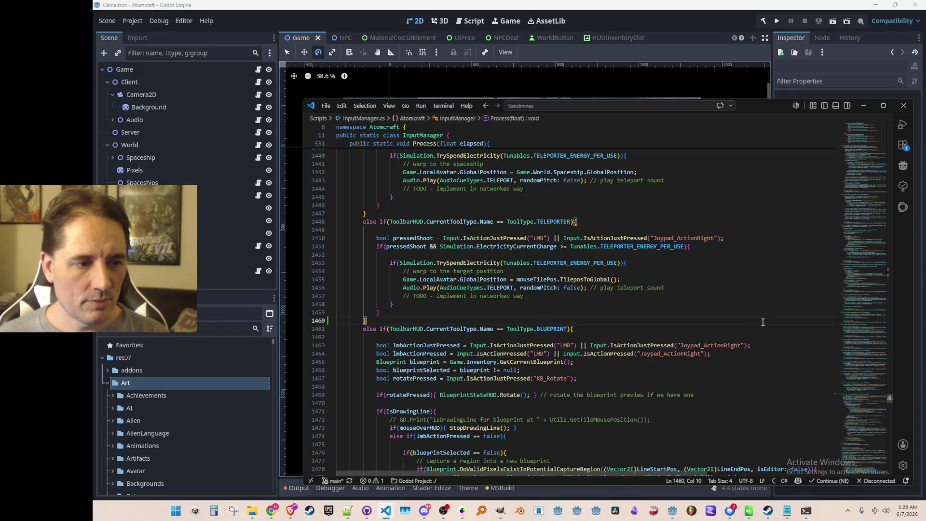
Add a BURROWER_KEY branch at line 1518 calling localAvatar.ToggleBurrowerMode() on left click.
scroll(699, 336, "down", 4)
scroll(699, 335, "down", 5)
left_click(743, 289)
key("ctrl+v")
key("Return")
type("}")
key("Up")
key("End")
key("ctrl+v")
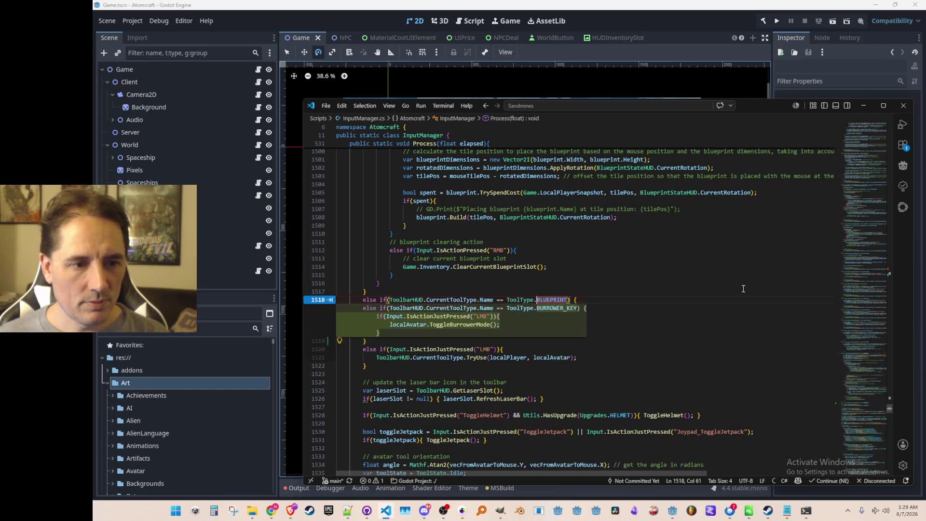
key("Home")
key("Home")
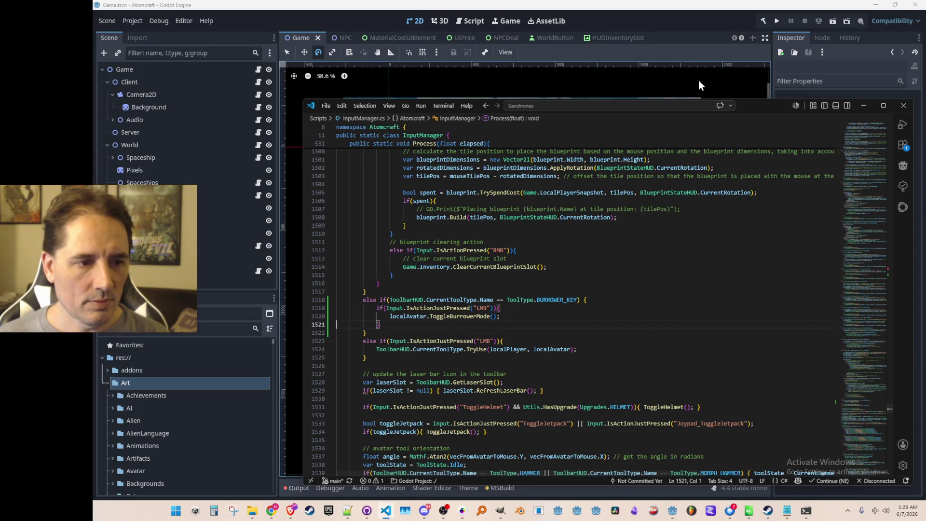
Run the project from Godot, press Play, pick a test profile and load NPC TEST H.
left_click(698, 18)
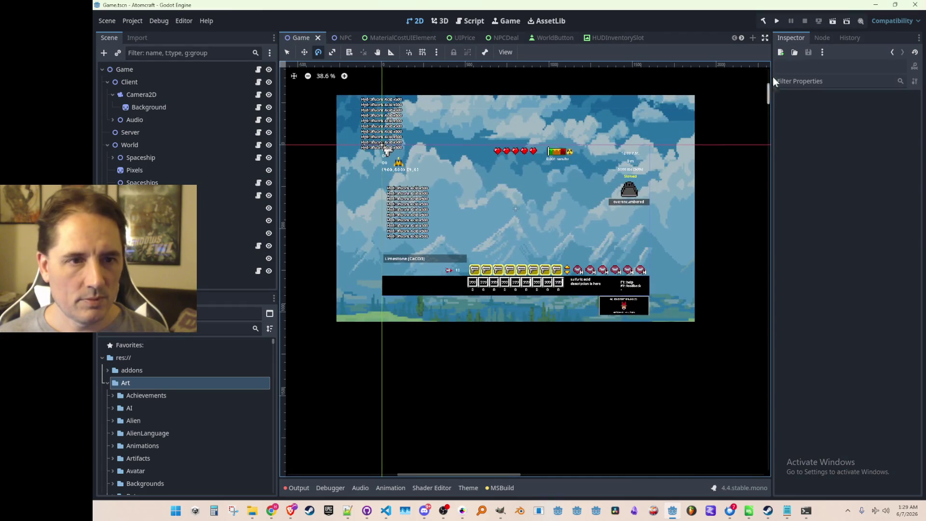
left_click(777, 21)
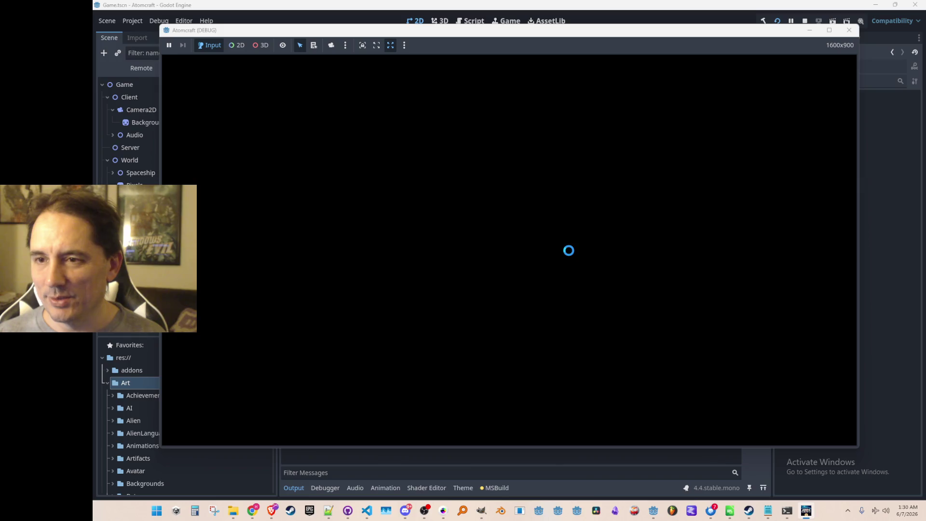
left_click(502, 273)
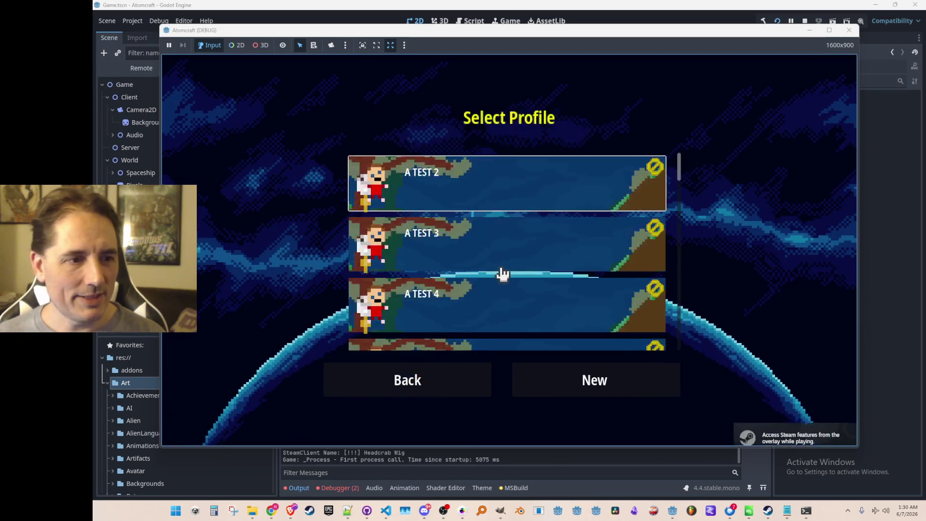
scroll(502, 273, "down", 4)
left_click(520, 256)
scroll(528, 256, "down", 5)
left_click(587, 277)
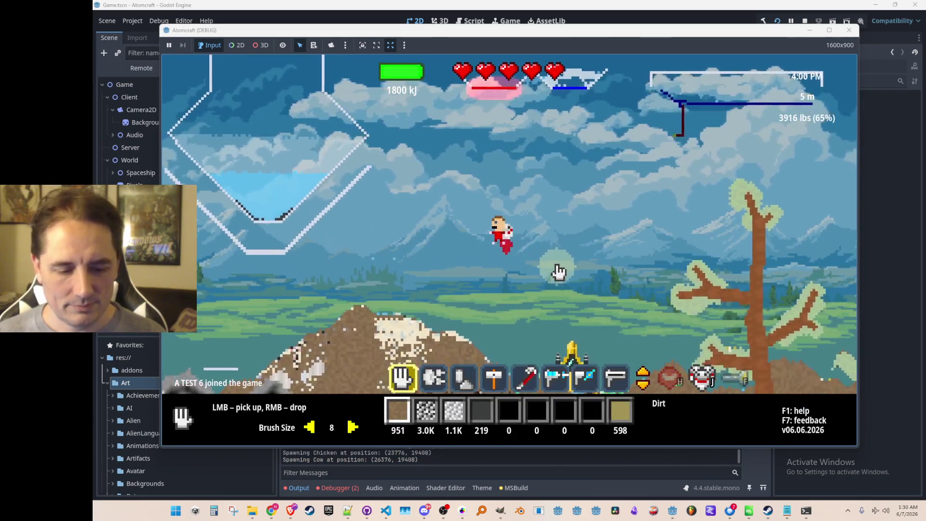
Give the player a Burrower Key via the 'give Burrower Key' console command and check the inventory's equipment page.
key("grave")
type("give Burrower Key")
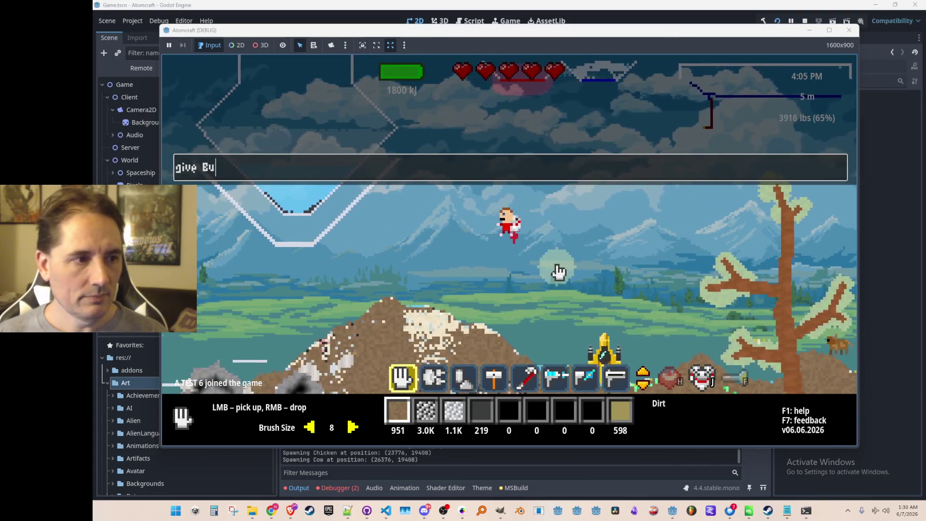
key("Return")
key("grave")
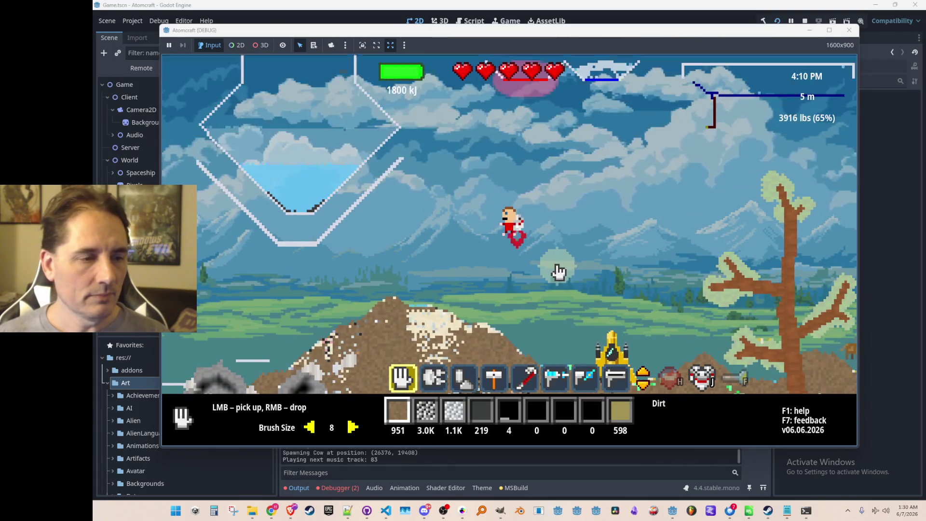
key("i")
left_click(436, 122)
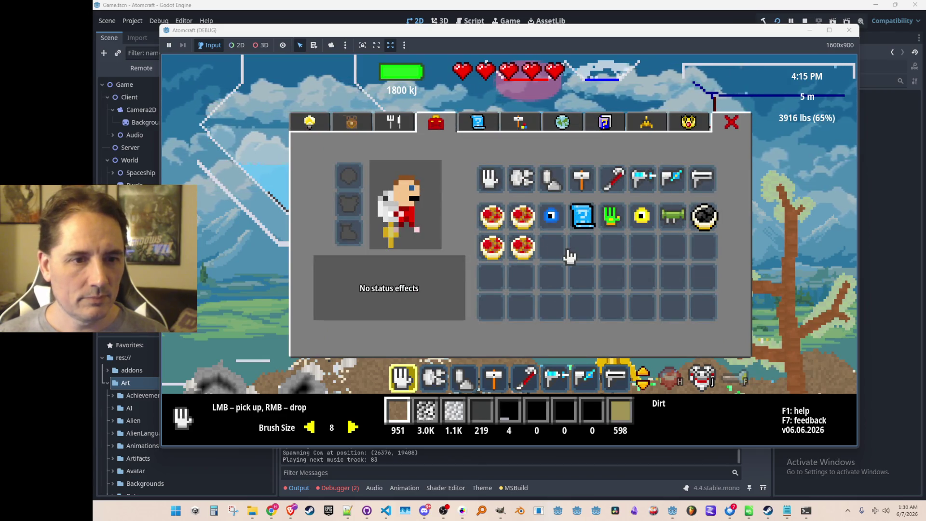
key("i")
Read the missing-icon error in the debugger and stop the running game.
left_click(337, 487)
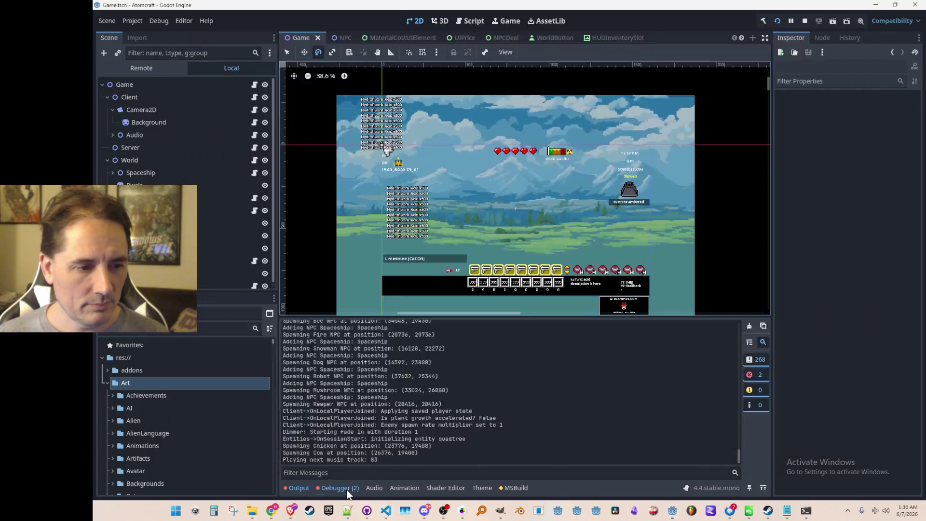
mouse_move(462, 358)
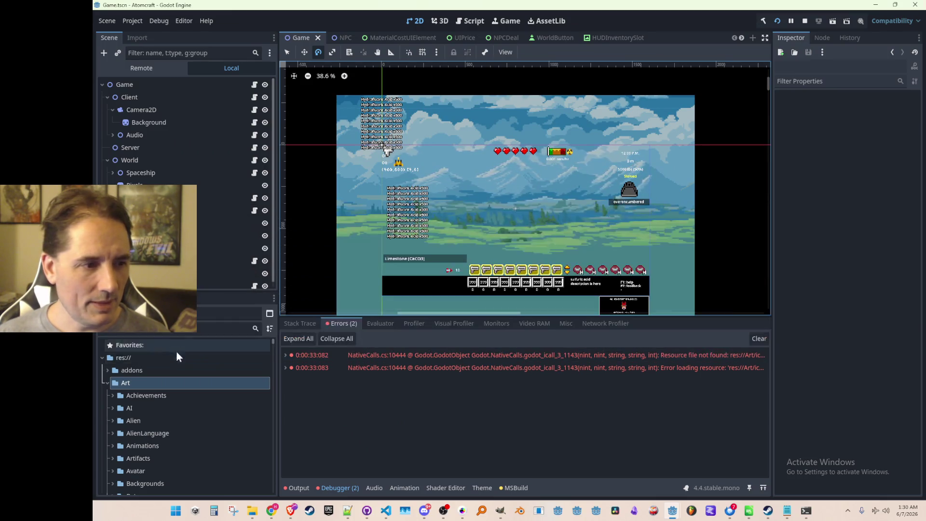
left_click(777, 20)
Filter FileSystem for 'burrower', move icon_burrower_key.png into the Art folder, and run the game again.
left_click(183, 328)
type("burrower")
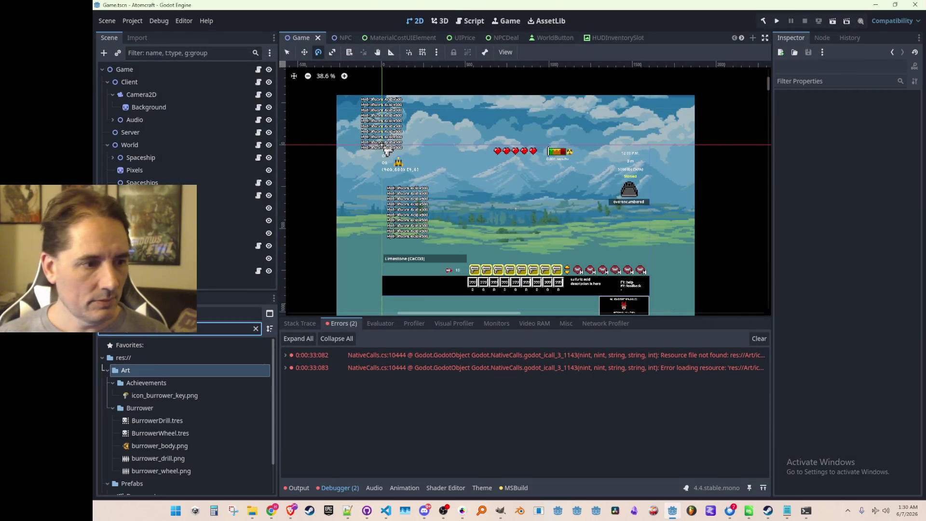
left_click_drag(162, 395, 158, 372)
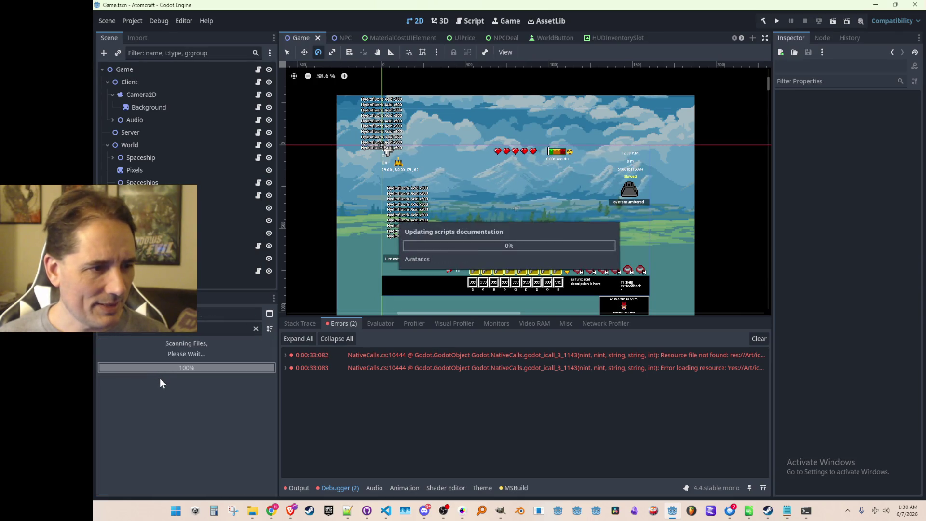
scroll(554, 234, "down", 1)
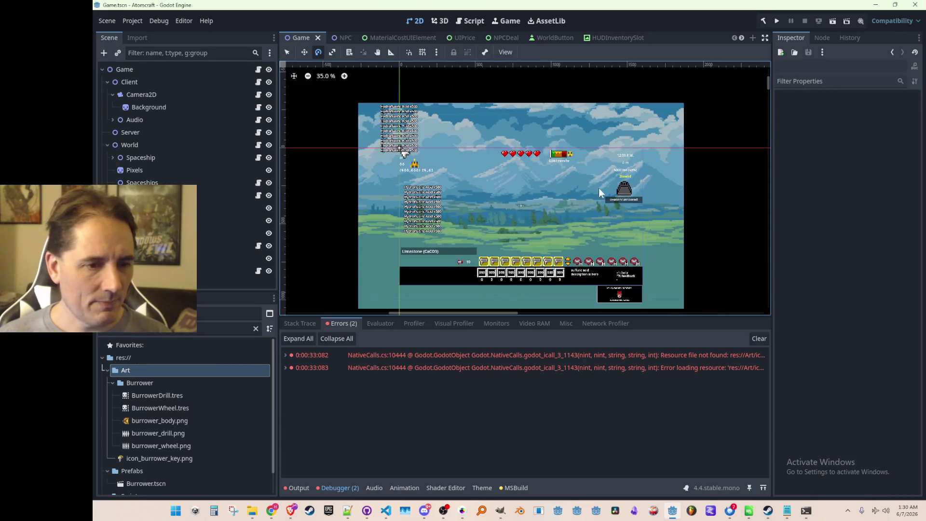
left_click(776, 21)
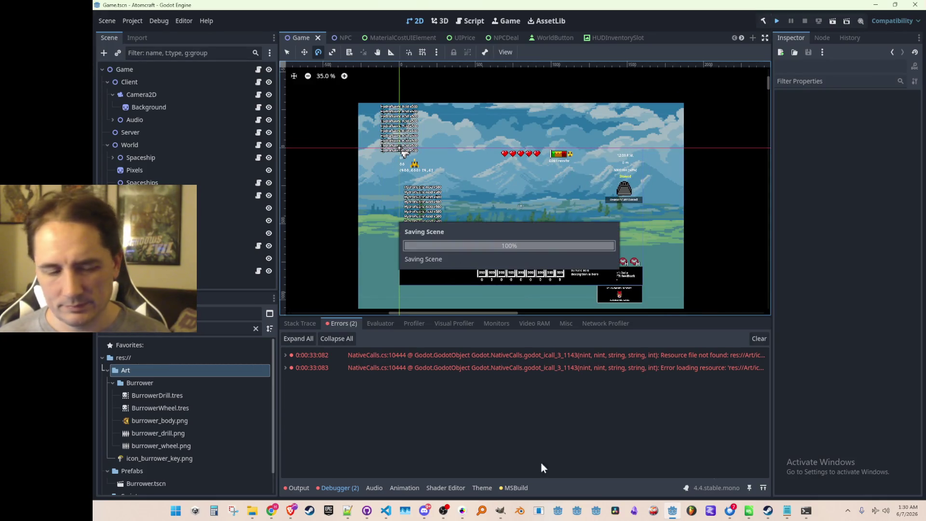
Review the BURROWER_KEY entry in Data.cs and its ToolType.cs definition, then minimize VS Code.
left_click(384, 511)
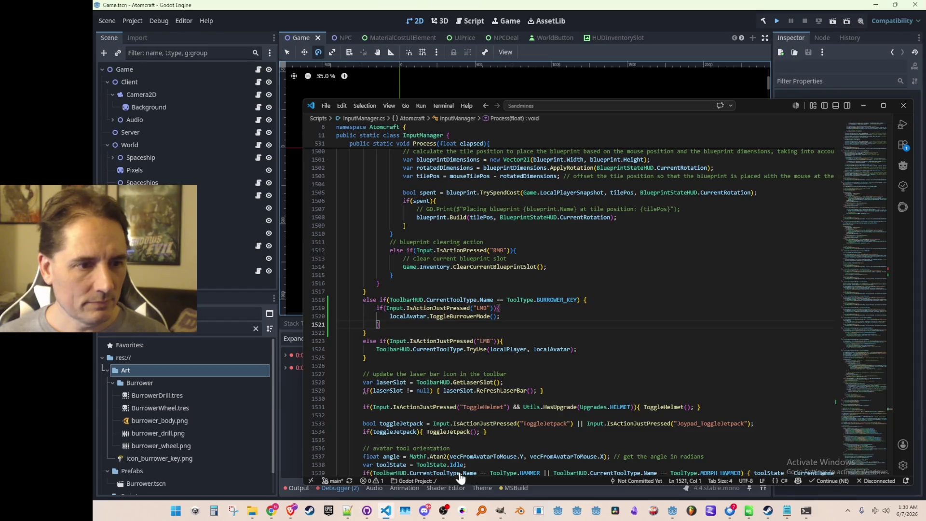
left_click(664, 331)
key("alt+Left")
key("alt+Left")
key("alt+Left")
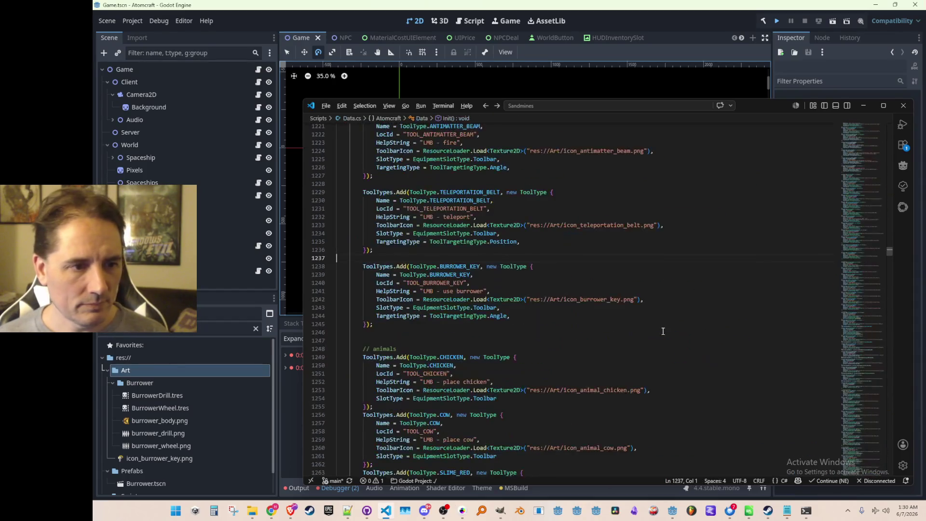
key("Up")
key("Up")
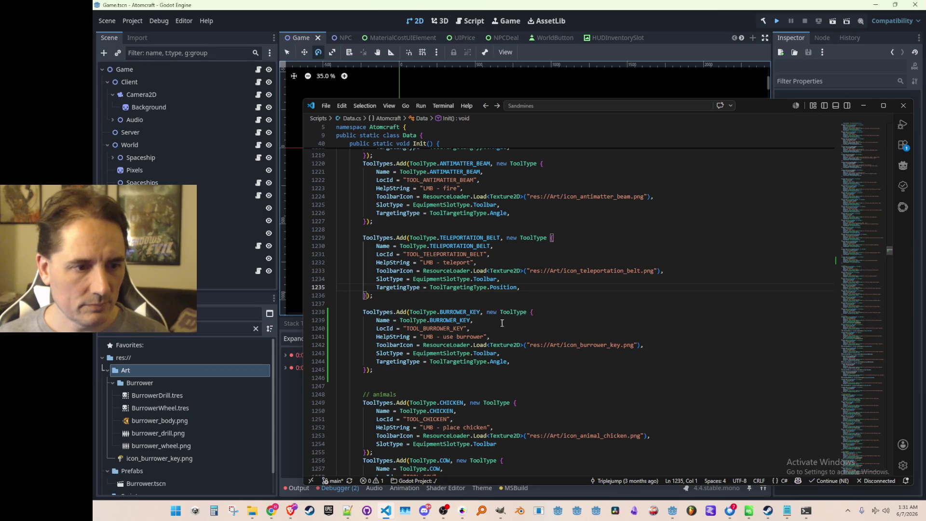
left_click(471, 312, "ctrl")
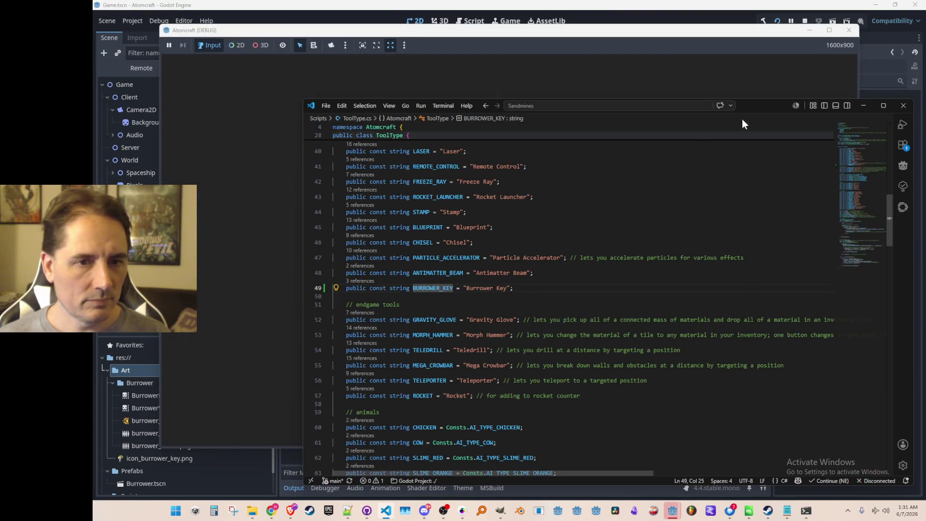
left_click(866, 102)
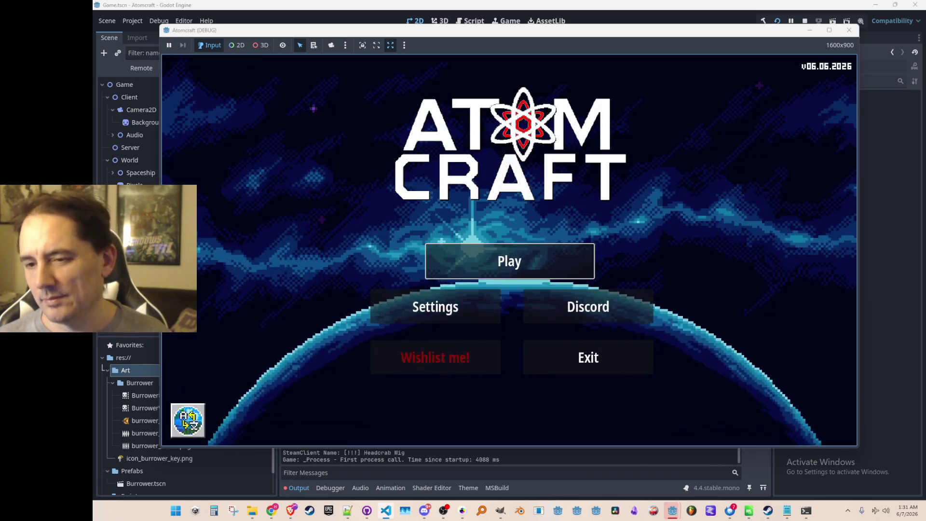
Start play, choose a player profile and load the NPC TEST H world.
left_click(541, 276)
scroll(541, 282, "down", 5)
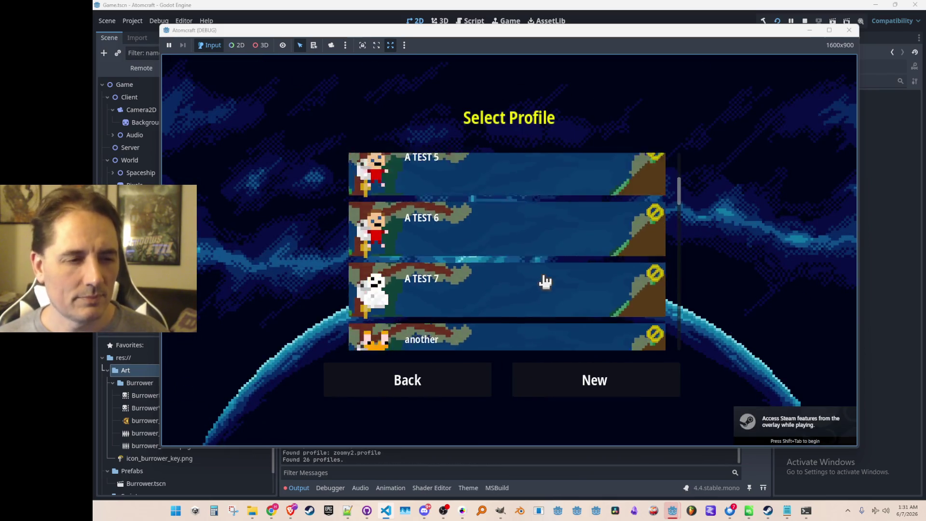
left_click(540, 280)
scroll(535, 254, "down", 5)
scroll(545, 258, "down", 10)
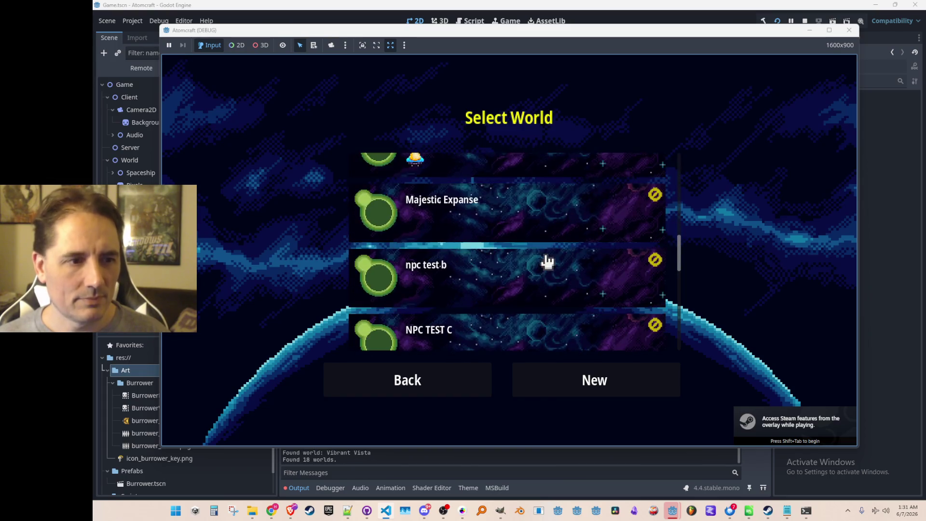
left_click(632, 265)
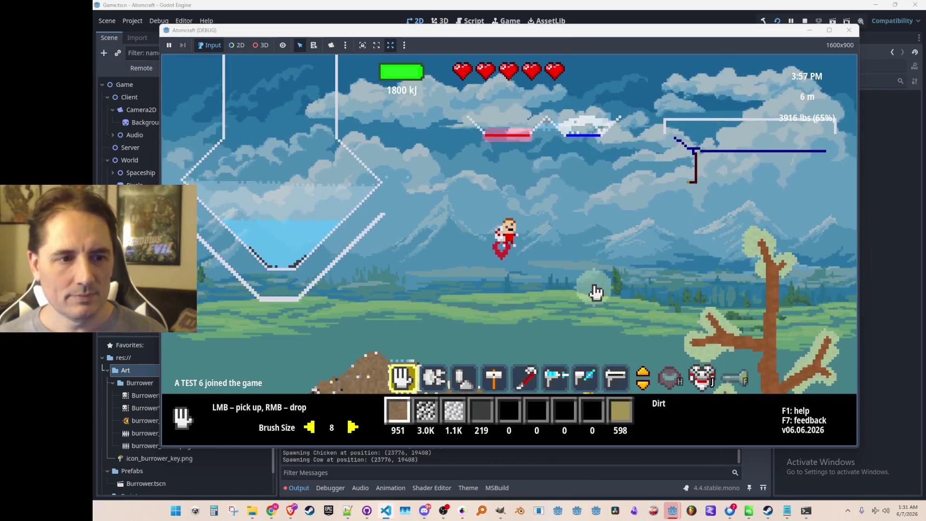
Give the player a Burrower Key with the 'give Burrower Key' console command.
key("Return")
type("give Burrower Key")
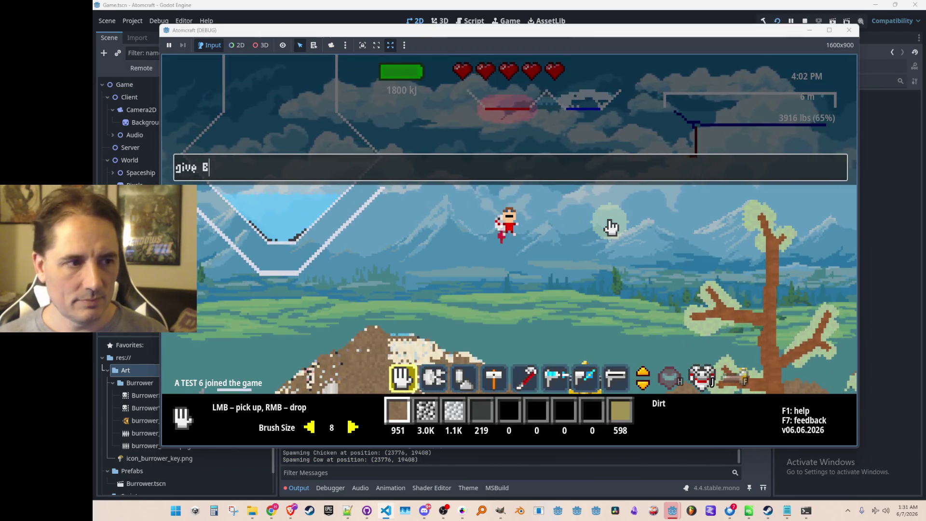
key("Return")
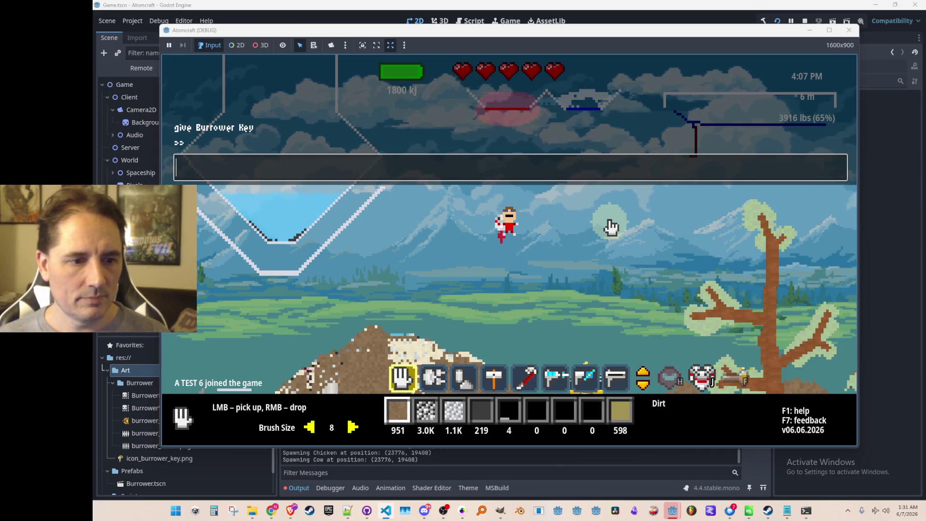
key("Escape")
Drag the Burrower Key from the equipment page into a toolbar slot and select it.
key("i")
left_click(366, 126)
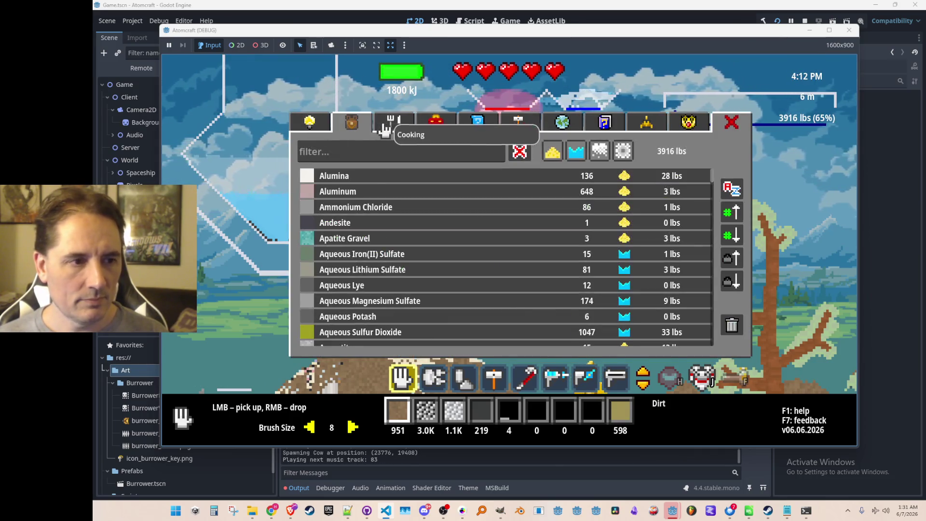
left_click(384, 129)
left_click(435, 124)
left_click_drag(554, 259, 660, 193)
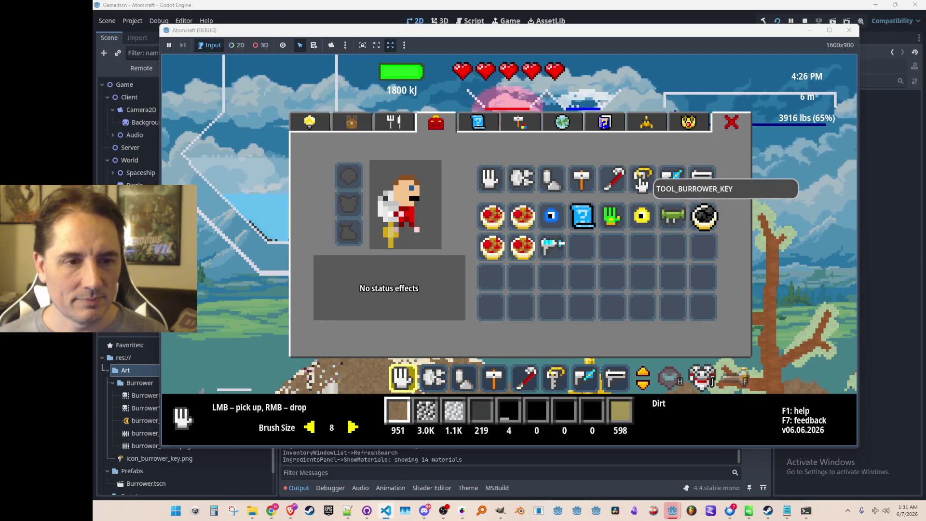
key("i")
scroll(614, 242, "down", 6)
scroll(554, 255, "up", 1)
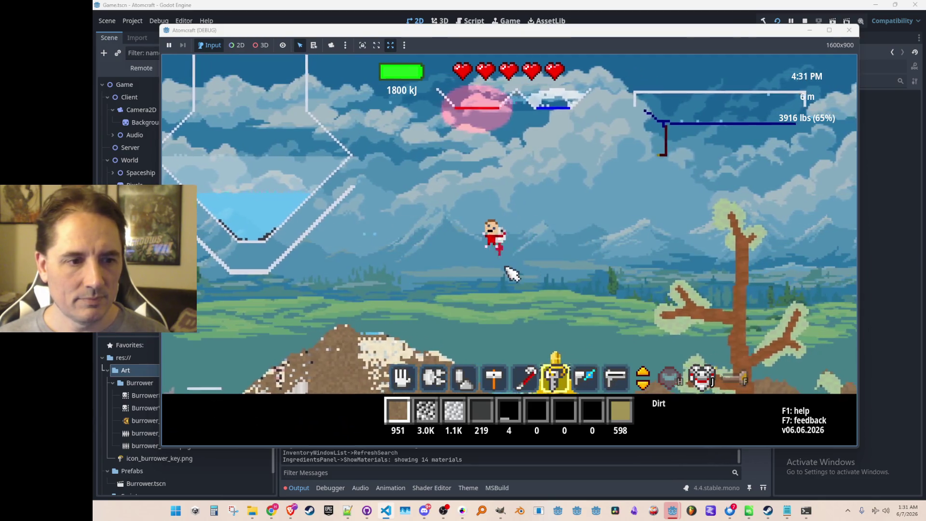
Summon the drill burrower, drive it left and upward, then toggle it on and off.
left_click(547, 233)
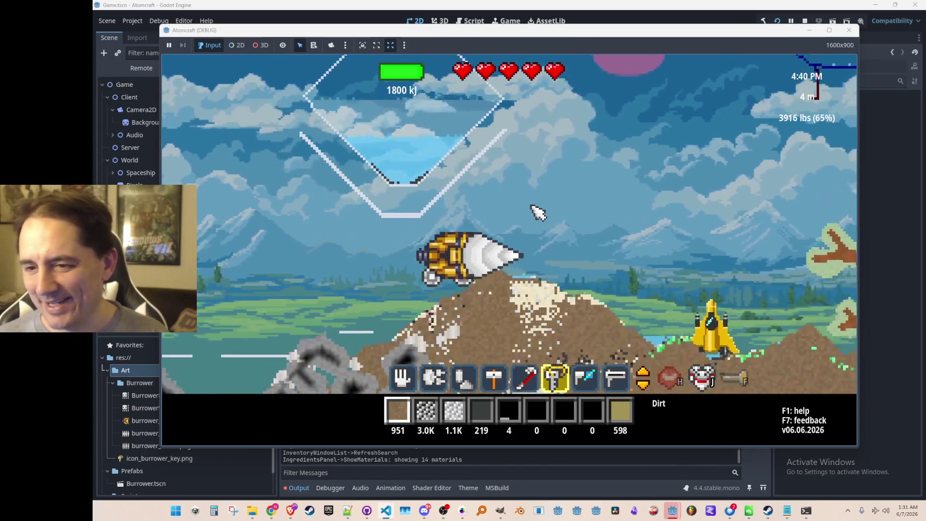
key("a")
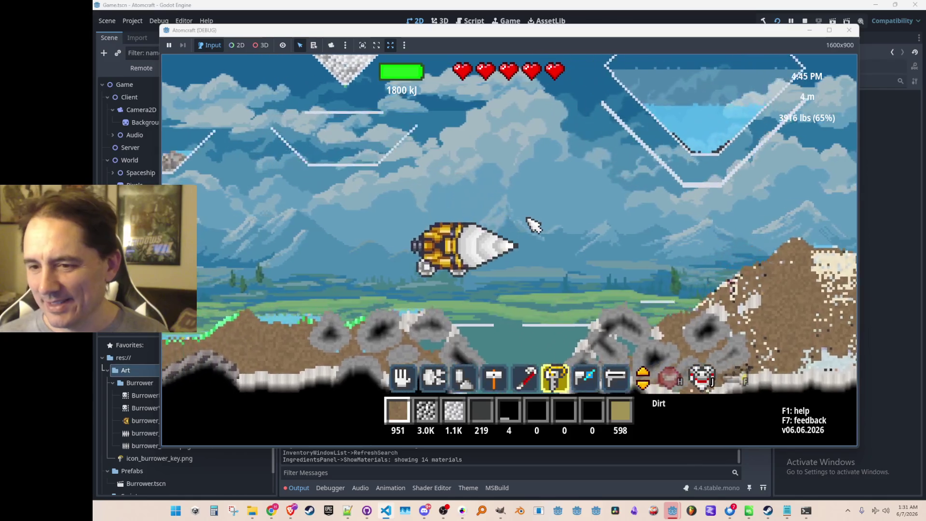
left_click(534, 225)
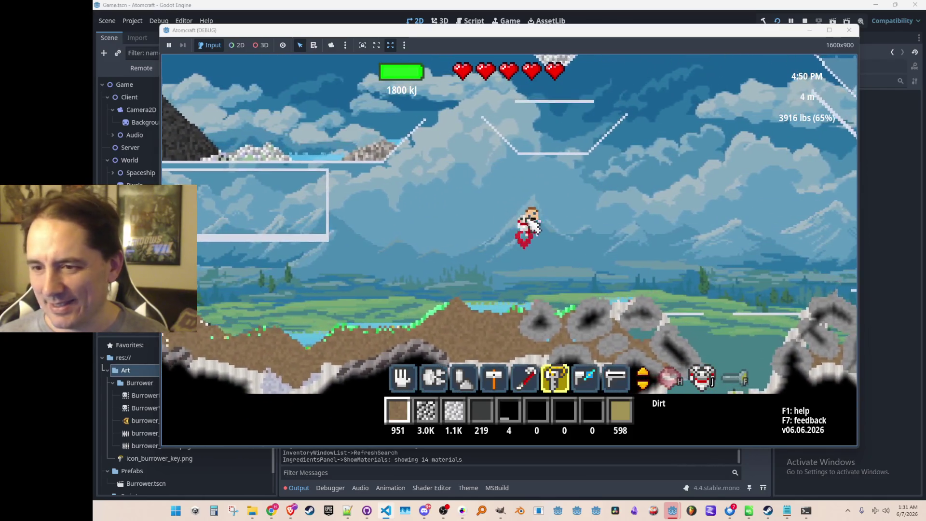
left_click(534, 227)
left_click(582, 240)
left_click(562, 265)
left_click(562, 265)
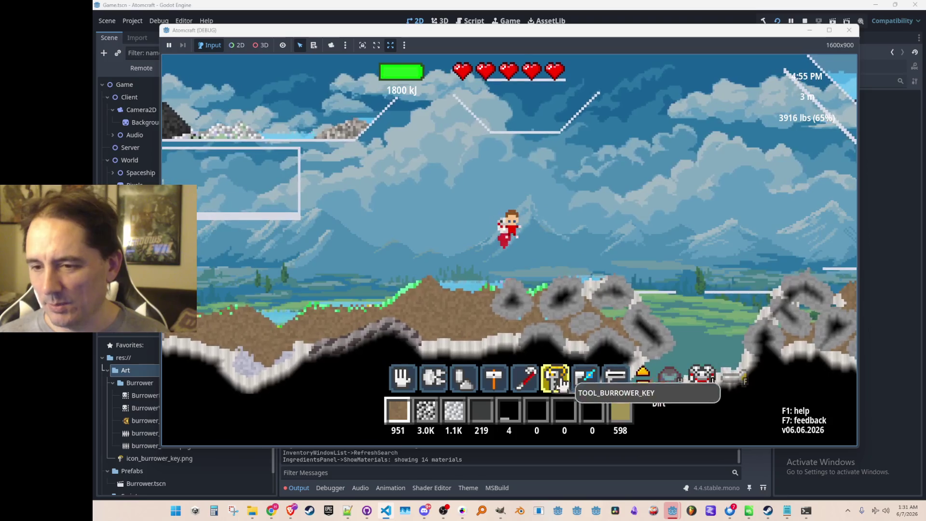
Repeatedly summon and dismiss the drill burrower, then close the debug game window.
left_click(627, 210)
left_click(622, 221)
left_click(622, 221)
left_click(617, 220)
left_click(603, 228)
left_click(614, 215)
left_click(584, 264)
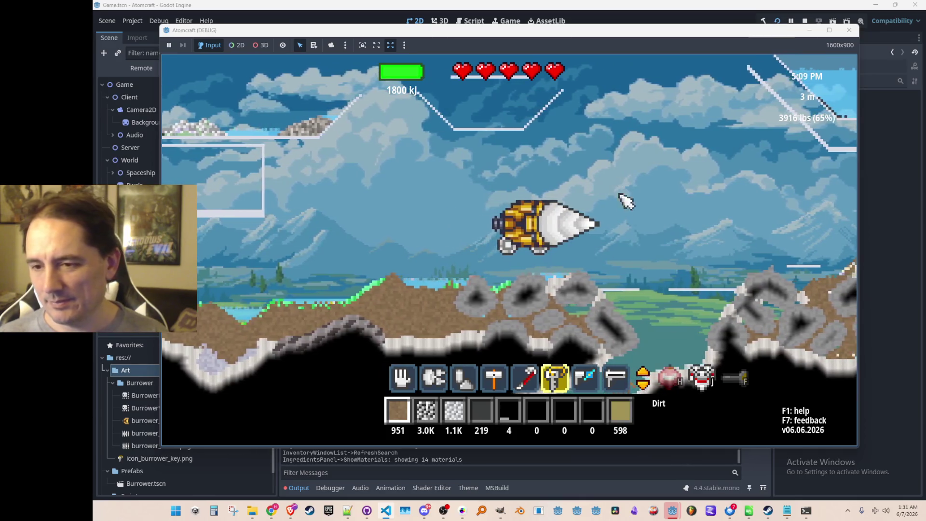
left_click(620, 241)
left_click(851, 33)
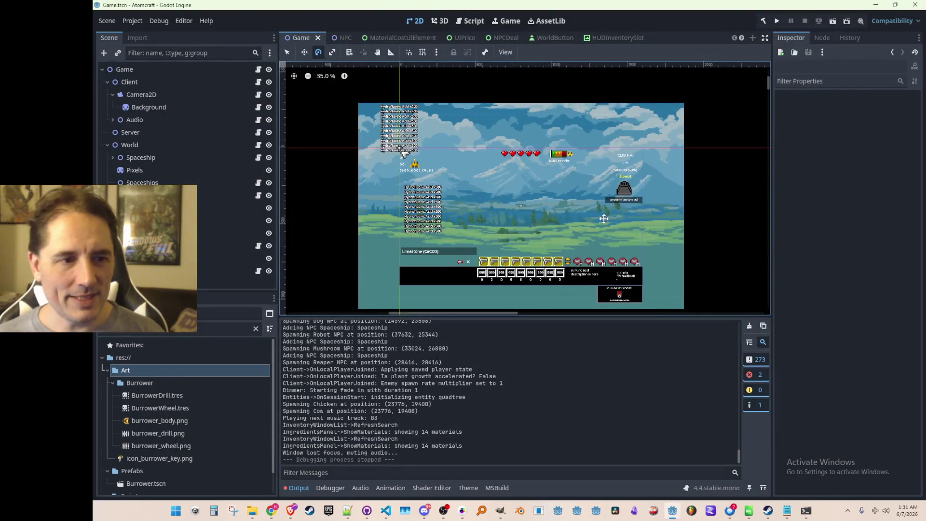
Bring VS Code forward and open Avatar.cs through the quick file search.
scroll(604, 218, "down", 1)
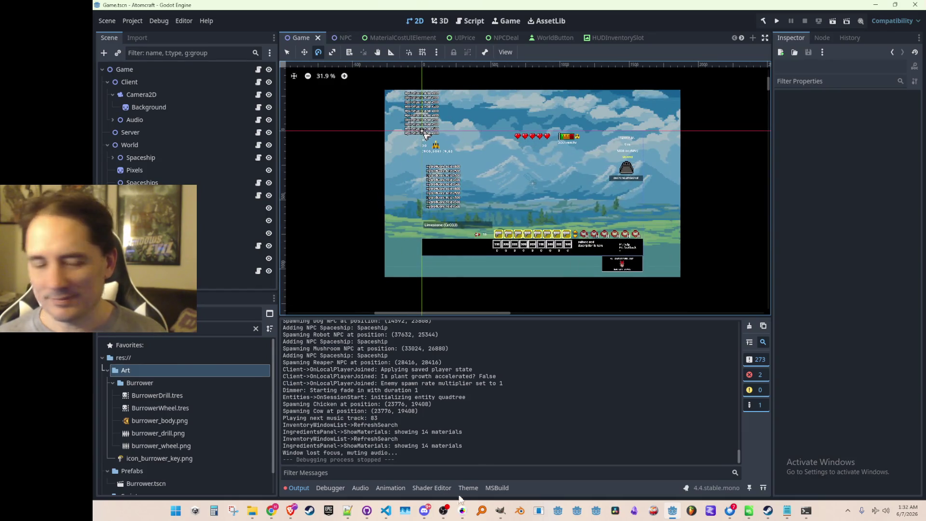
left_click(386, 511)
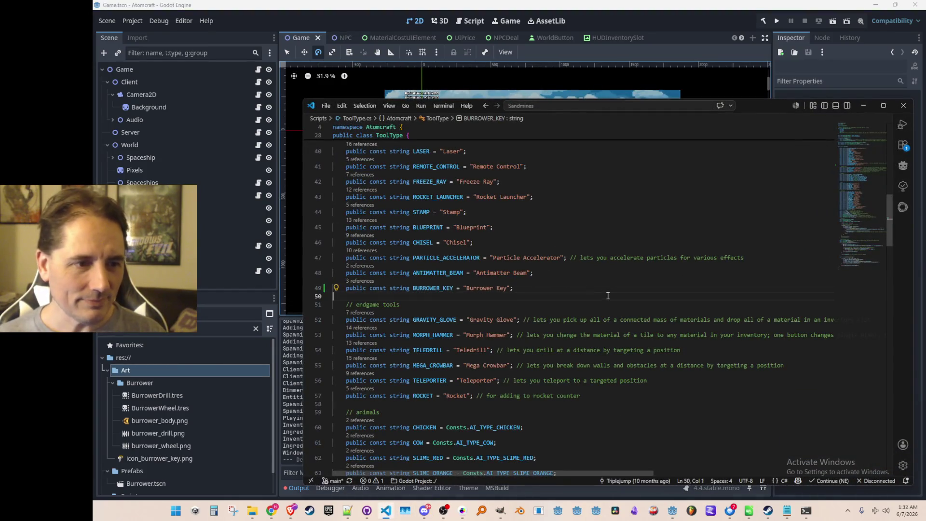
key("alt+Left")
key("alt+Left")
key("alt+Left")
key("alt+Left")
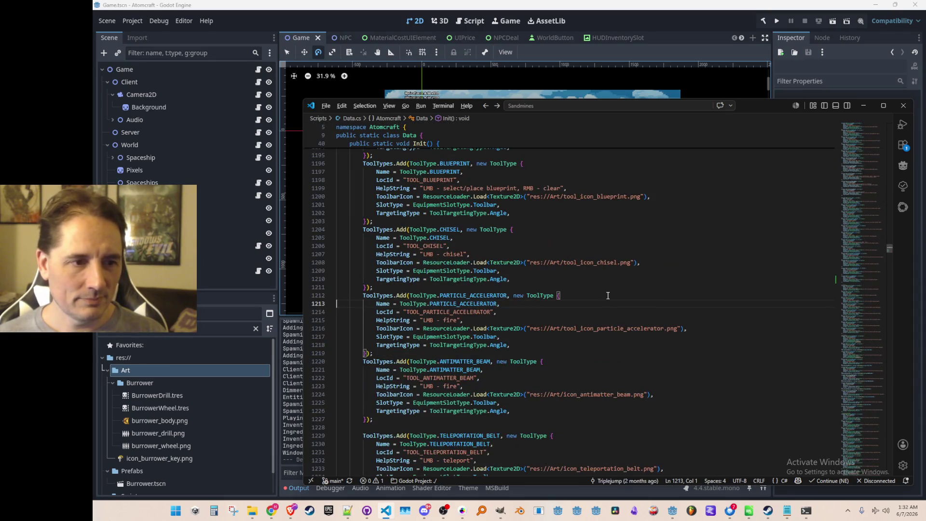
key("ctrl+p")
type("Avatar")
left_click(577, 124)
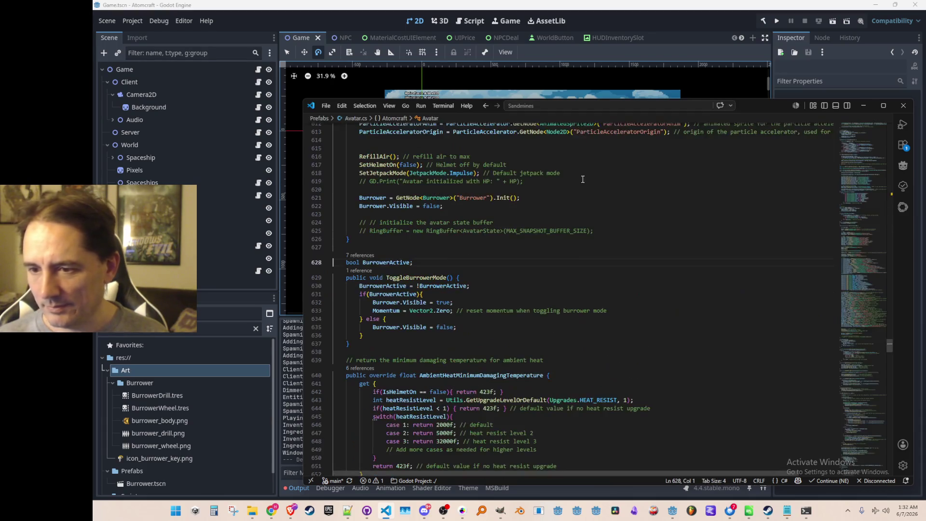
Highlight BurrowerActive's uses and select the Burrower.Visible expression in ToggleBurrowerMode.
scroll(663, 312, "down", 2)
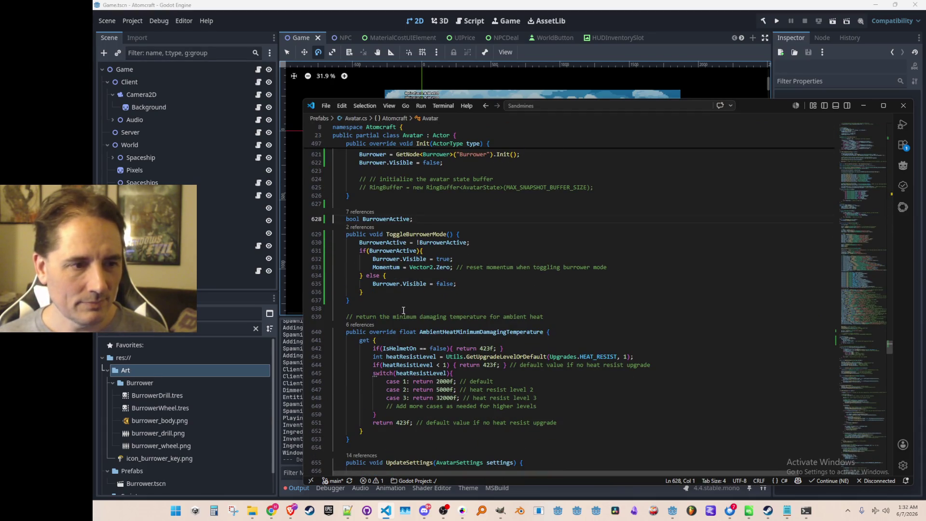
double_click(393, 220)
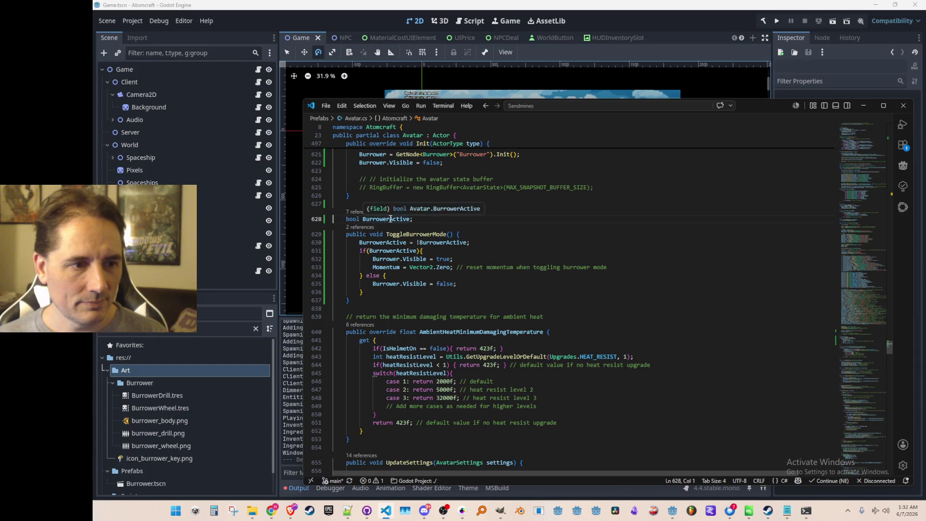
left_click(424, 305)
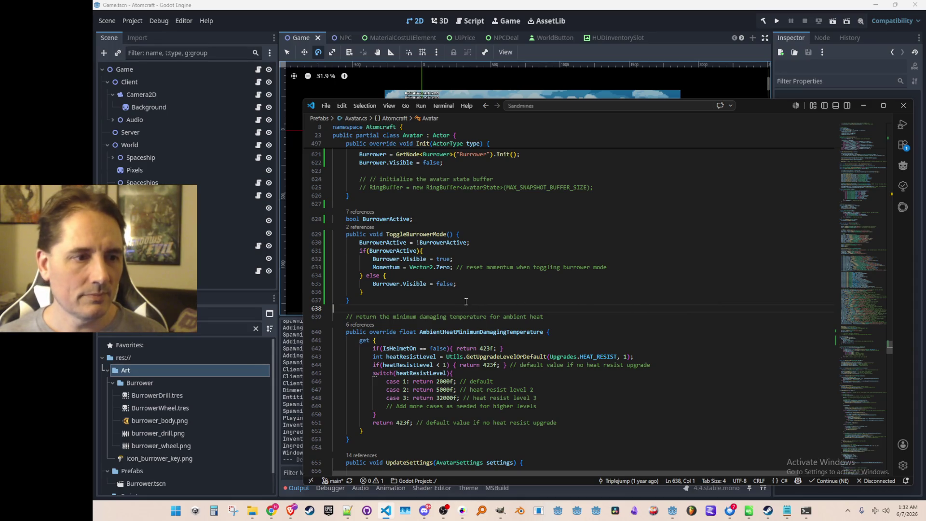
scroll(506, 314, "up", 1)
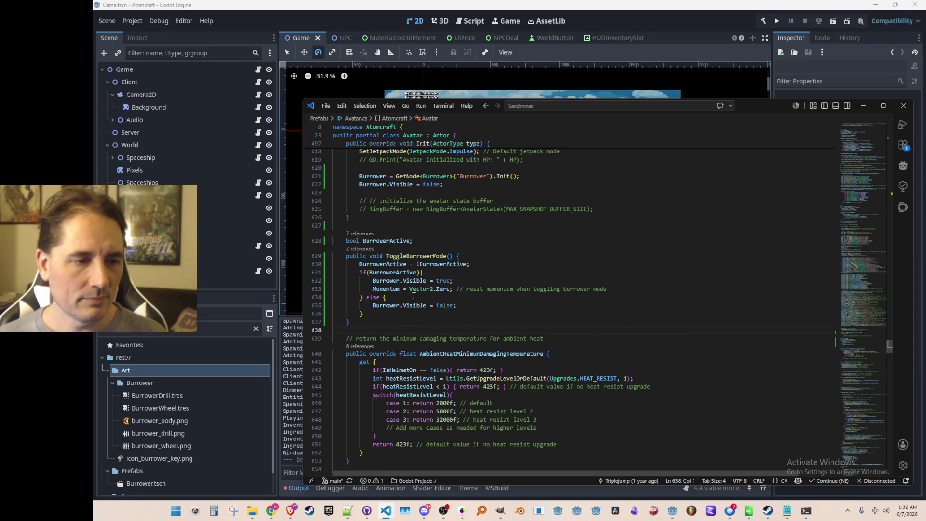
left_click(390, 281)
key("shift+alt+Right")
key("shift+alt+Right")
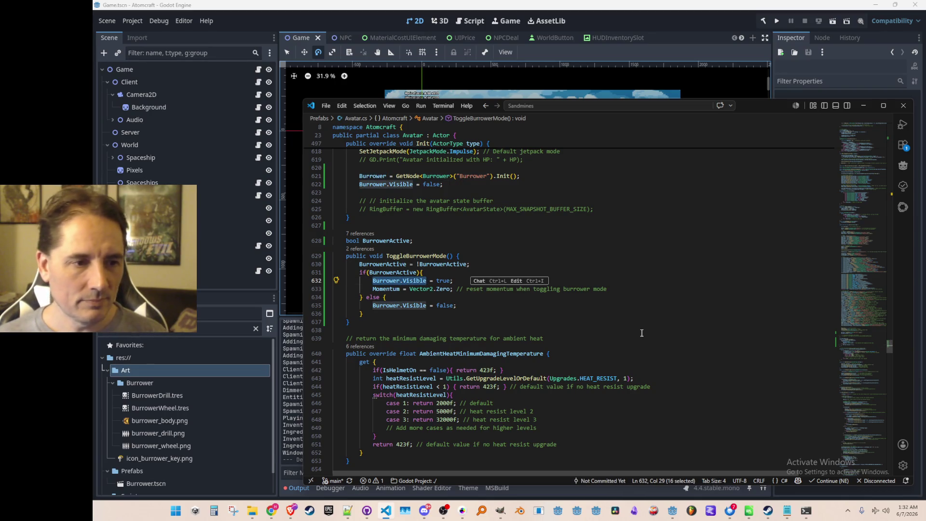
Replace the BurrowerActive toggle with 'Burrower.Visible = !Burrower.Visible' at the top of ToggleBurrowerMode.
key("Left")
key("Up")
key("Up")
key("End")
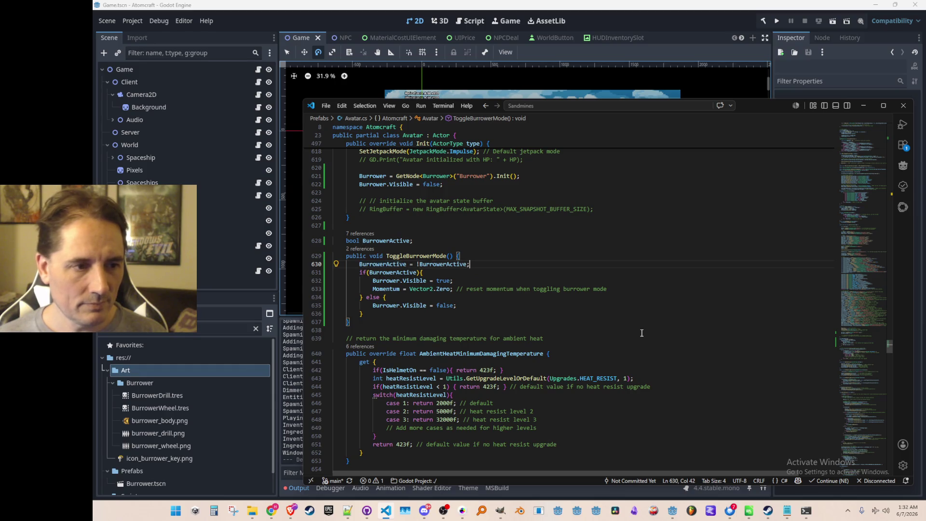
key("Up")
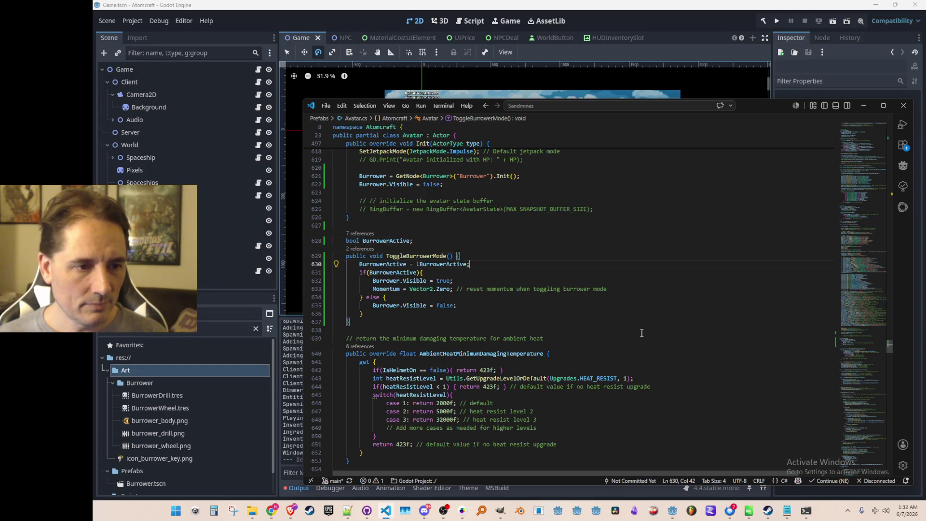
key("Return")
type("Burrower.Visible = ")
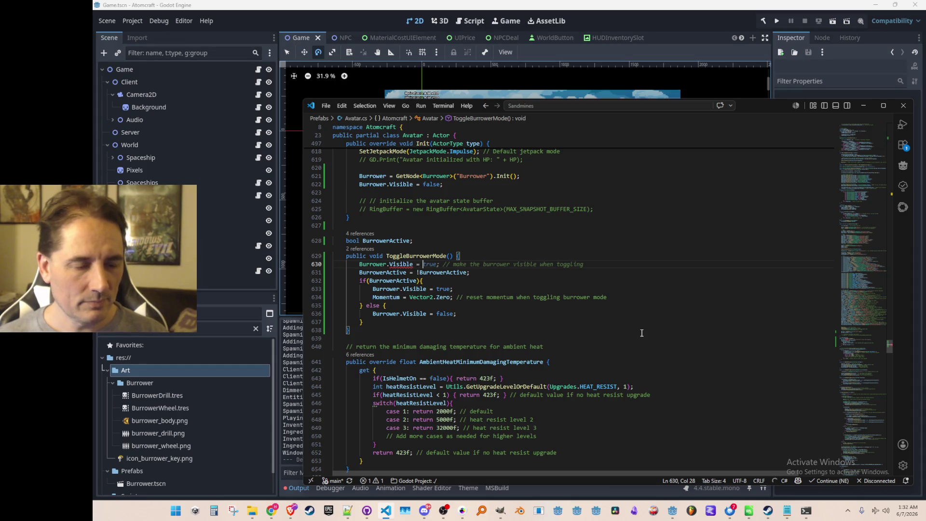
type("!Burrower.Visible;")
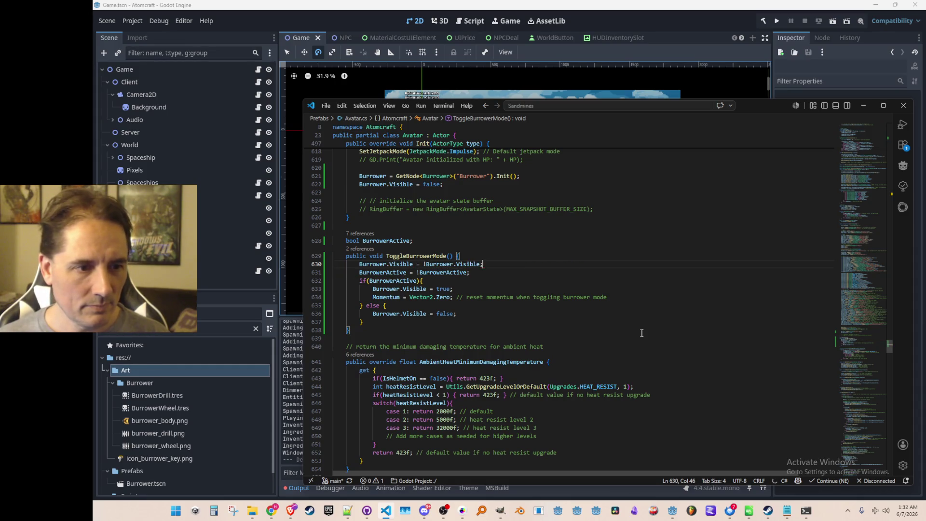
key("Down")
key("shift+Down")
key("shift+Down")
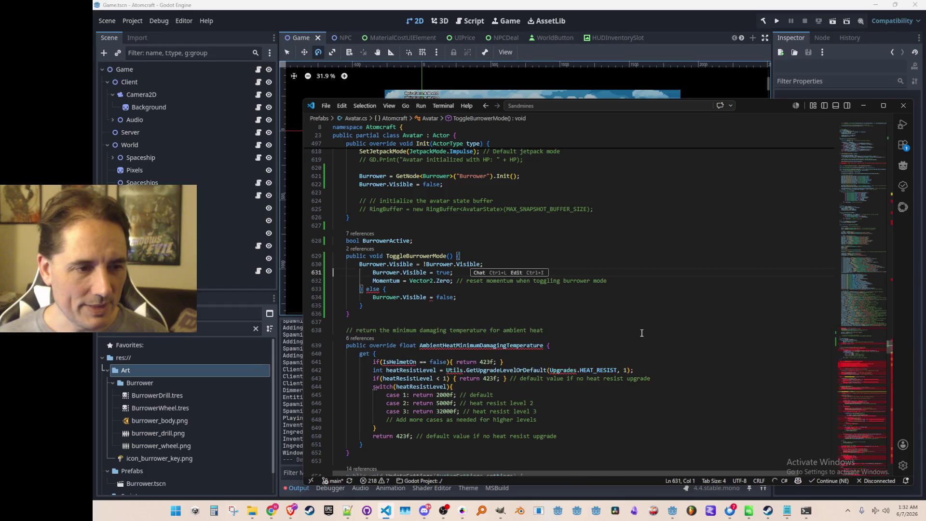
key("Delete")
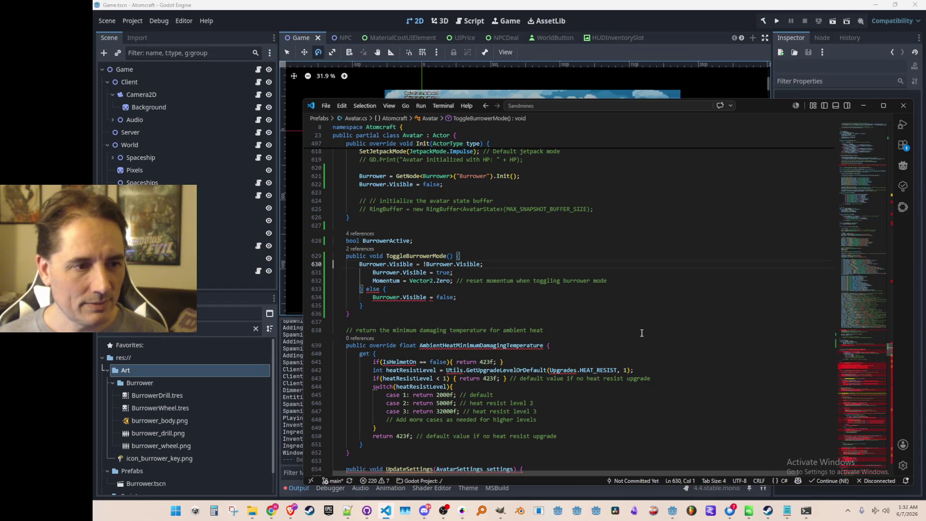
key("Return")
Remove the old momentum line and else branch, and write a new if on Burrower.Visible.
key("Down")
key("Down")
key("Home")
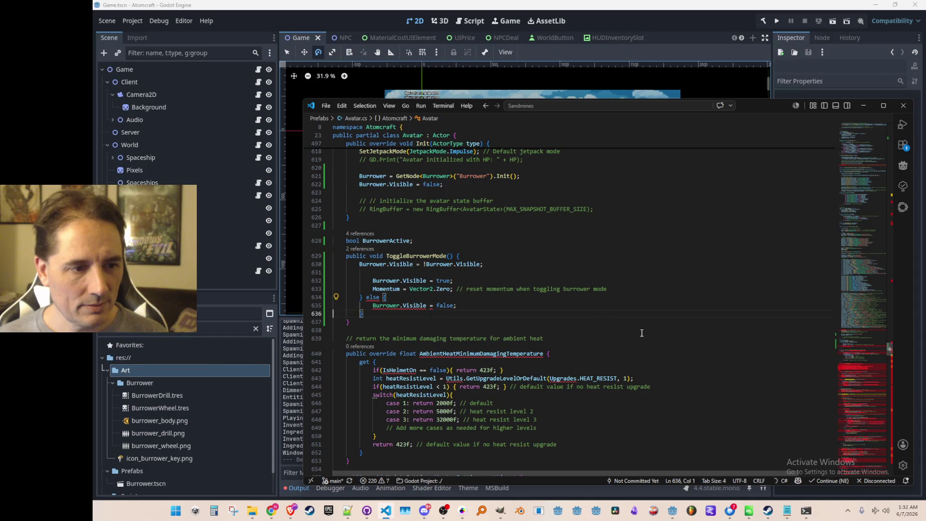
key("shift+Up")
key("shift+Up")
key("shift+Up")
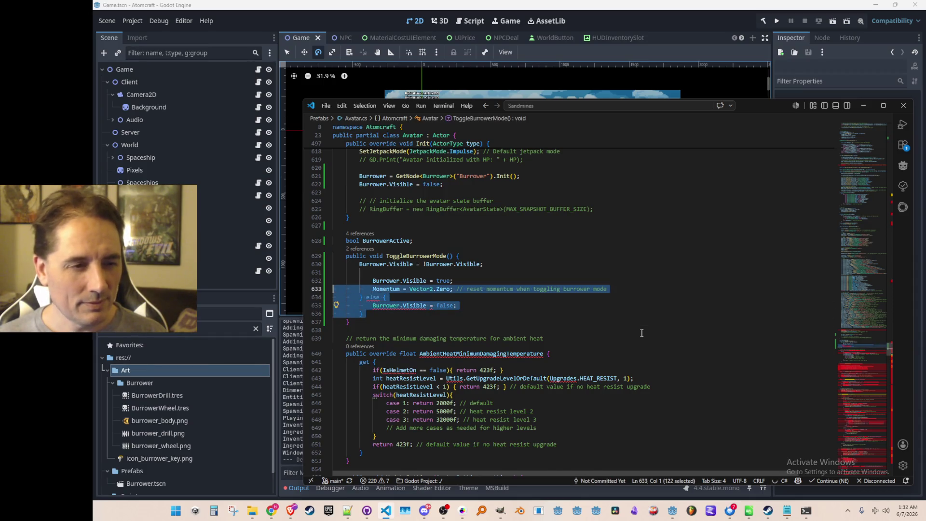
key("Delete")
key("Up")
key("Home")
key("shift+Tab")
type("if")
key("ctrl+Right")
type(")")
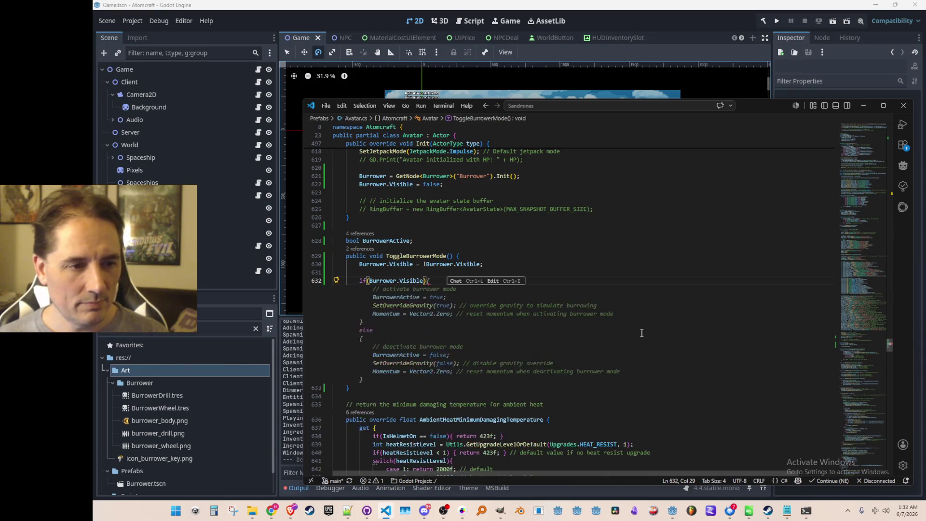
key("Tab")
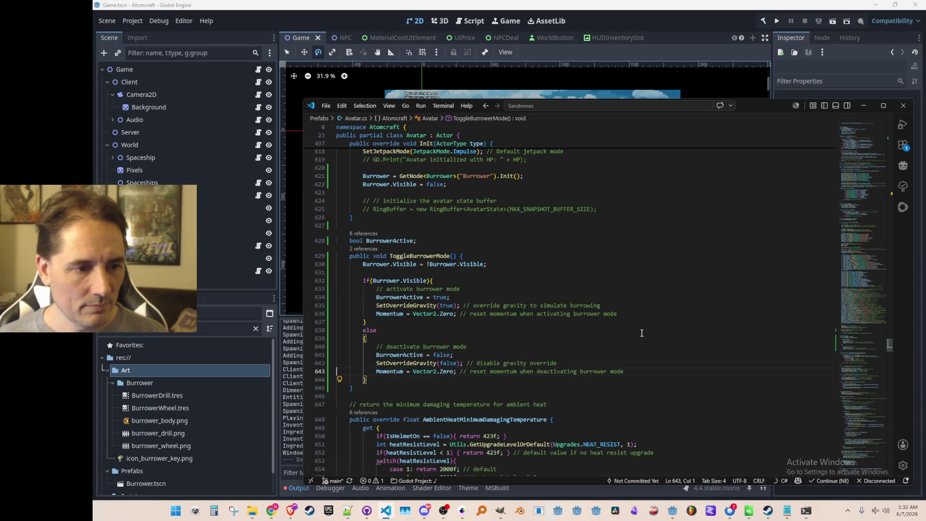
Delete the generated else branch plus the flag and gravity override lines, and tidy blank lines.
key("shift+Up")
key("shift+Up")
key("shift+Up")
key("BackSpace")
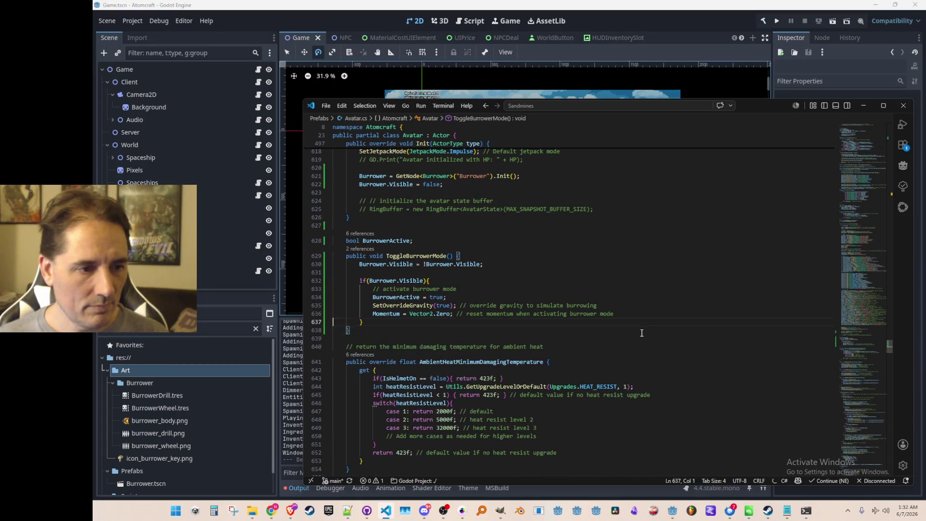
key("shift+Up")
key("shift+Up")
key("shift+Up")
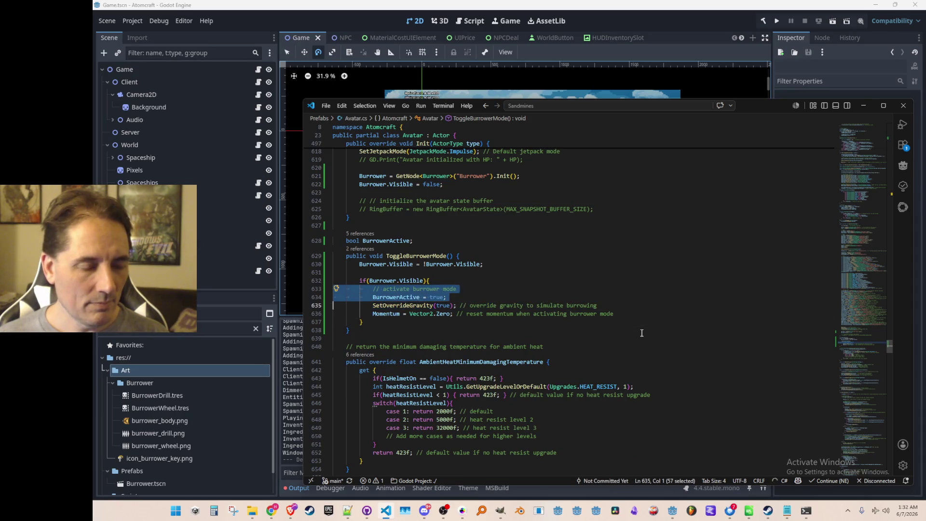
key("BackSpace")
key("End")
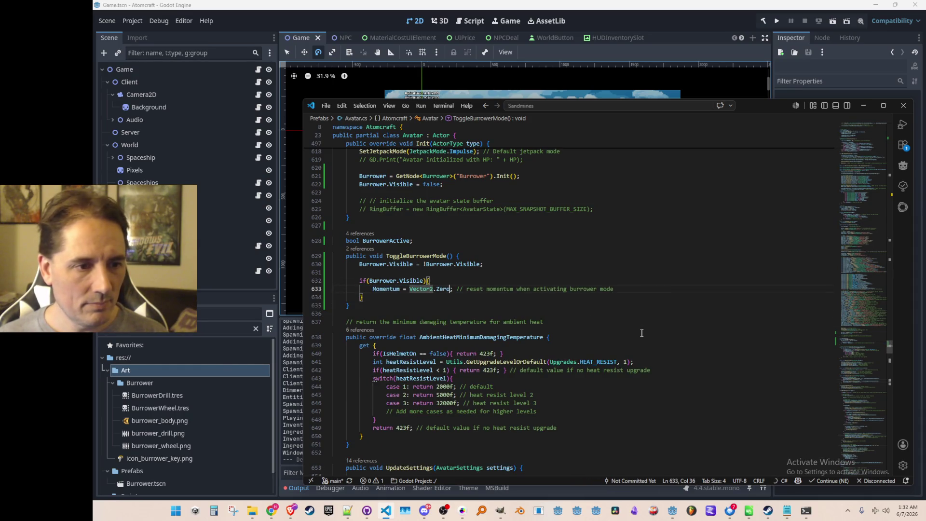
key("Up")
key("Down")
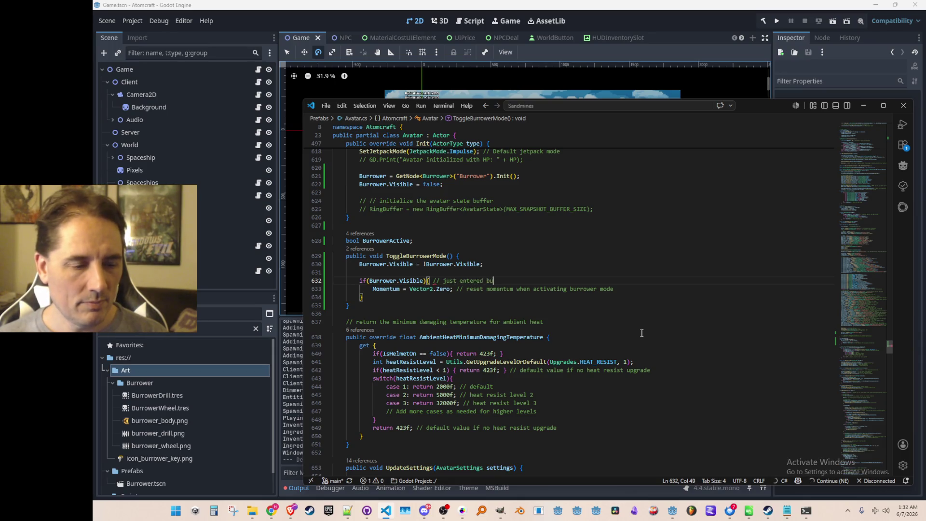
key("Up")
key("Up")
key("Home")
key("Home")
key("Return")
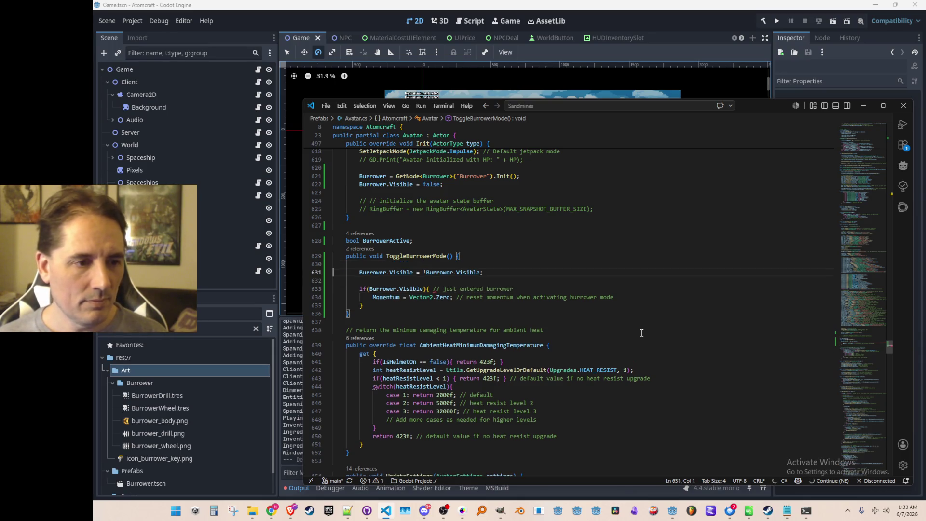
key("Left")
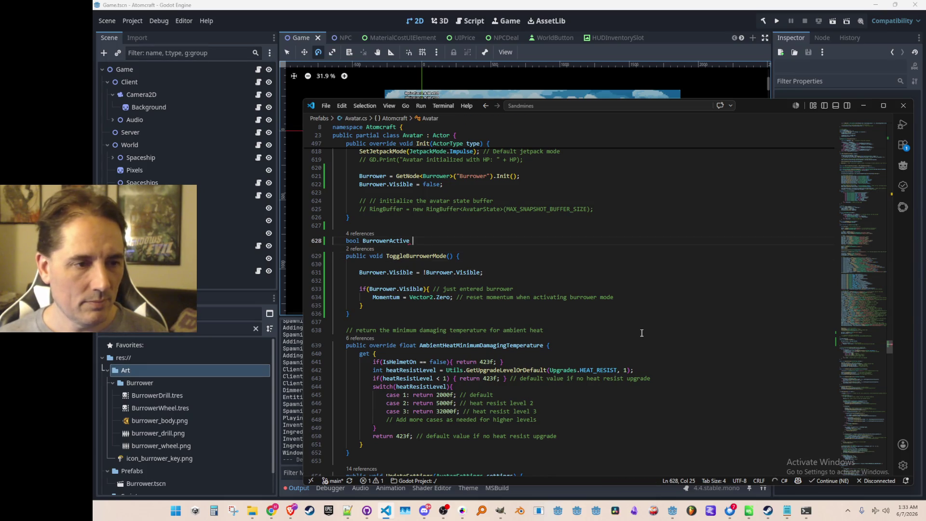
type("{")
key("Return")
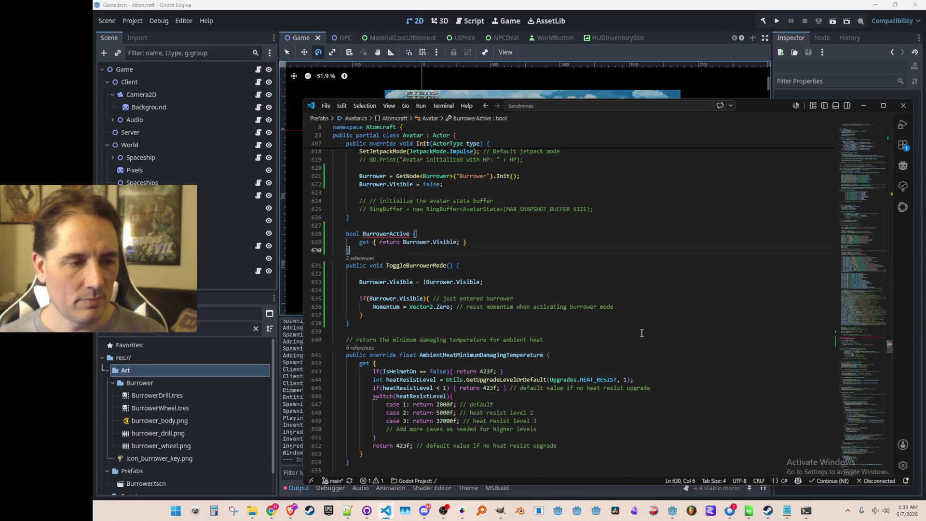
key("Tab")
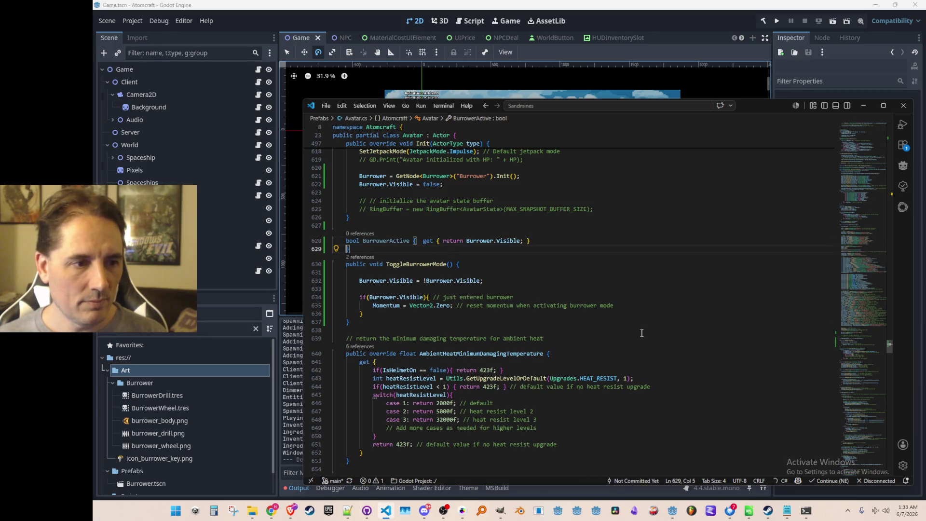
key("BackSpace")
key("BackSpace")
key("Home")
key("ctrl+Right")
key("Right")
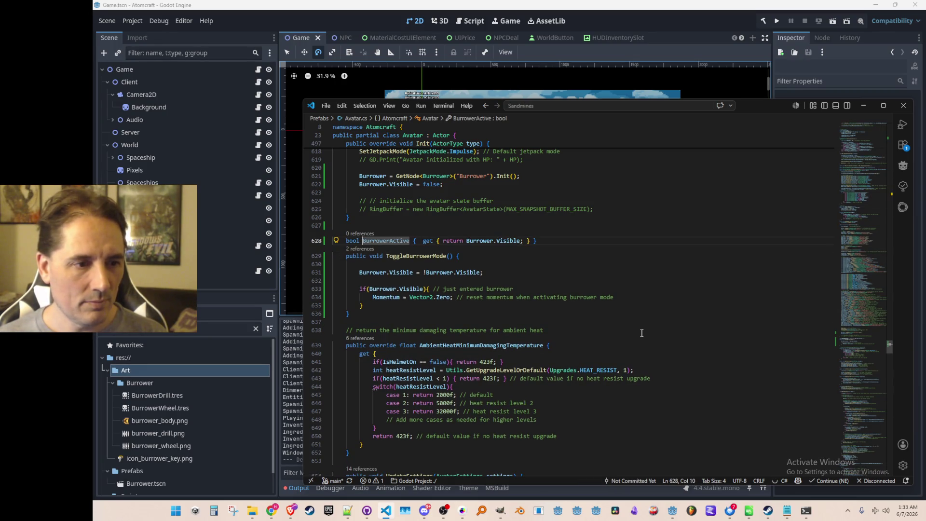
key("Down")
key("Down")
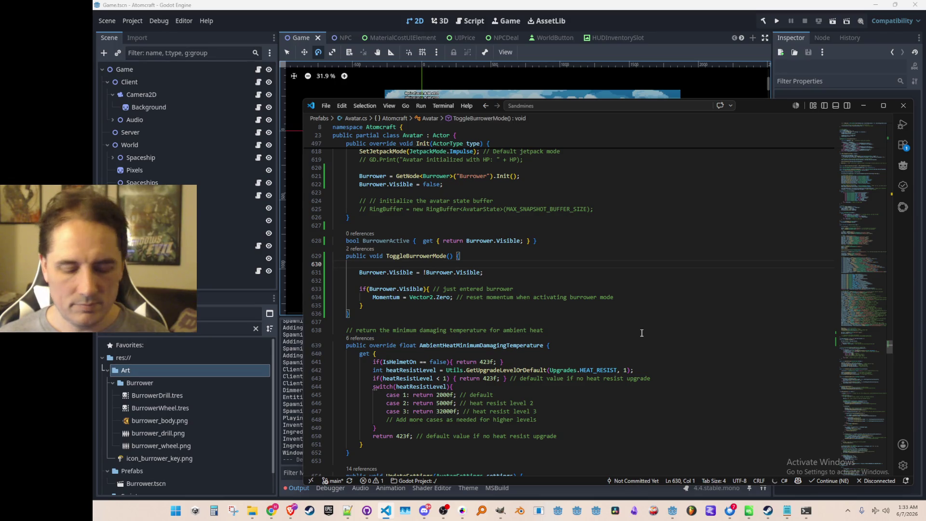
key("ctrl+f")
type("Process")
key("Escape")
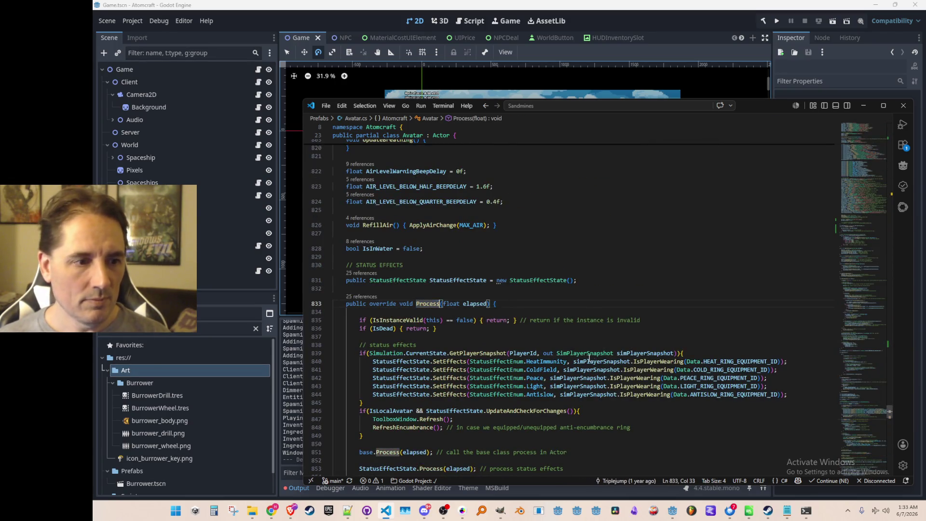
scroll(593, 355, "down", 6)
scroll(659, 342, "down", 3)
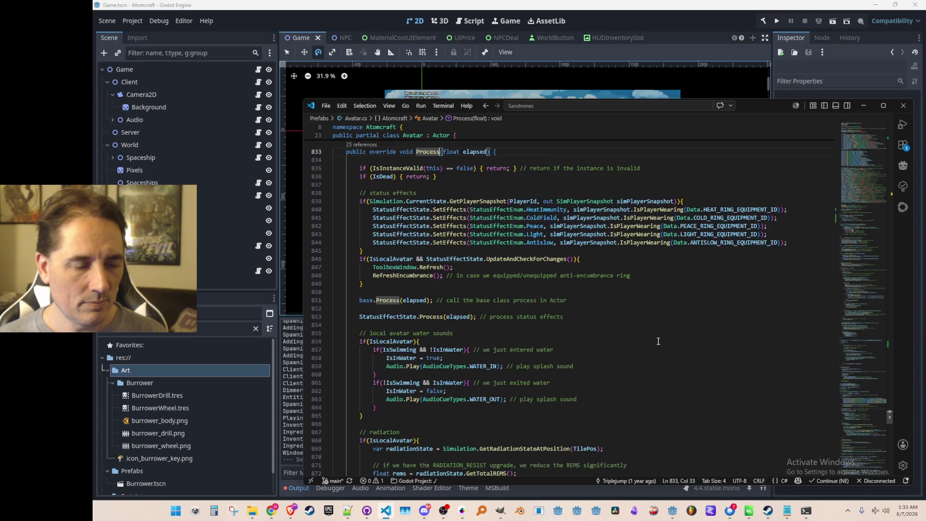
left_click(661, 256)
scroll(701, 338, "up", 3)
scroll(701, 338, "down", 2)
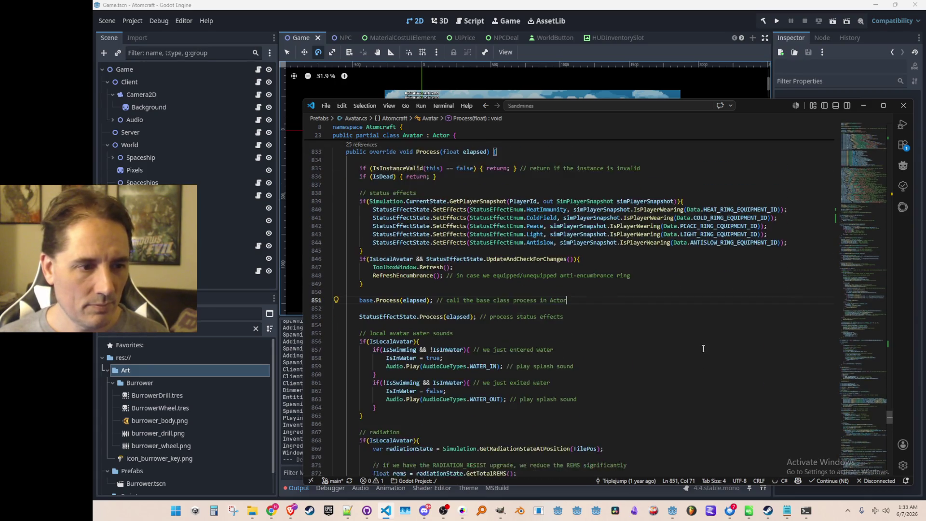
scroll(699, 338, "down", 2)
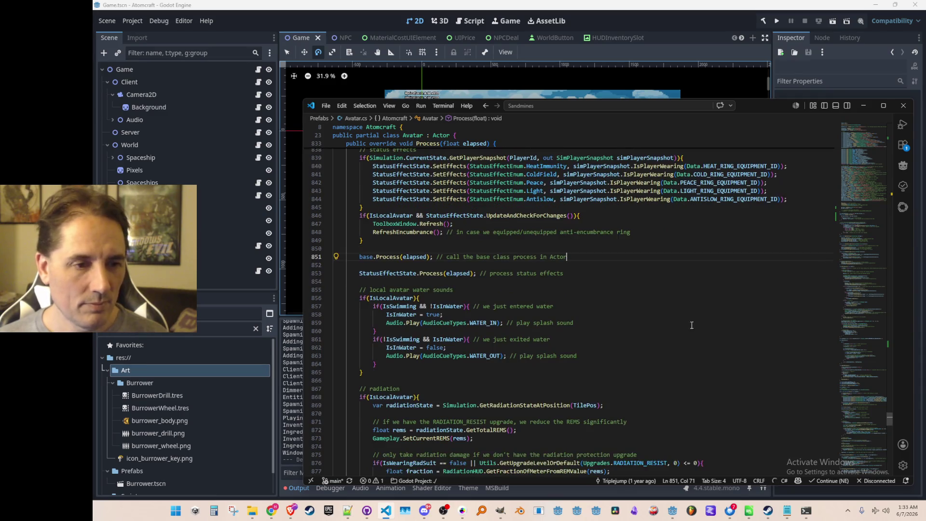
scroll(687, 348, "up", 1)
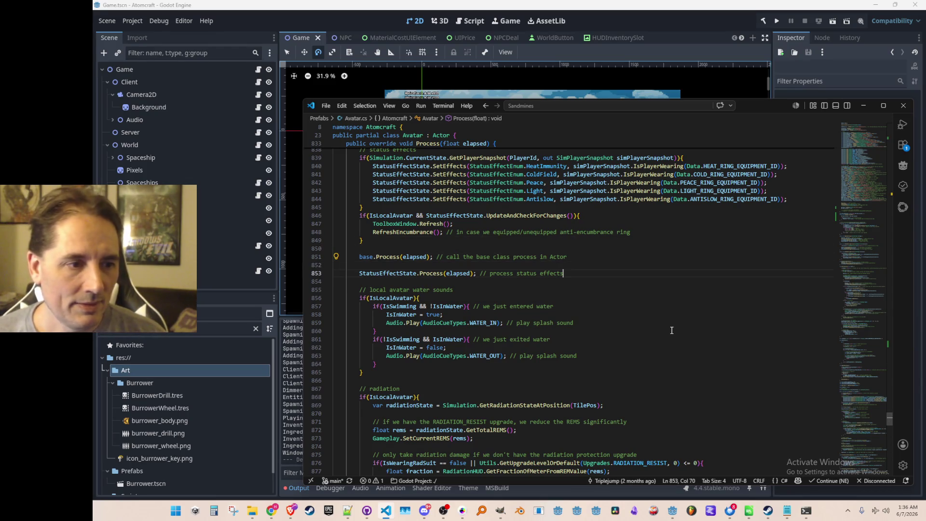
Open a blank line between base.Process and the status effects call in Avatar's Process.
key("Home")
key("Home")
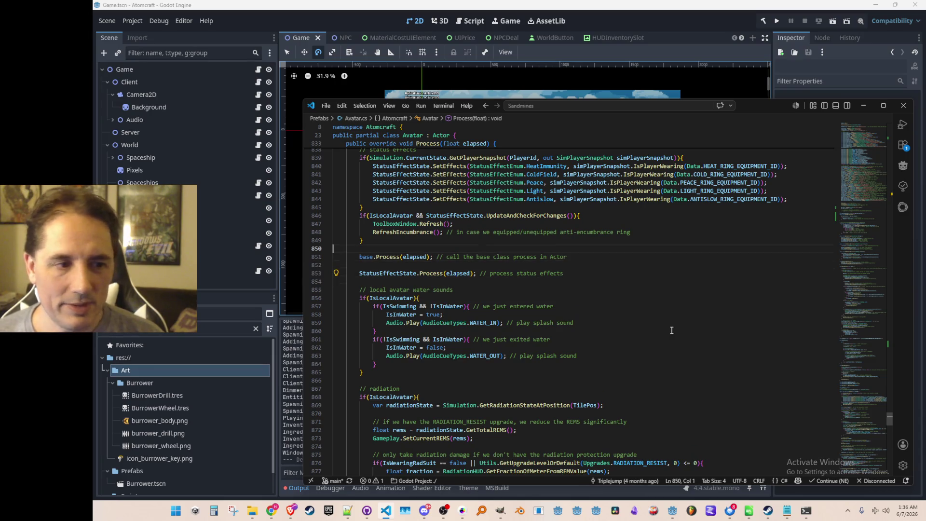
key("Down")
key("Down")
key("Down")
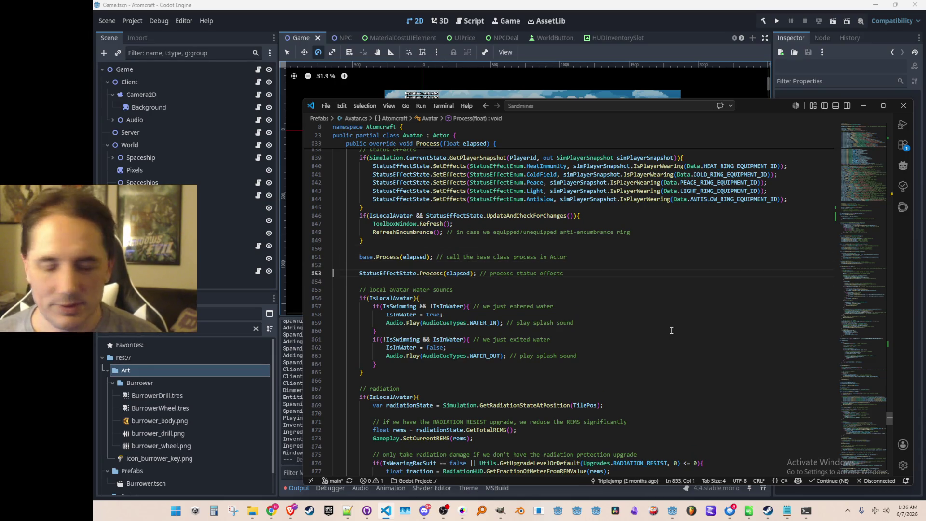
key("Up")
key("Up")
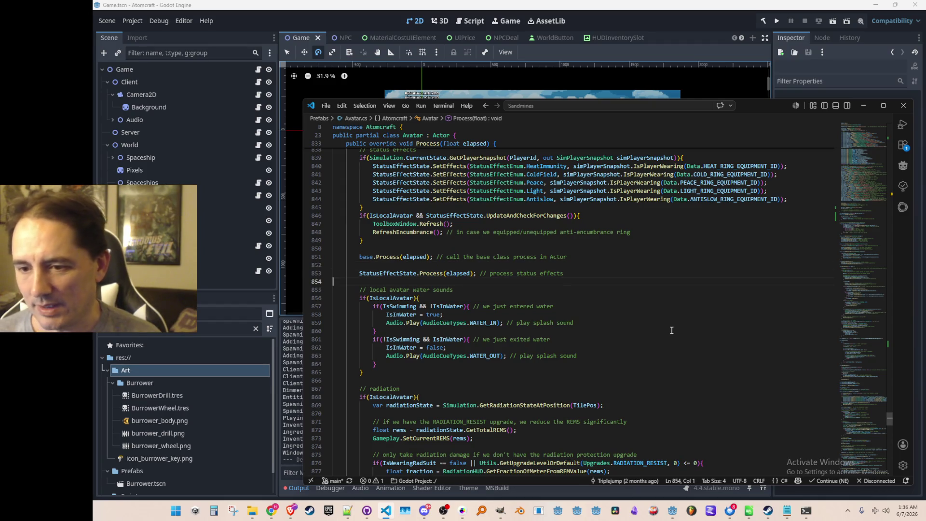
key("Down")
key("End")
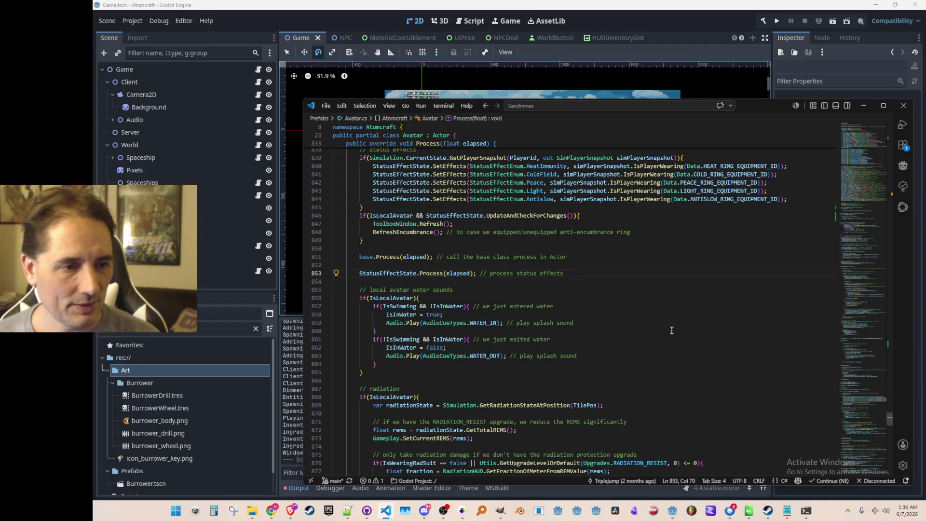
key("Home")
key("Return")
key("Return")
key("Up")
key("Up")
Add 'if(BurrowerActive)' calling Burrower.Process(elapsed), then go to Burrower's Process definition.
type("if(BurrowerActive)")
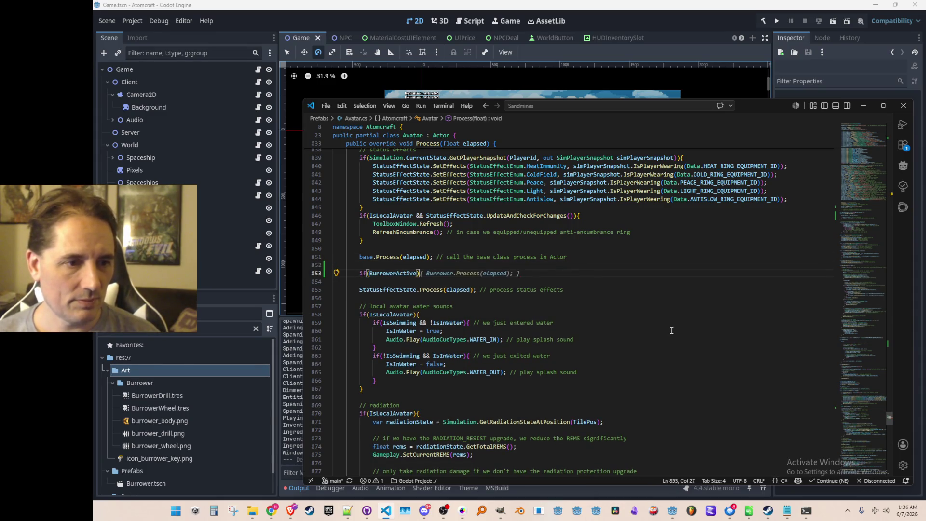
key("Tab")
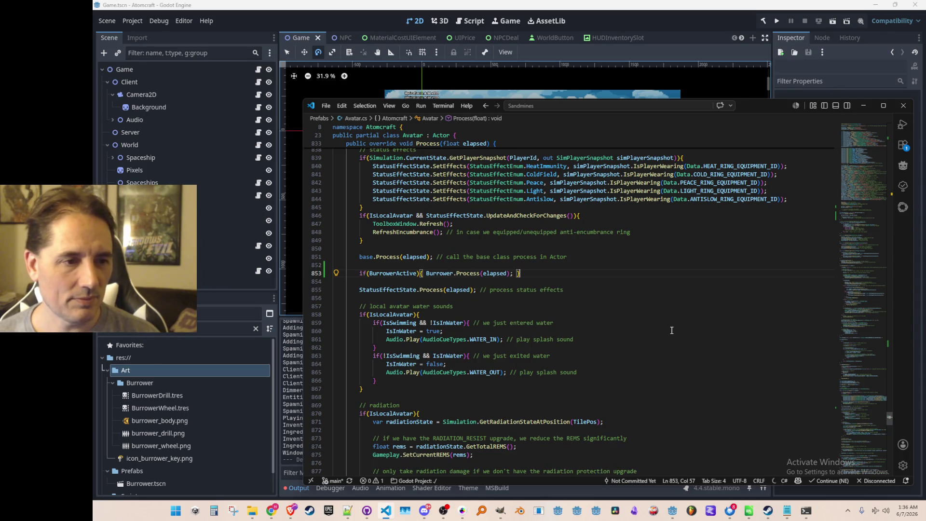
key("Left")
key("Left")
key("Left")
key("Left")
key("Left")
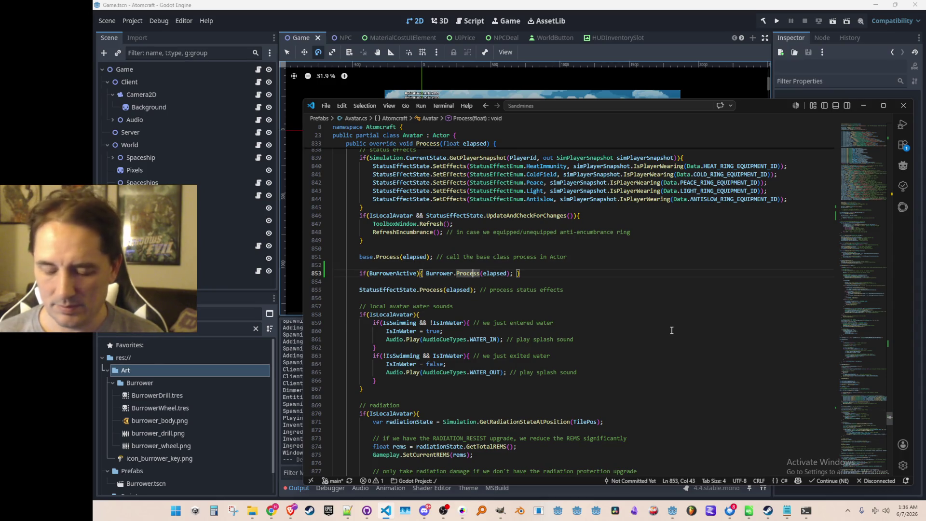
key("F12")
key("Down")
key("Down")
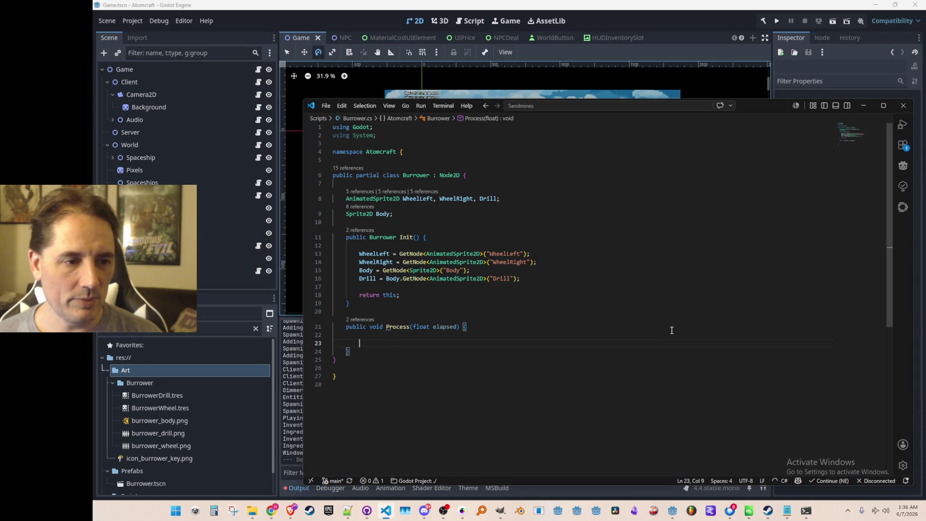
Add the comment '// rotate the Body to face the mouse position' and accept the mousePos and direction lines.
scroll(671, 335, "down", 2)
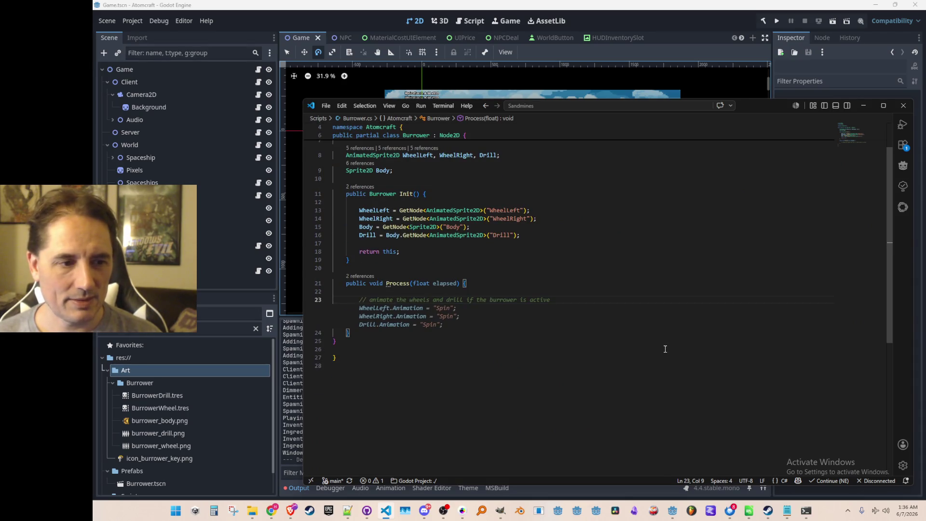
key("Escape")
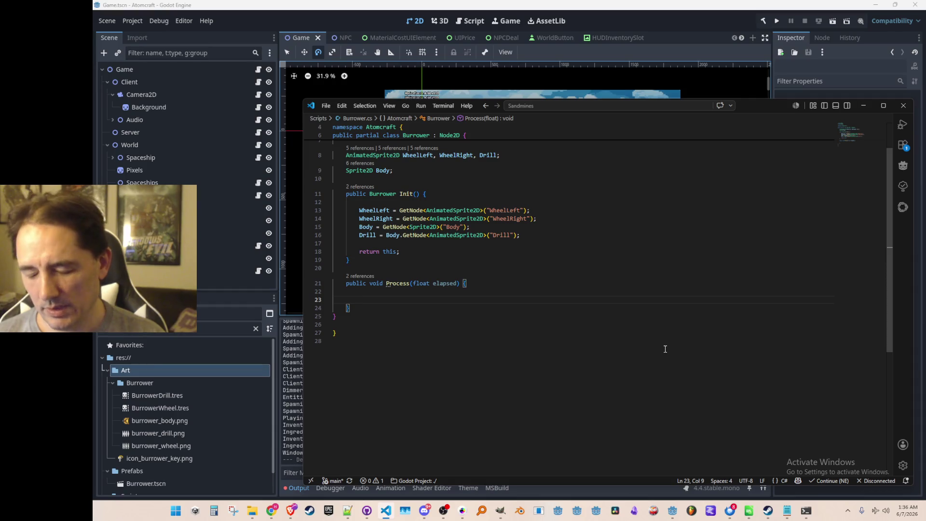
type("// ")
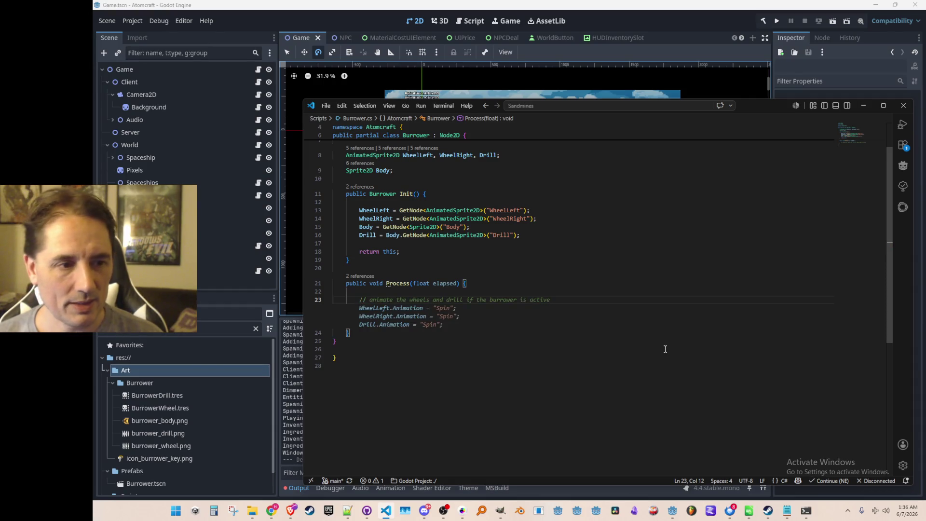
type("rotate t")
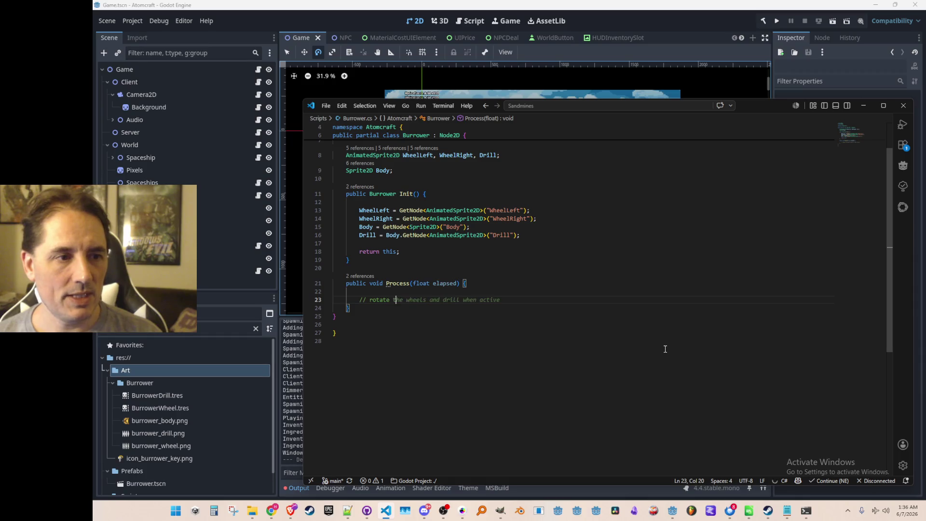
type("he Body to face the mouse position")
key("Return")
key("Tab")
key("Tab")
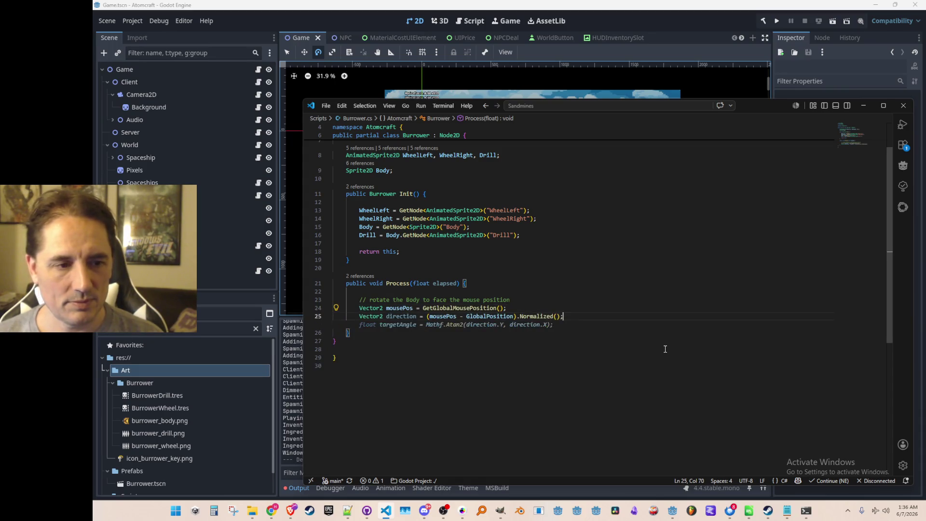
key("Tab")
key("Tab")
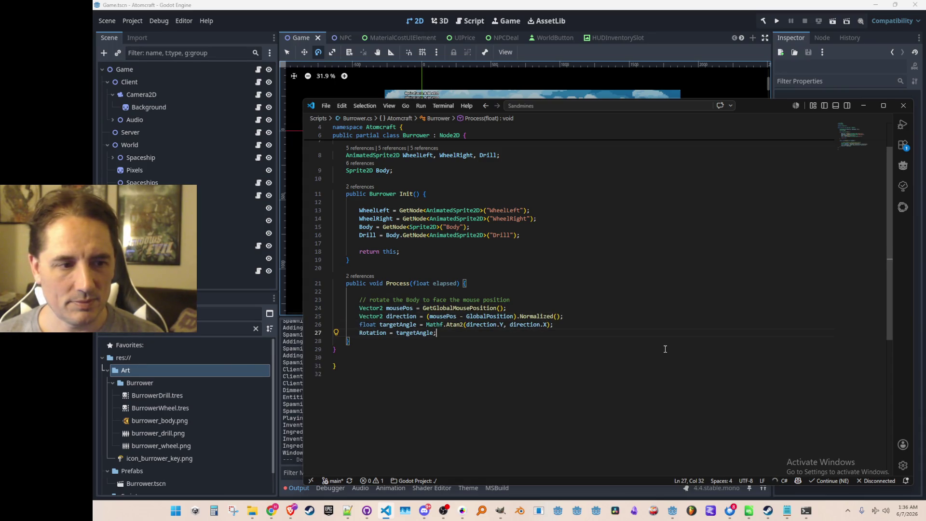
Prefix the Rotation assignment with 'Body.' after checking the Body field, then run the game.
scroll(671, 341, "up", 1)
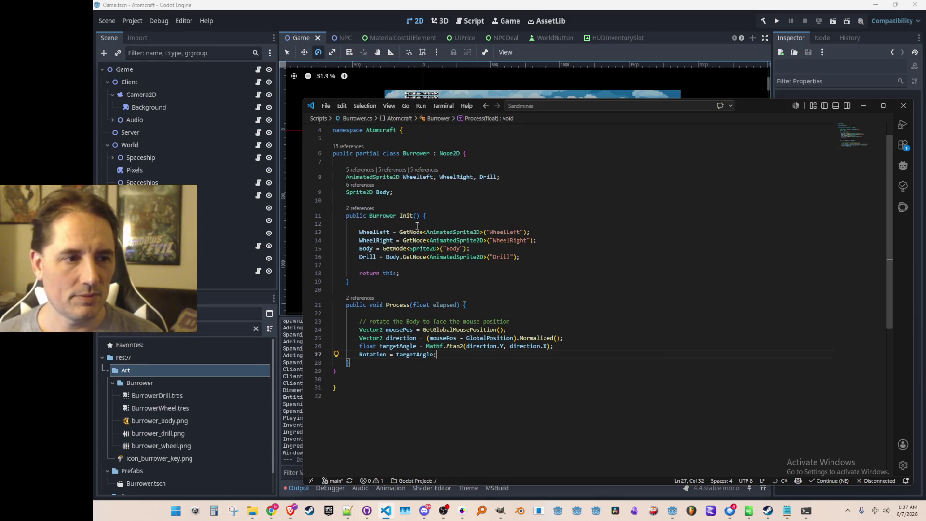
double_click(385, 192)
left_click(594, 356)
key("Home")
type("Body.")
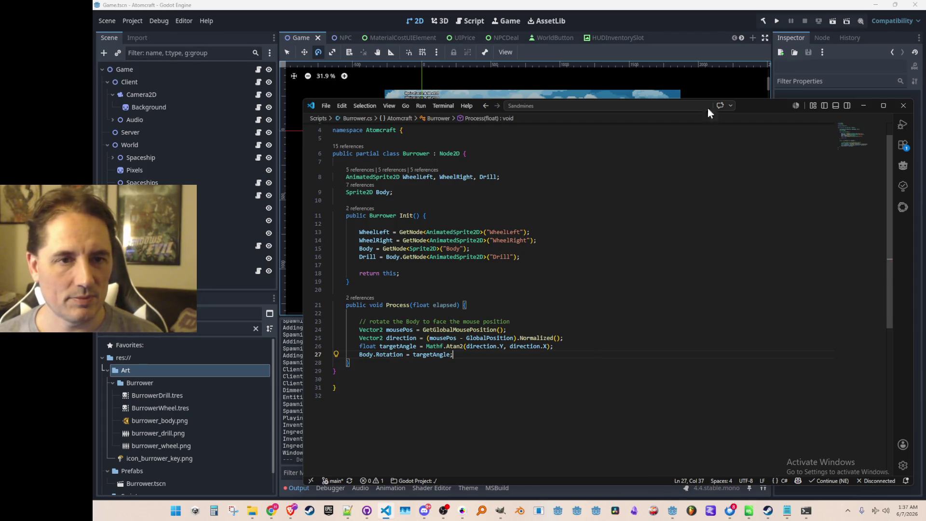
left_click(776, 21)
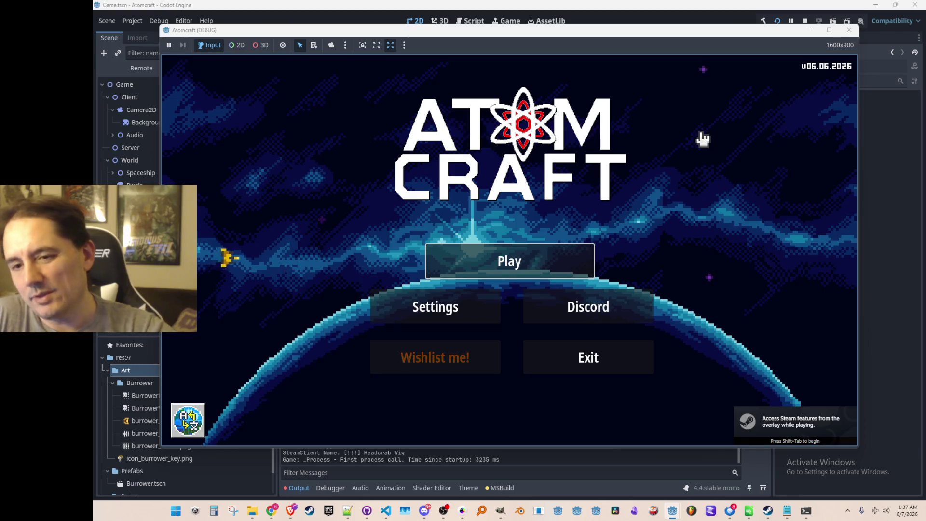
Start play from the main menu, pick profile A TEST 6, and open world NPC TEST H.
left_click(547, 264)
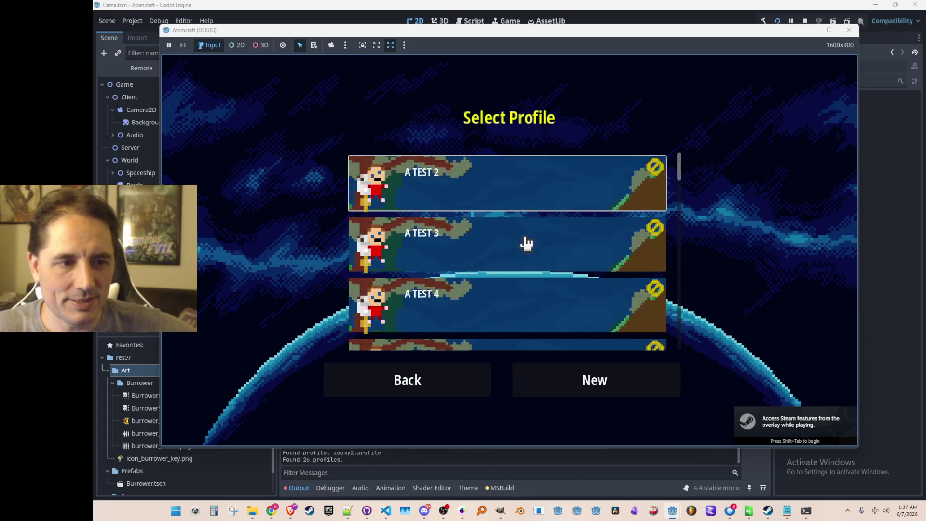
scroll(536, 218, "down", 1)
scroll(536, 218, "down", 3)
scroll(537, 215, "up", 1)
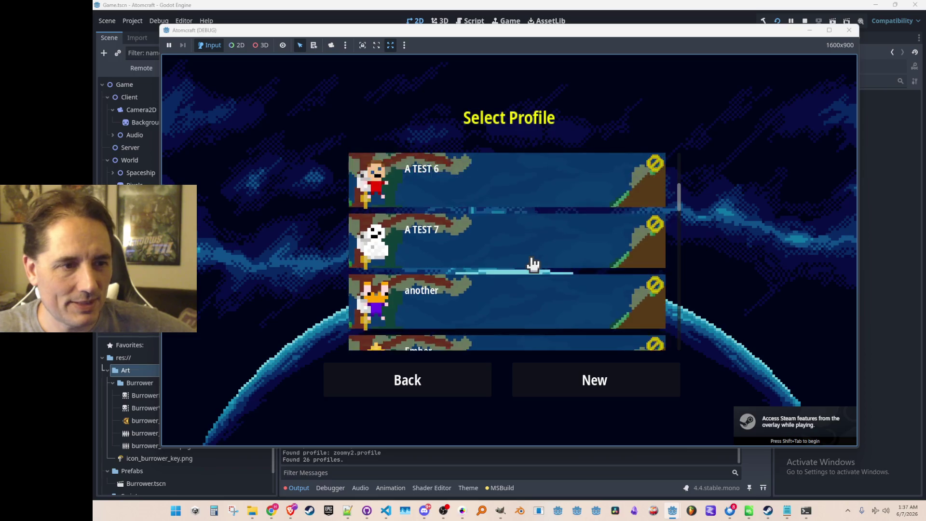
left_click(537, 214)
scroll(543, 208, "down", 10)
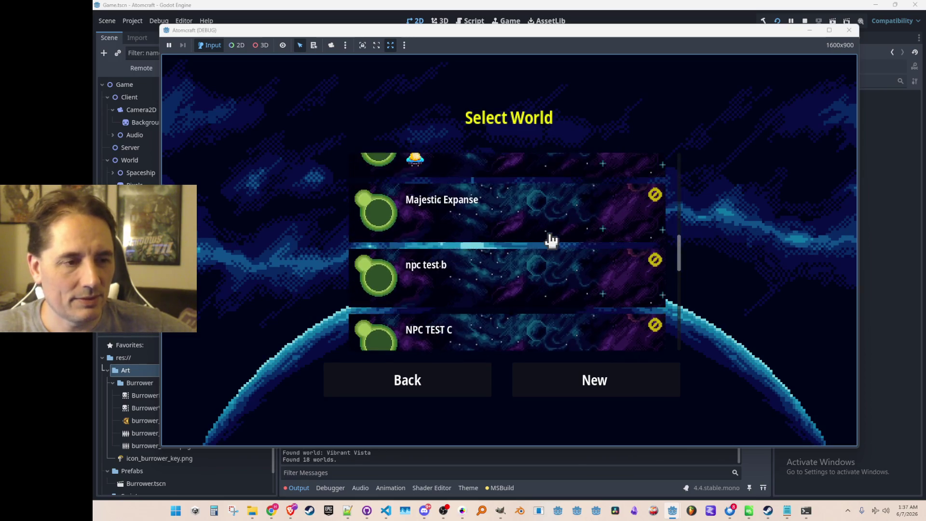
left_click(605, 213)
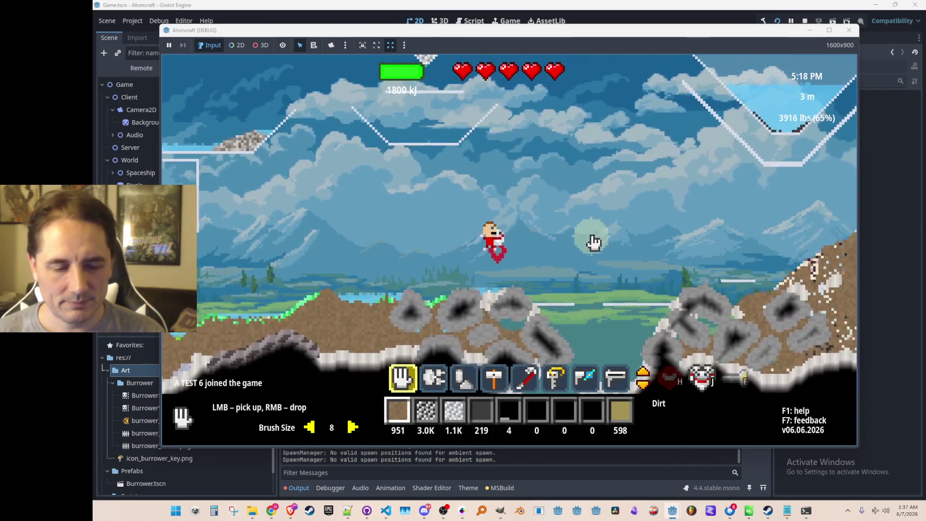
Select the burrower slot, enter the drill with F, fly it upward with W, then stop the game.
scroll(577, 236, "down", 4)
scroll(576, 245, "down", 1)
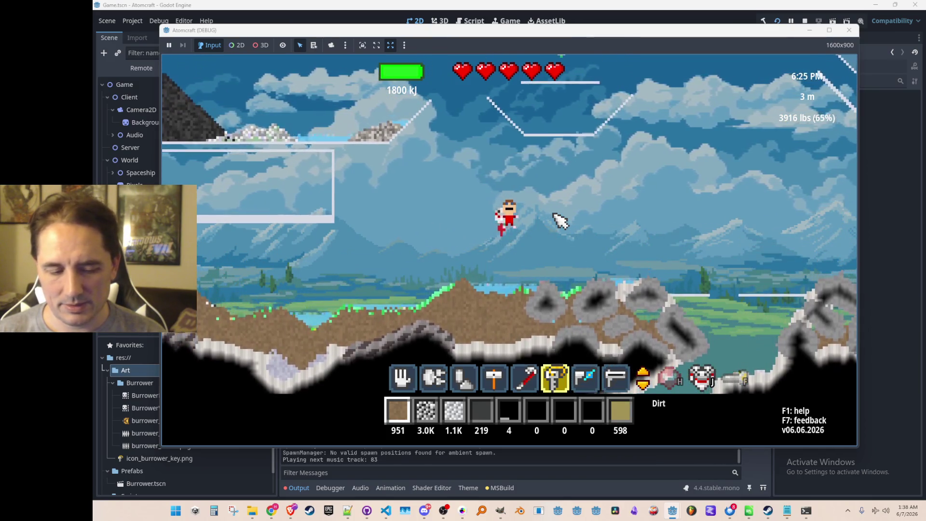
key("f")
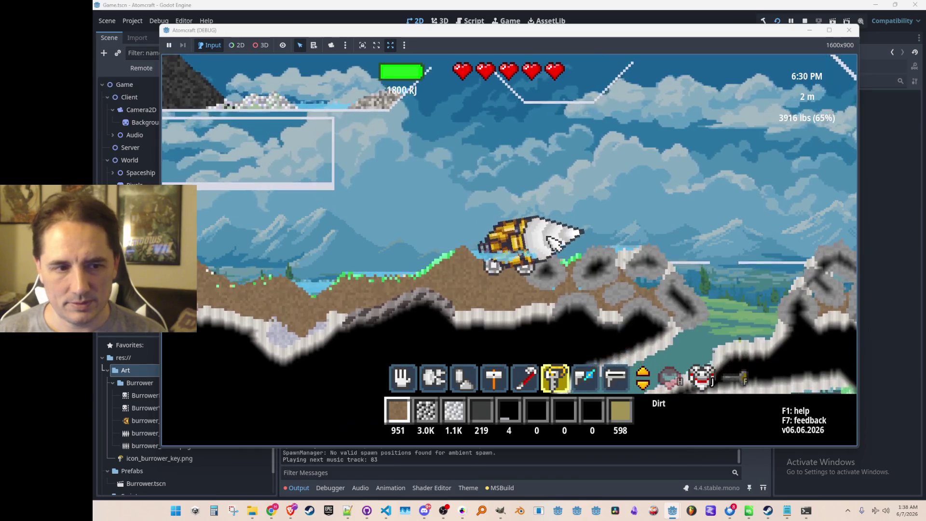
key("w")
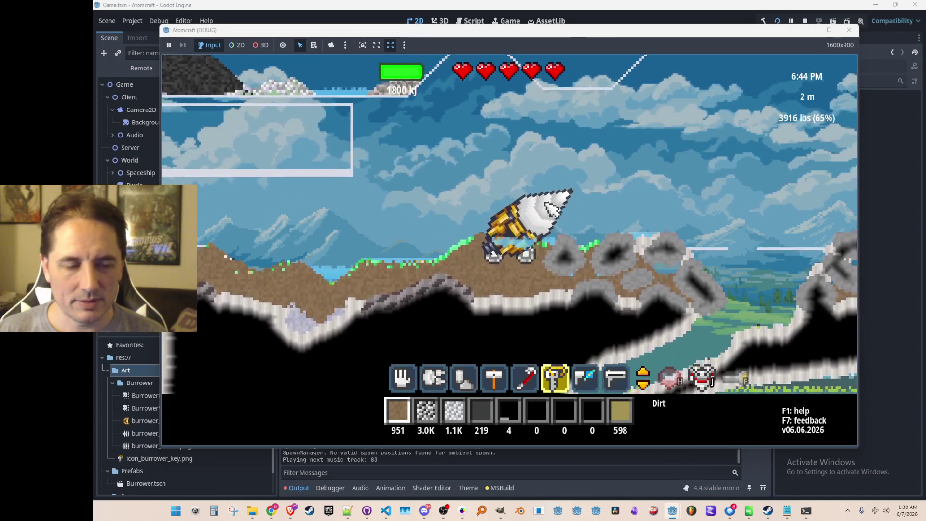
key("w")
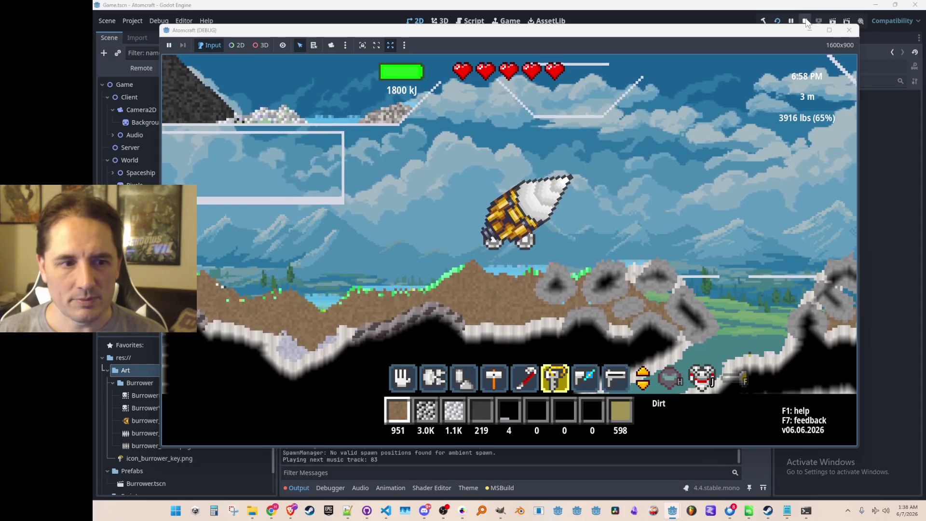
left_click(804, 21)
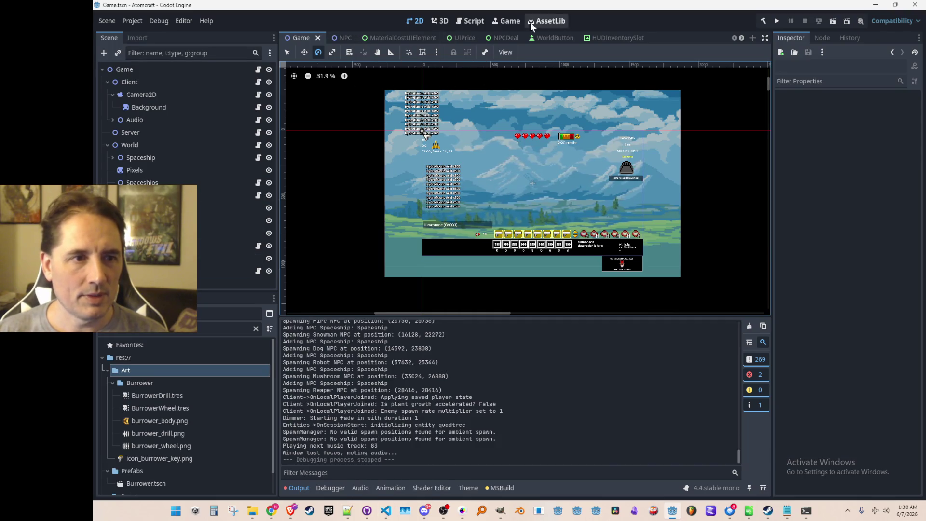
Show the Burrower in the Avatar scene, raise it about 60 px above the avatar, and save.
scroll(466, 39, "down", 6)
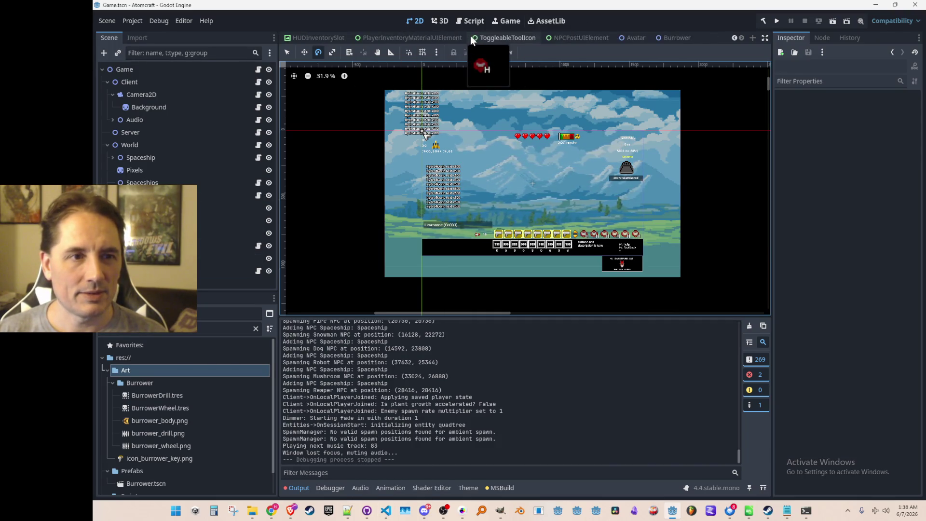
left_click(633, 38)
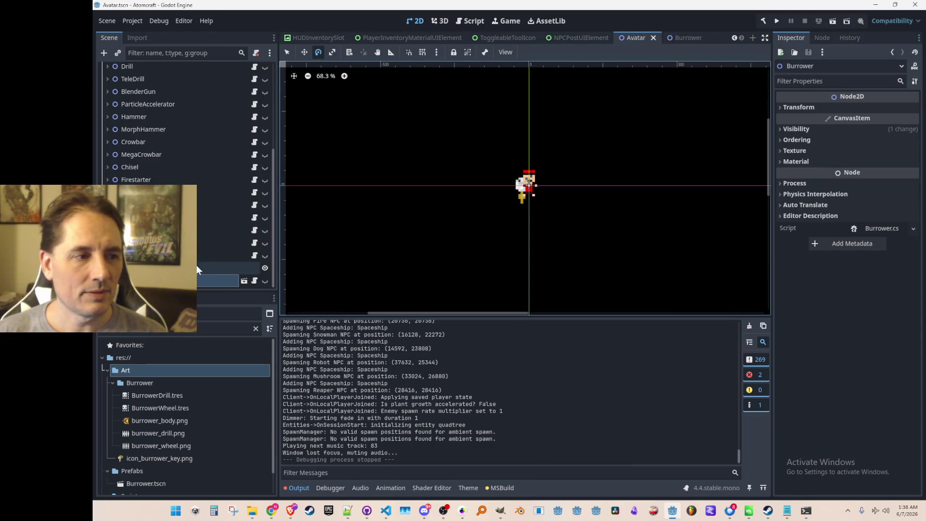
left_click(265, 280)
left_click(305, 53)
scroll(526, 237, "up", 5)
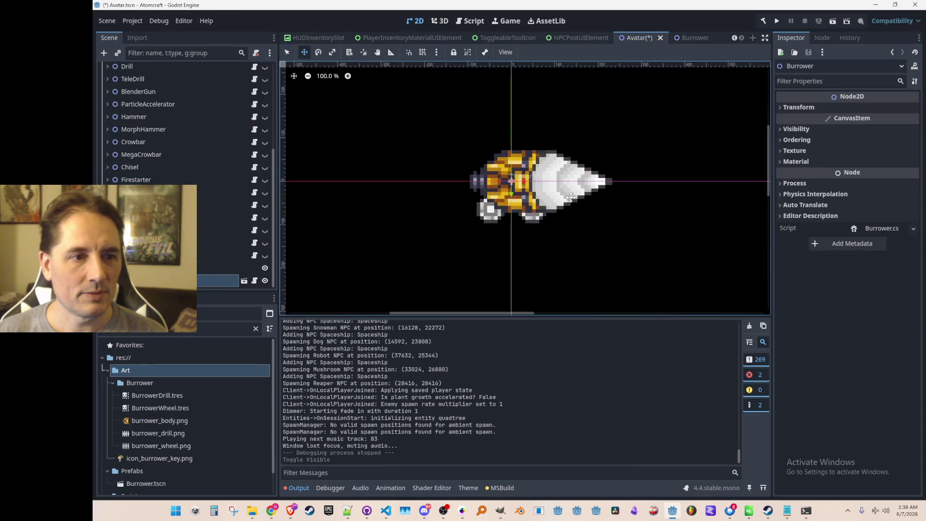
left_click_drag(526, 237, 523, 188)
scroll(522, 198, "up", 5)
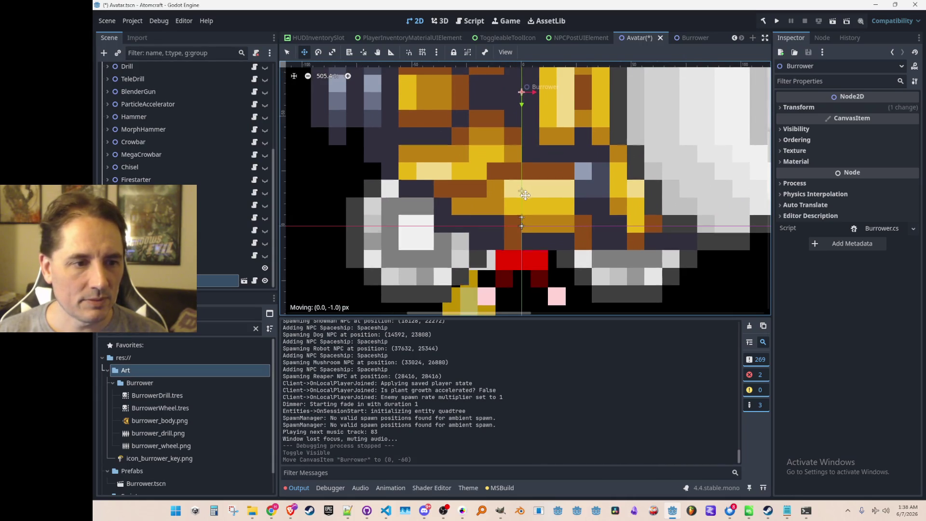
key("ctrl+z")
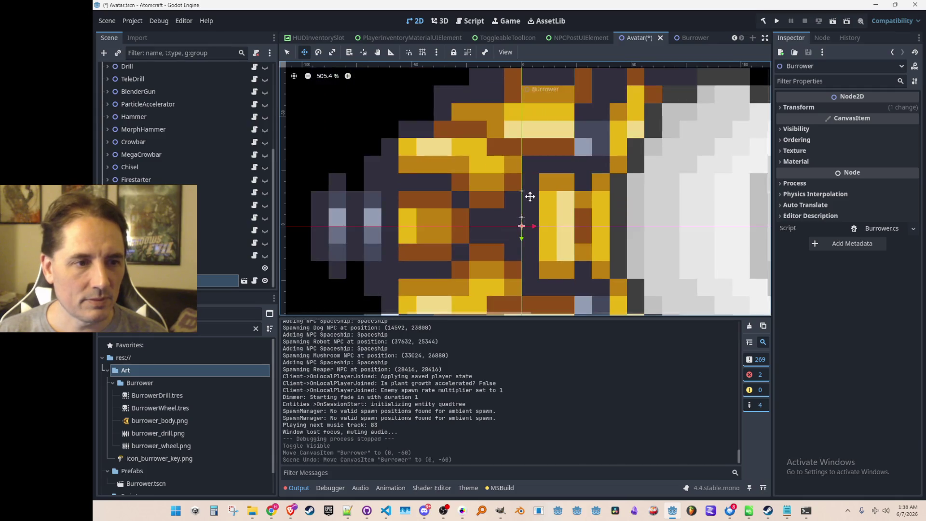
scroll(530, 196, "down", 2)
left_click_drag(536, 213, 532, 113)
scroll(549, 243, "down", 4)
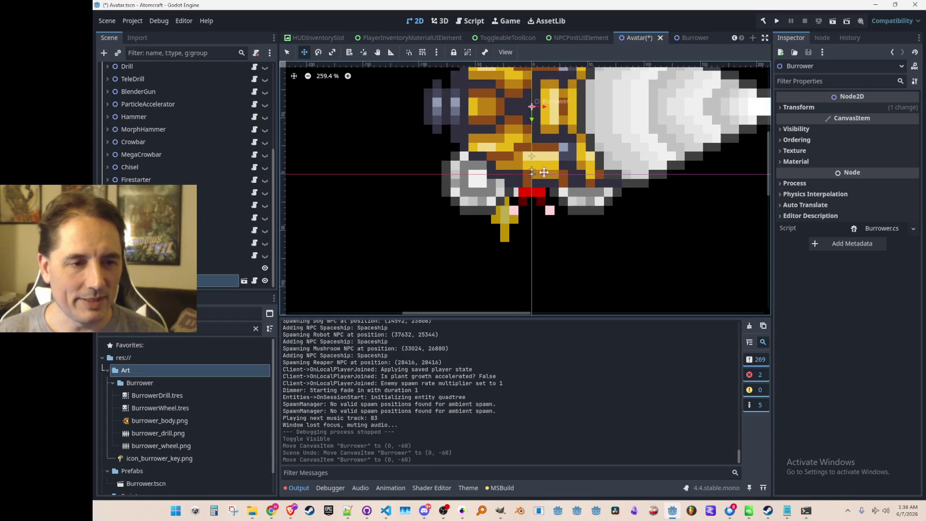
key("ctrl+s")
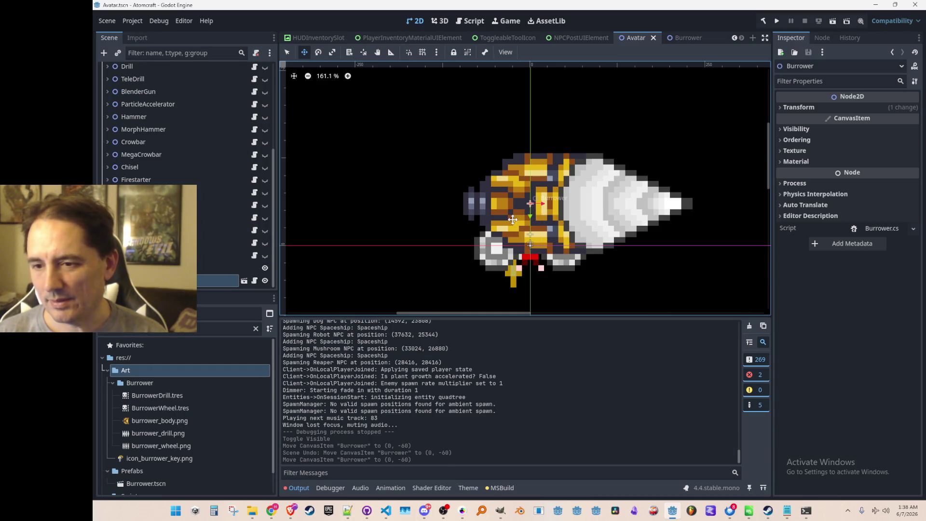
Hide the Burrower again and save the Avatar scene.
scroll(512, 219, "down", 1)
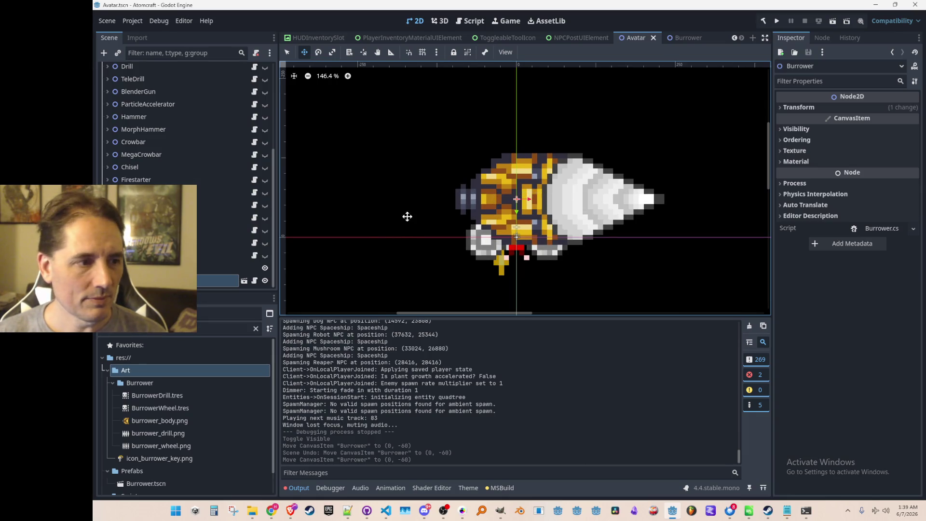
left_click(265, 280)
key("ctrl+s")
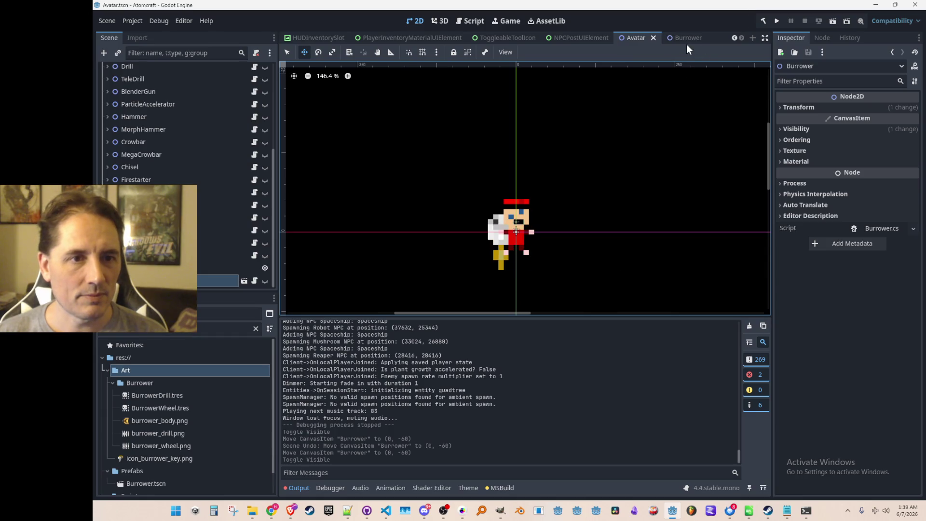
In the Burrower scene, hide WheelLeft and WheelRight, save, and bring up Burrower.cs.
left_click(692, 37)
left_click(269, 82)
left_click(268, 95)
scroll(412, 198, "down", 2)
scroll(411, 199, "up", 1)
key("ctrl+s")
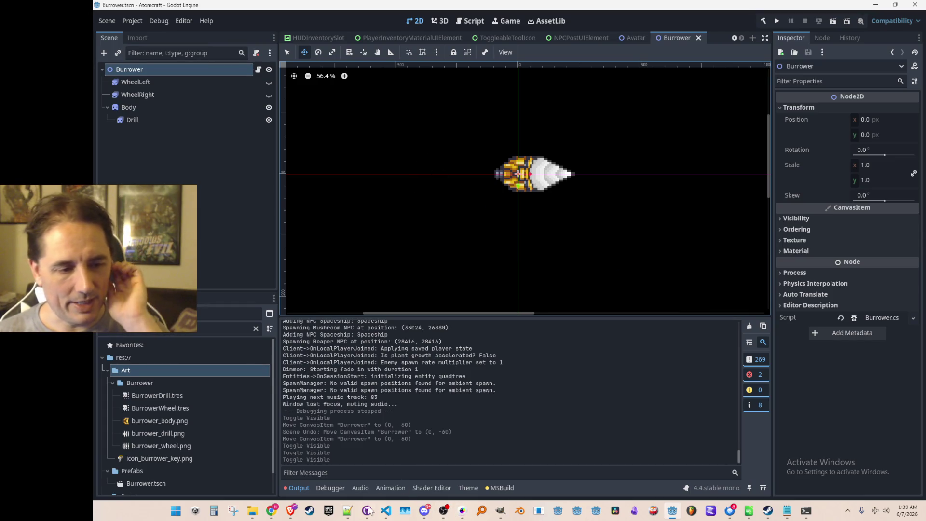
left_click(386, 512)
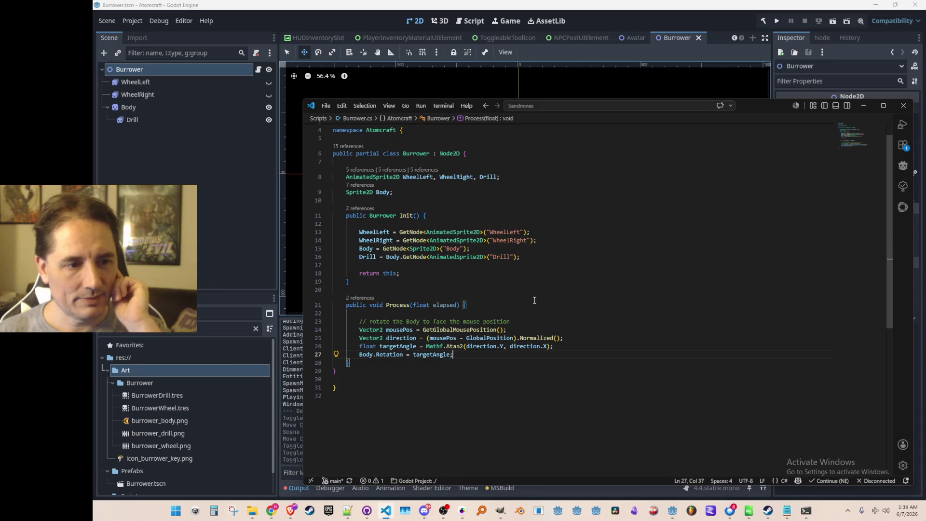
Navigate back to the burrower setup in Avatar.cs and search for 'verri' to find the override call.
left_click(479, 293)
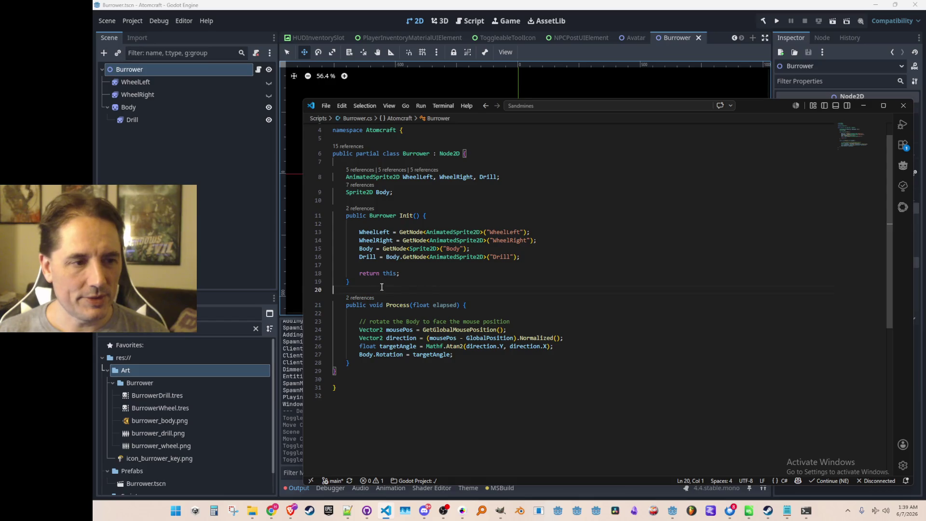
key("alt+Left")
key("alt+Left")
key("alt+Left")
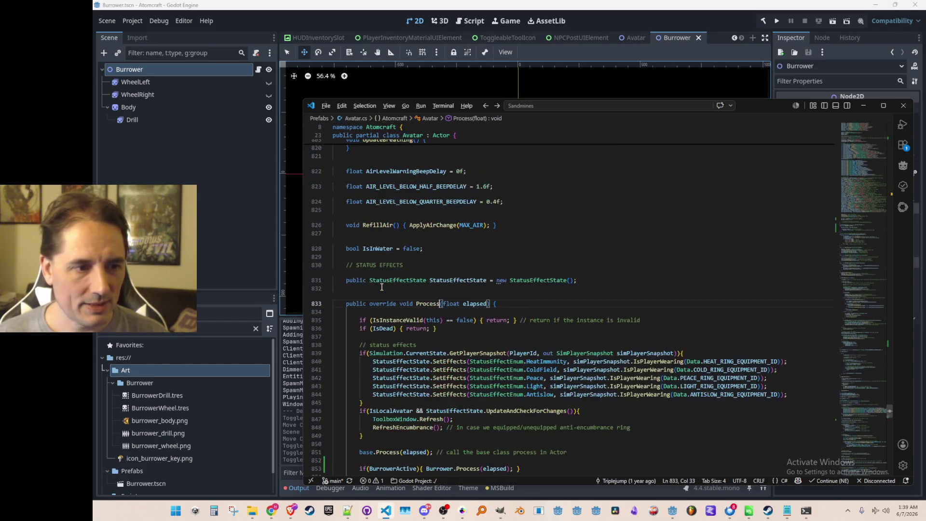
key("alt+Left")
key("alt+Left")
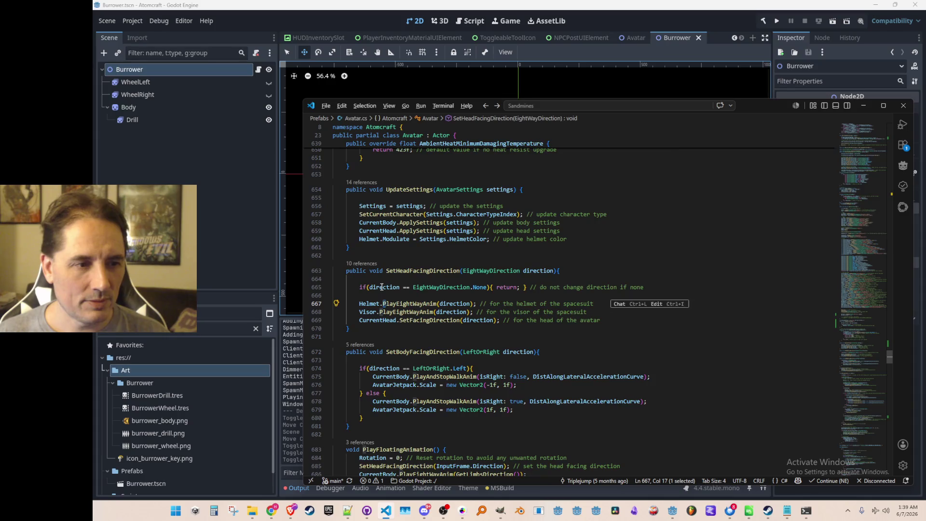
key("alt+Left")
key("ctrl+f")
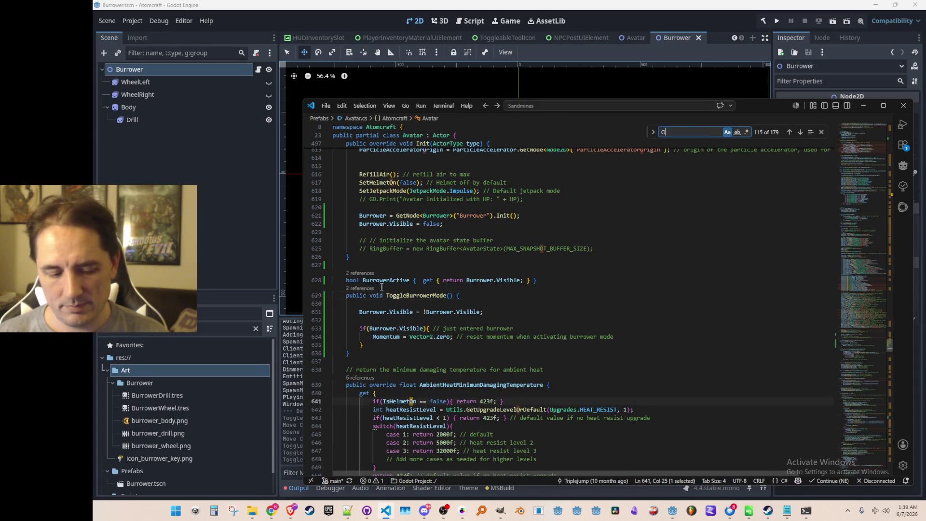
type("verrideG")
key("Escape")
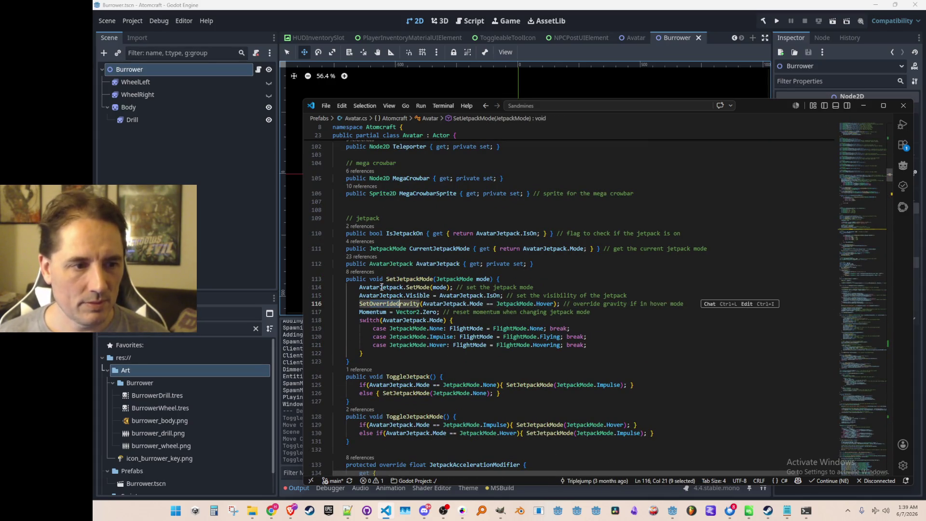
Go to the SetOverrideGravity definition, list its references, and open the hover-mode call in Avatar.cs.
scroll(407, 262, "down", 1)
left_click(454, 338)
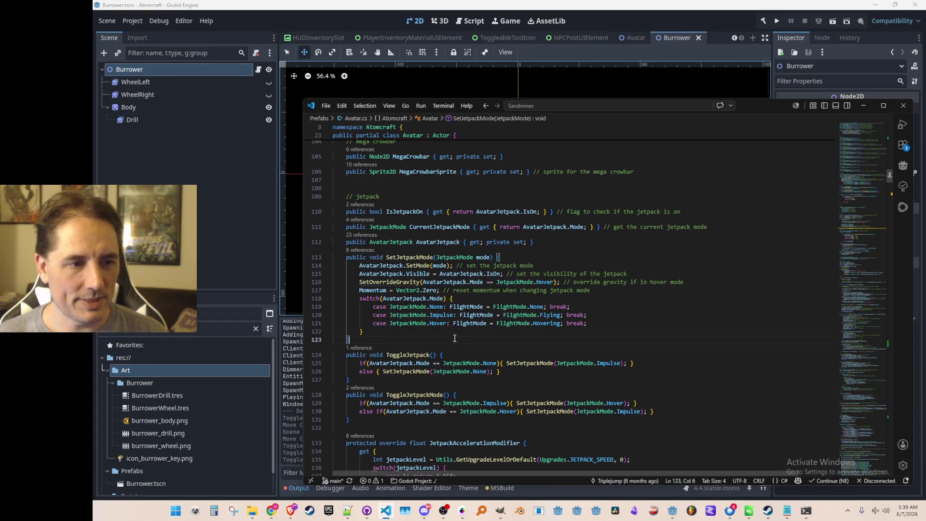
left_click(407, 281)
key("F12")
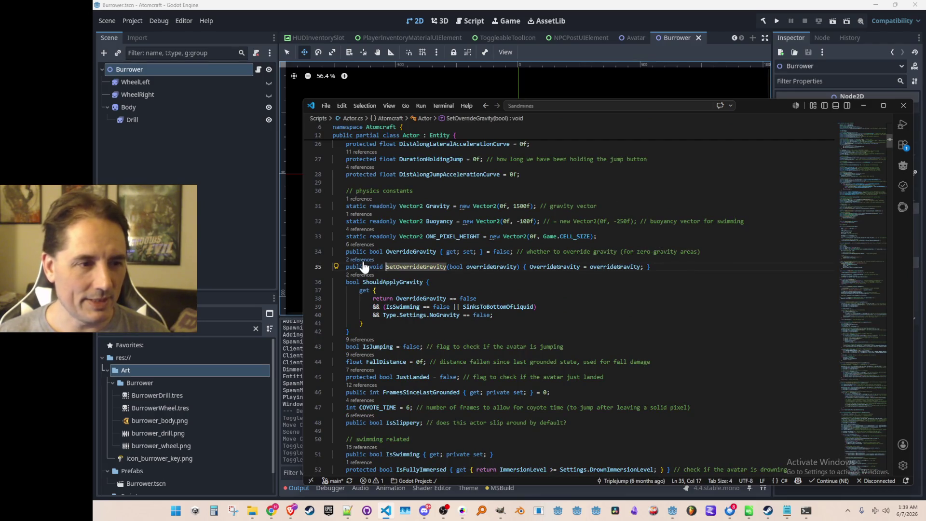
key("shift+F12")
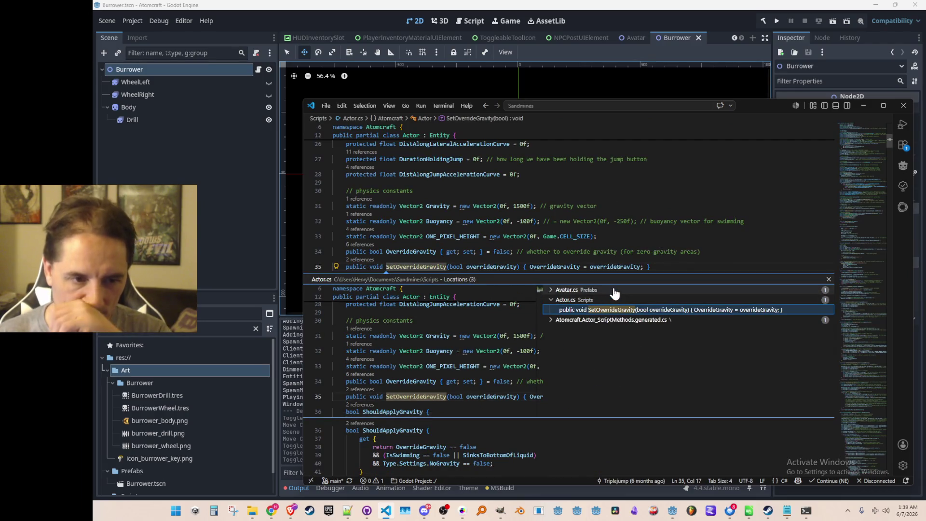
left_click(646, 300)
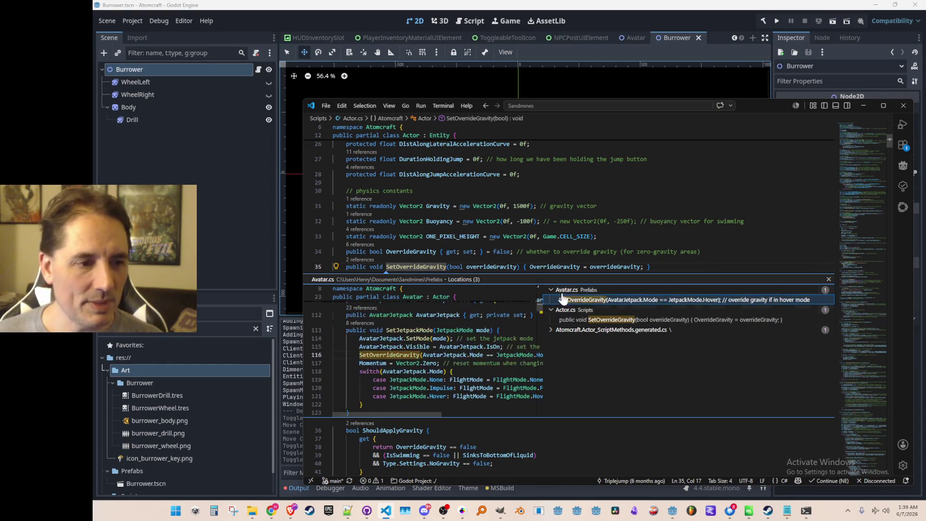
key("Escape")
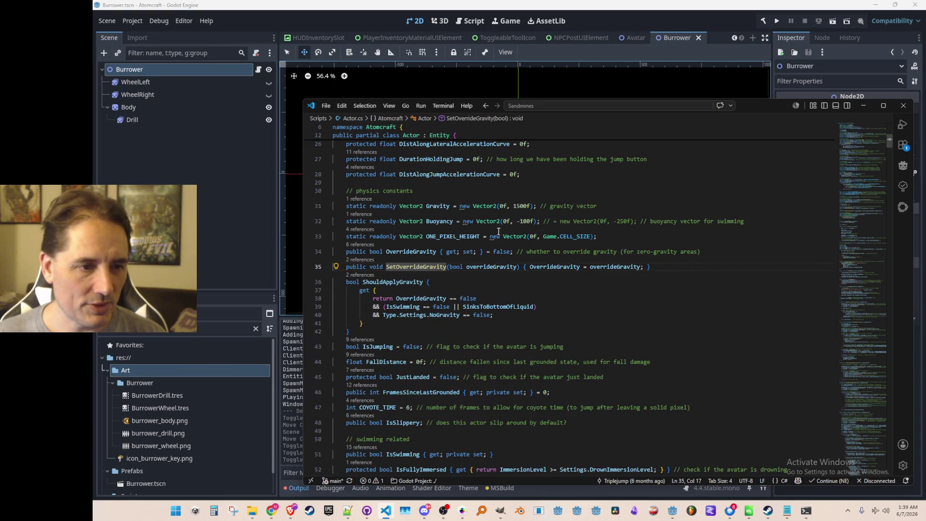
left_click(367, 265)
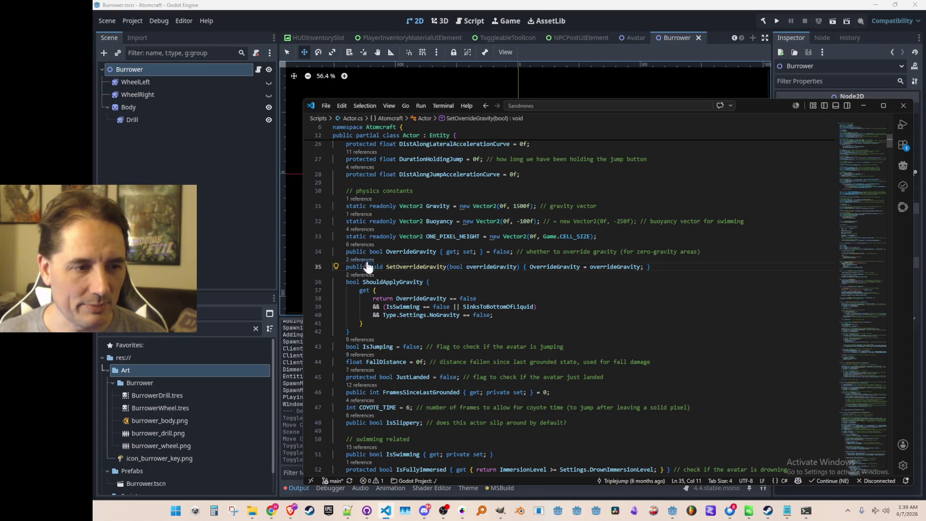
left_click(366, 261)
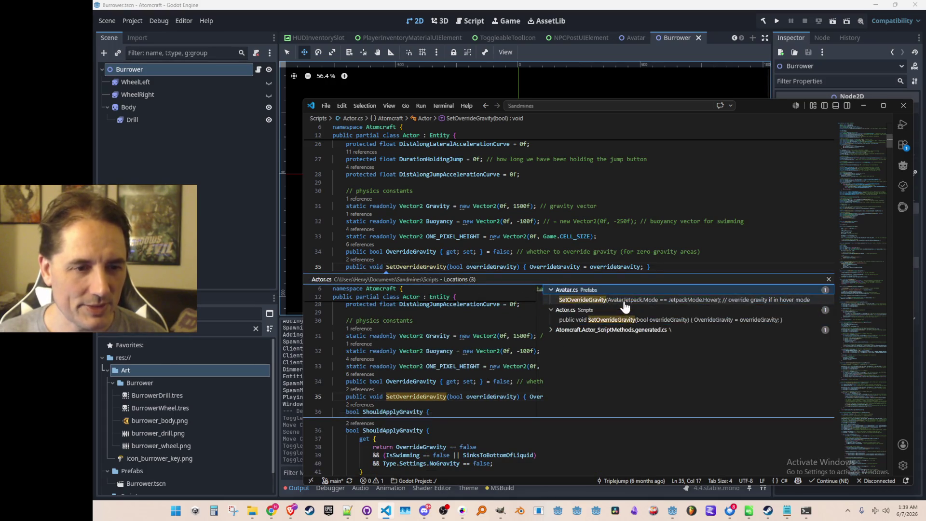
double_click(658, 303)
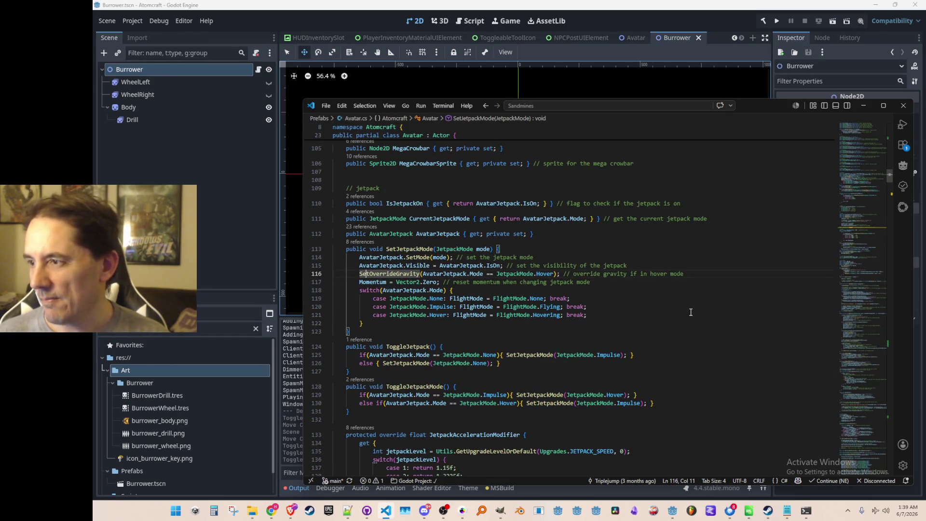
Inspect the hover-mode condition, then return to SetOverrideGravity and the OverrideGravity property in Actor.cs.
key("ctrl+Right")
key("Right")
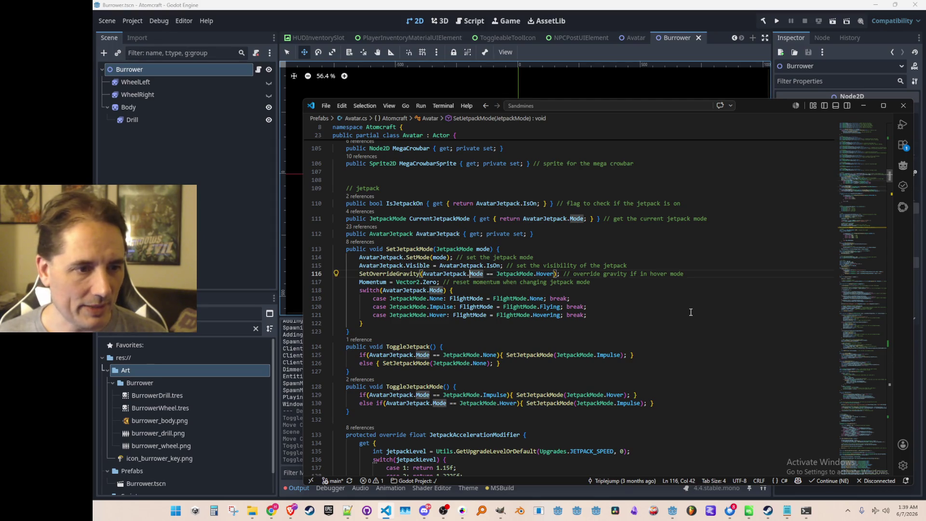
key("ctrl+shift+Right")
key("ctrl+shift+Right")
key("ctrl+shift+Right")
key("ctrl+shift+Right")
key("ctrl+shift+Right")
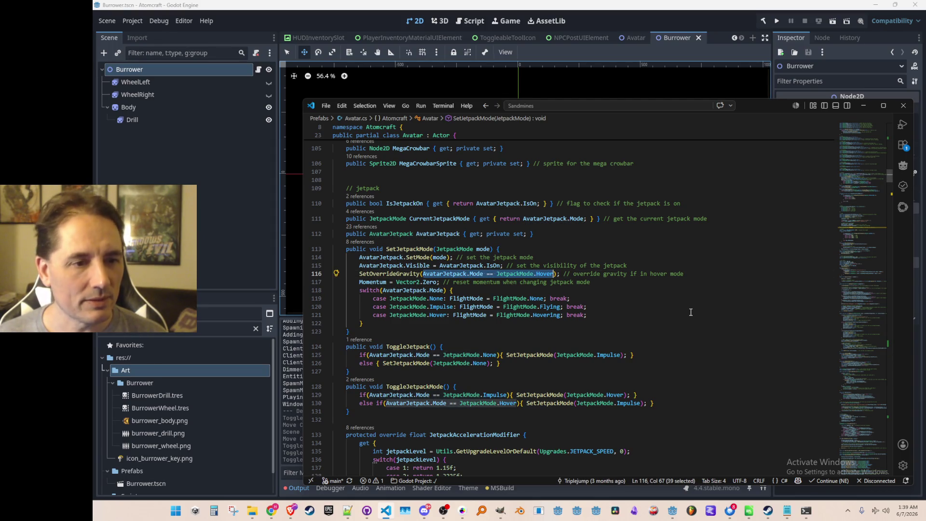
key("Home")
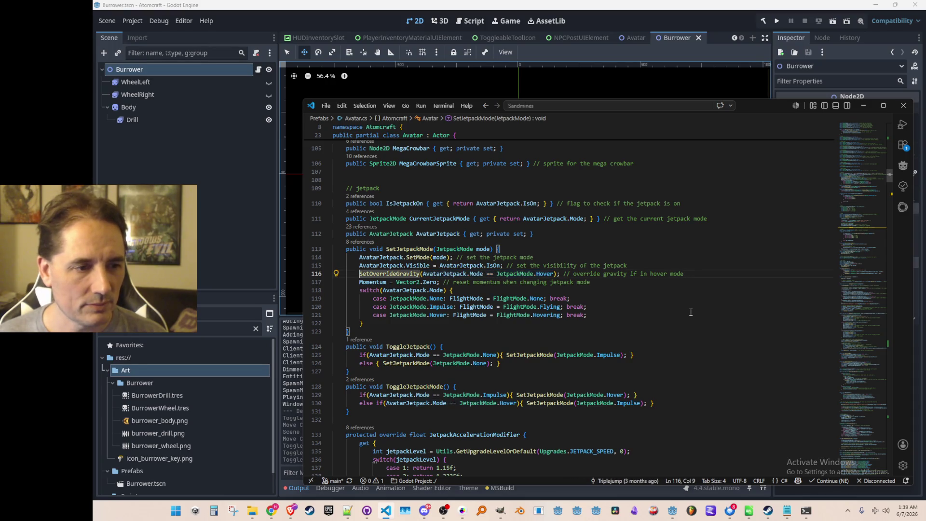
key("F12")
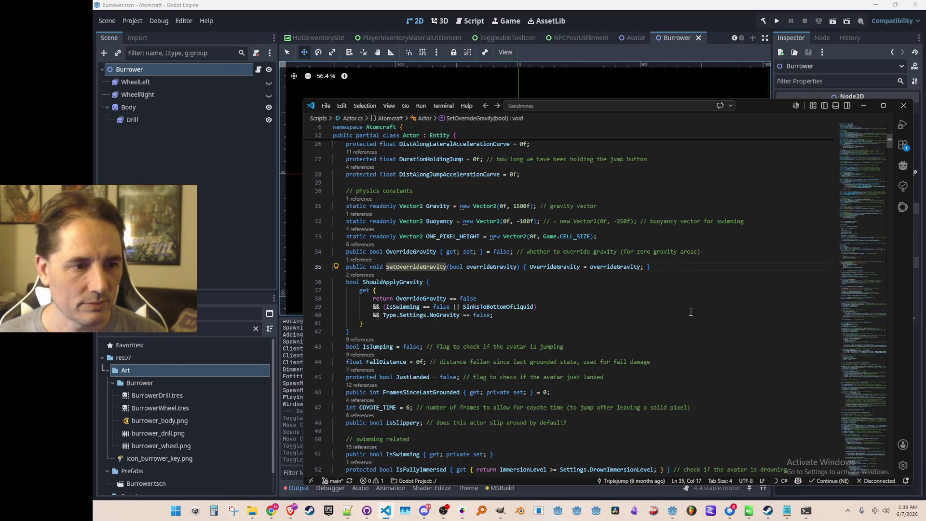
key("ctrl+Right")
key("Right")
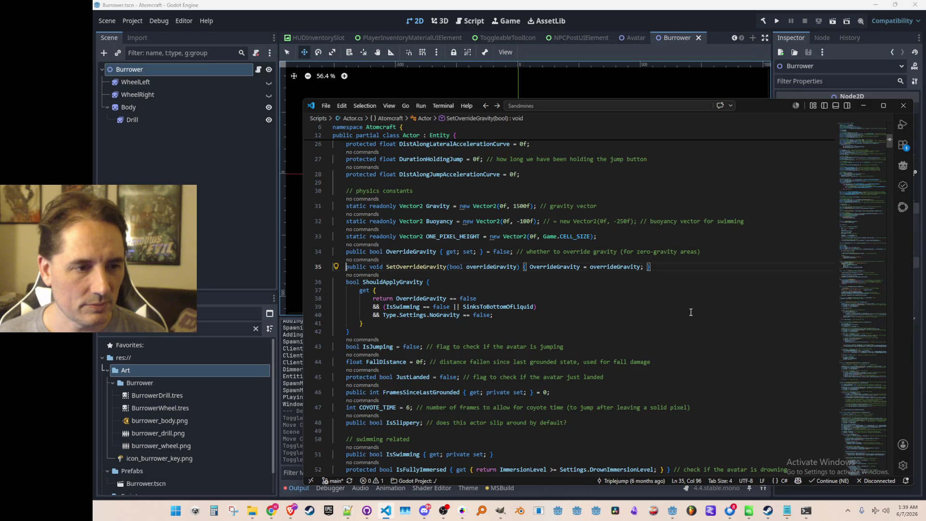
key("Up")
key("ctrl+Right")
key("ctrl+Right")
key("Delete")
key("Delete")
key("Delete")
type("{ return AvatarJetpack.Mode == JetpackMode.Hover")
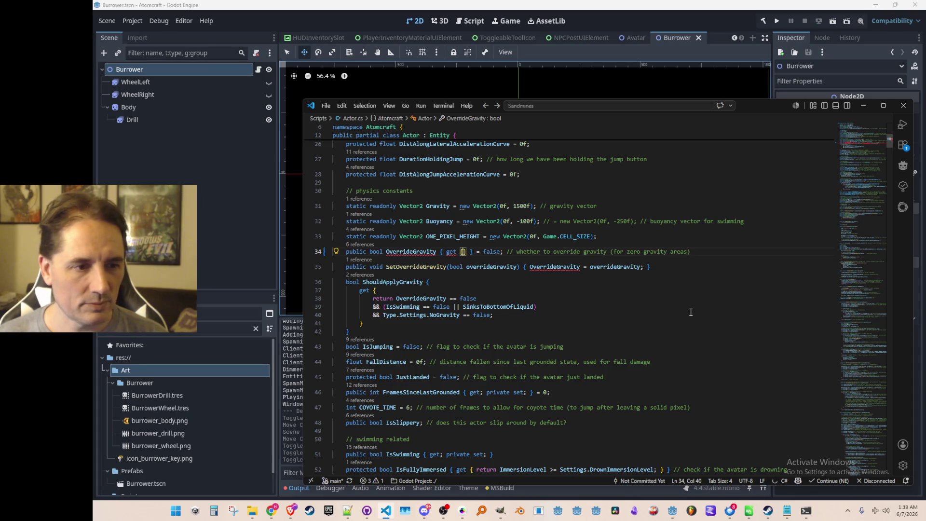
key("Right")
key("Right")
key("Right")
key("ctrl+Delete")
key("ctrl+Delete")
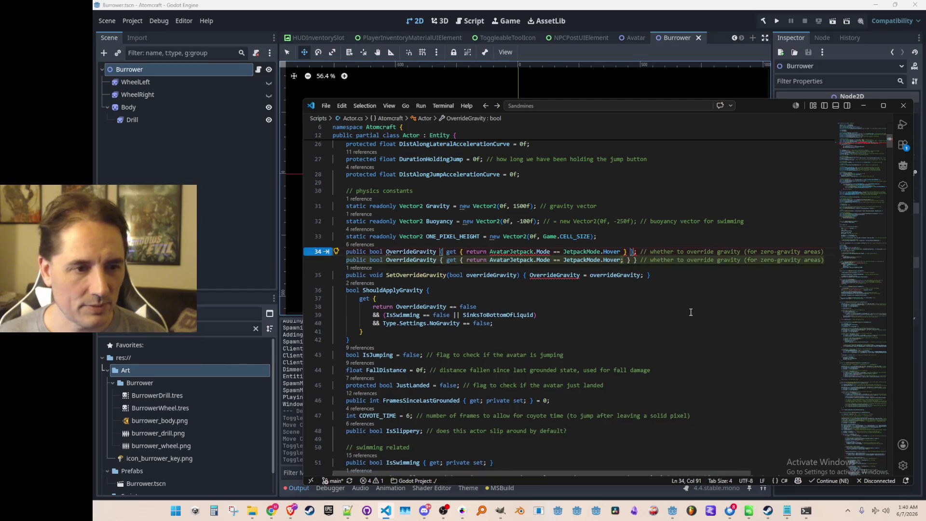
key("Tab")
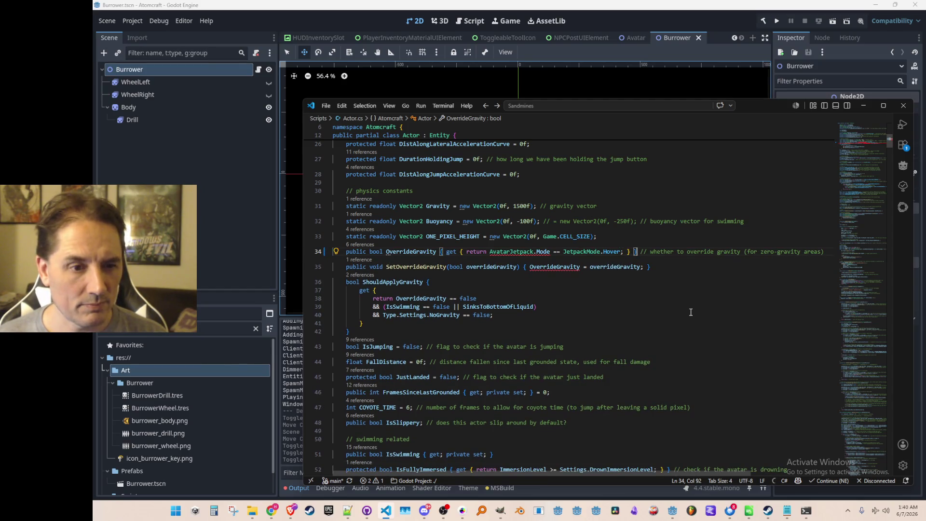
key("ctrl+Left")
key("ctrl+Left")
key("ctrl+Left")
key("ctrl+Left")
key("ctrl+Left")
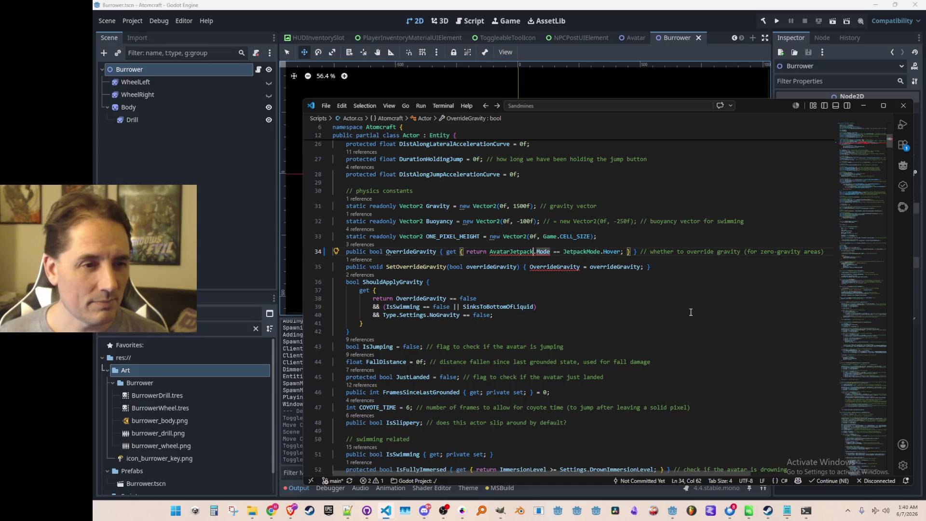
key("Left")
key("alt+Left")
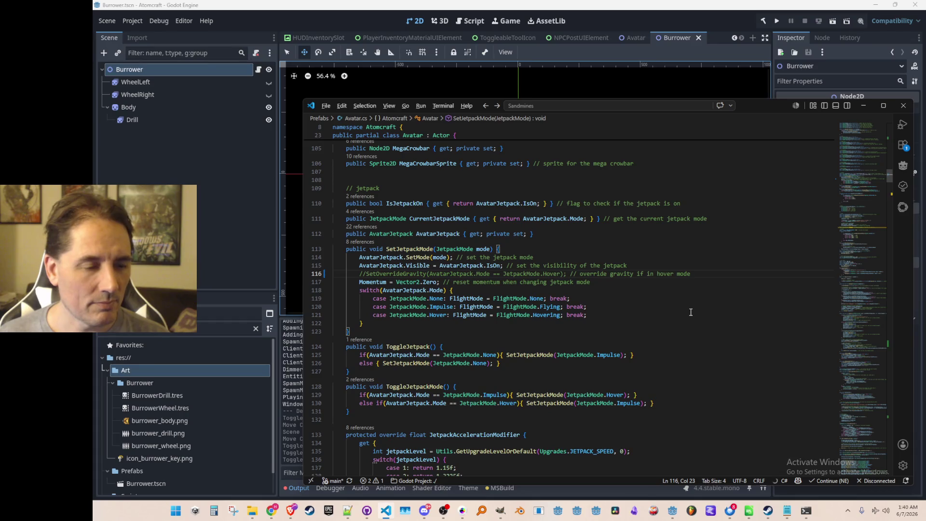
key("Up")
key("Up")
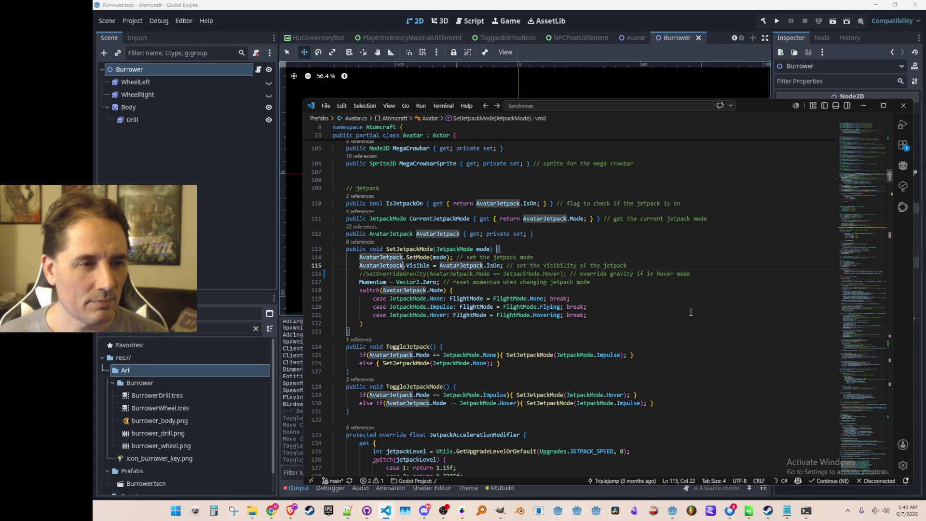
key("Left")
key("Left")
key("Down")
key("Down")
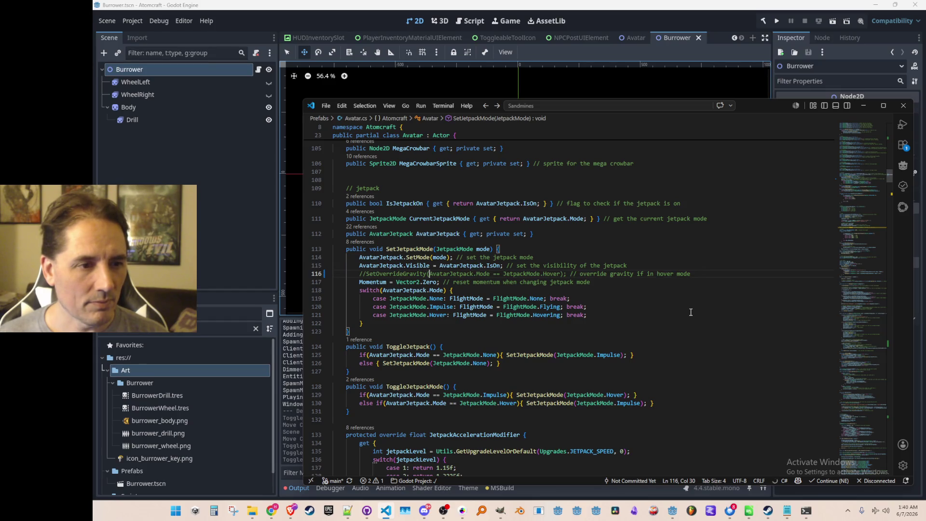
key("alt+Right")
key("Right")
key("Right")
key("Right")
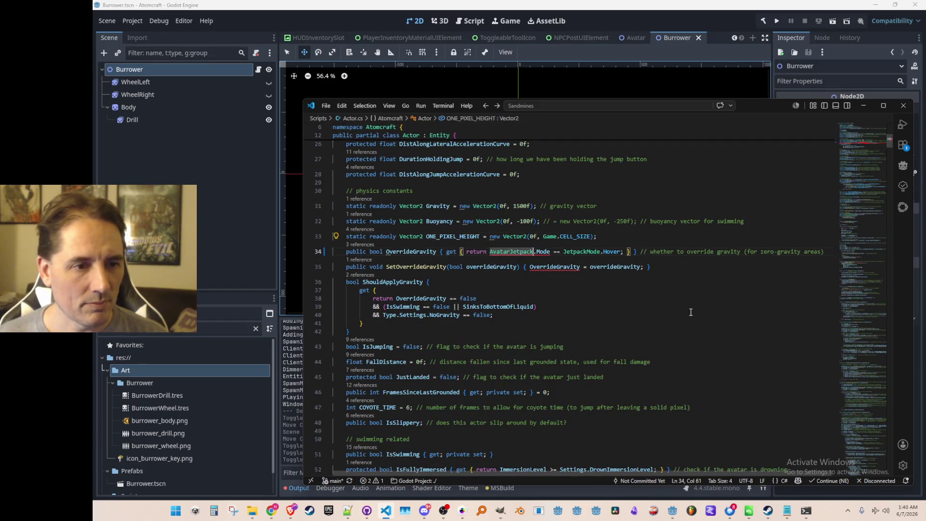
key("alt+Left")
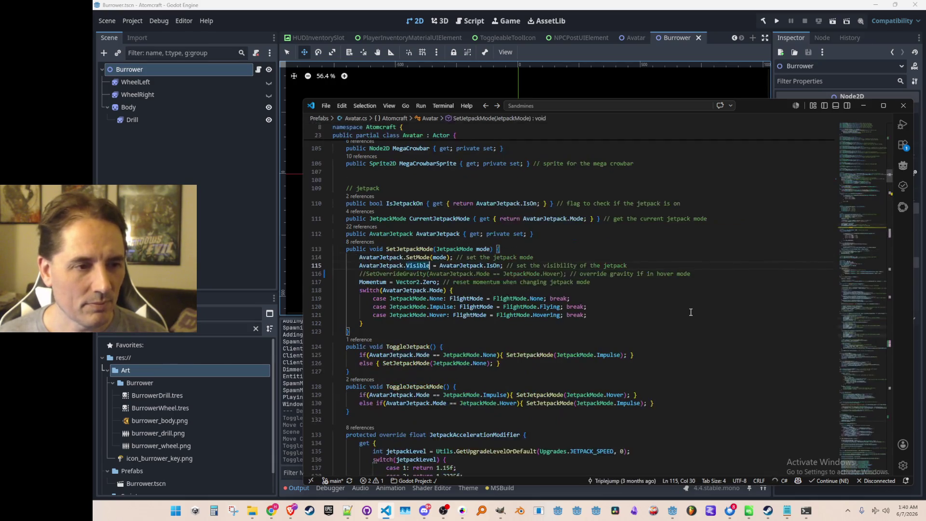
key("alt+Right")
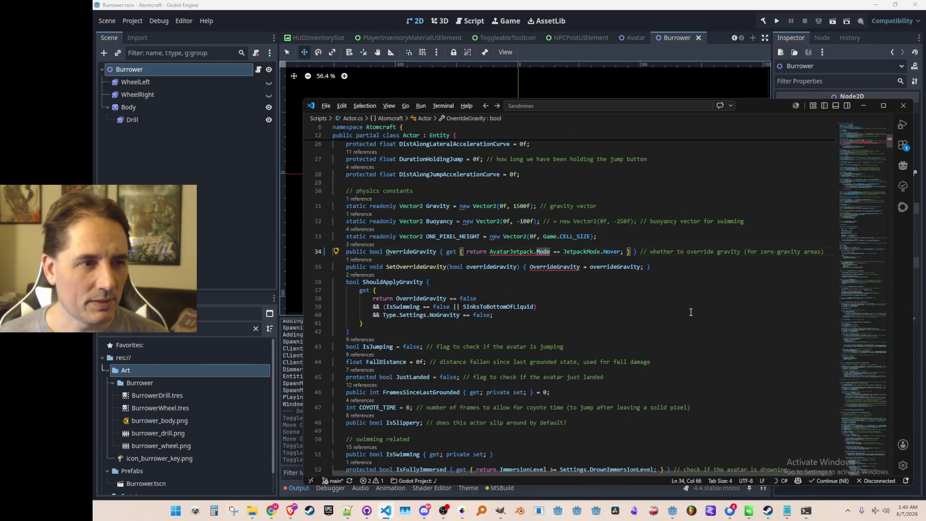
key("alt+Left")
key("alt+Right")
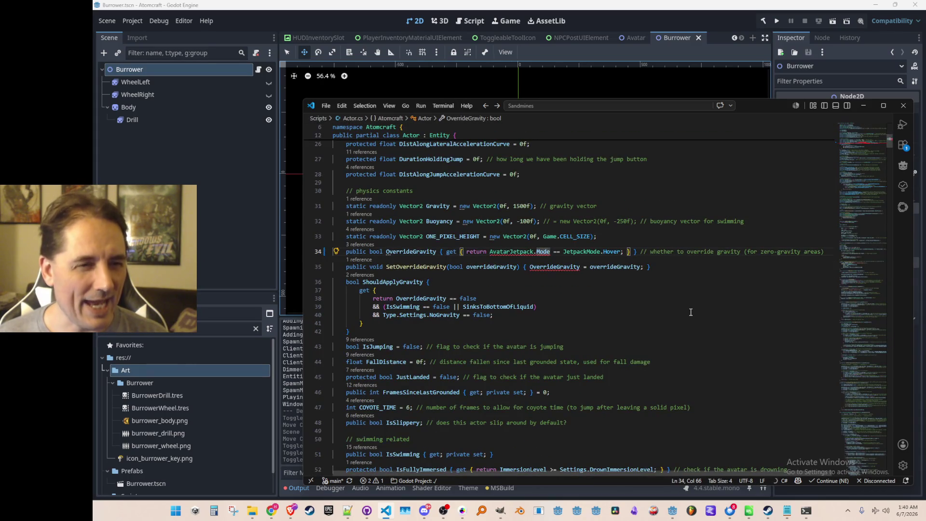
key("alt+Left")
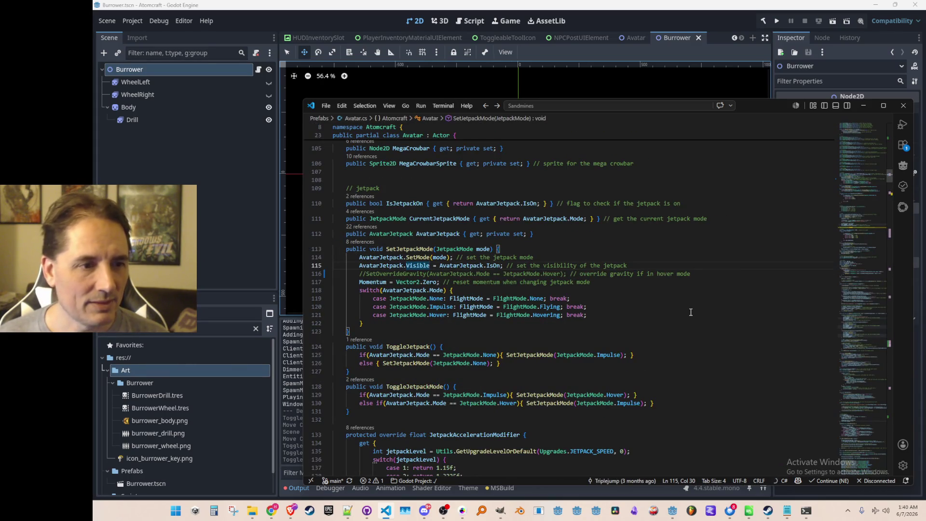
key("alt+Right")
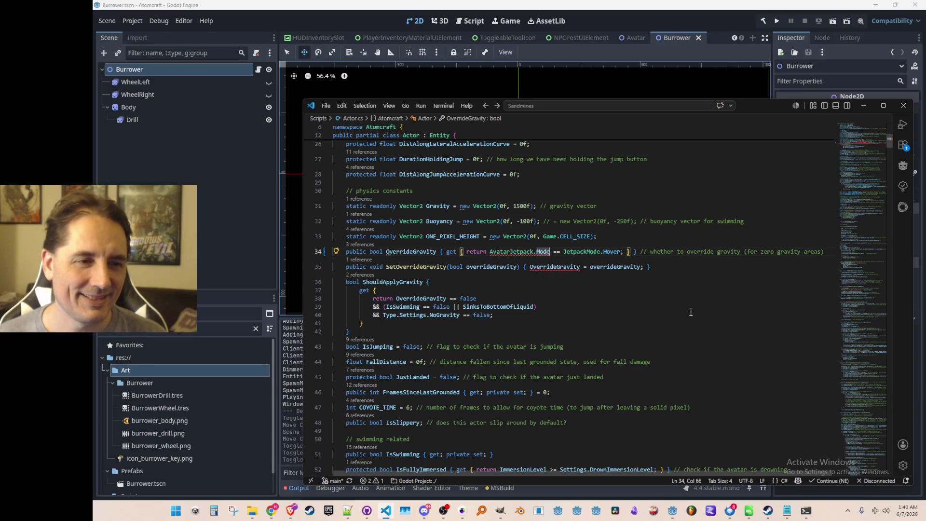
left_click(353, 245)
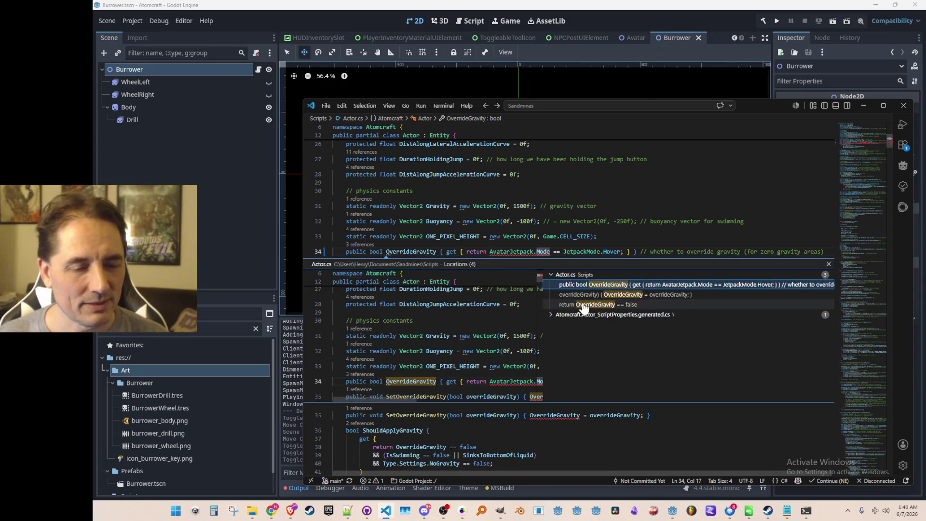
Review OverrideGravity's uses, then undo back to a plain property and the restored SetOverrideGravity call.
key("Escape")
key("alt+Left")
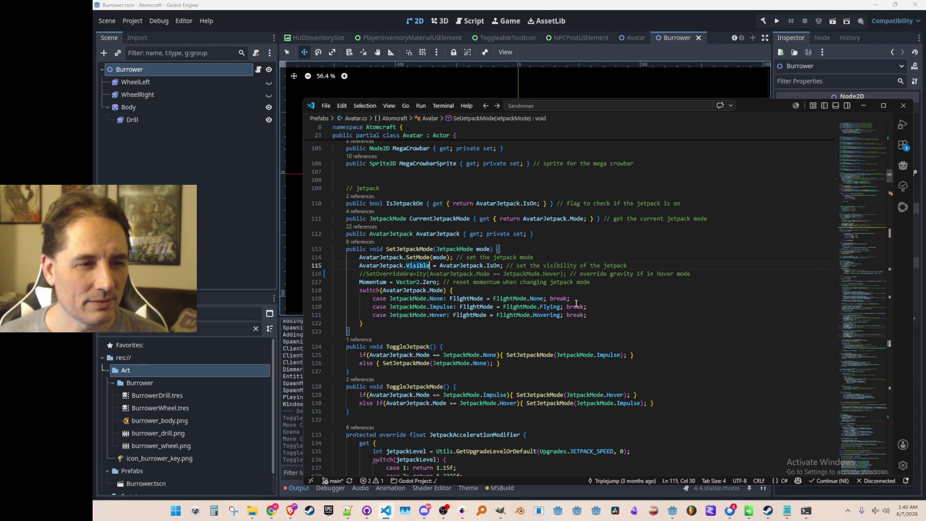
key("alt+Right")
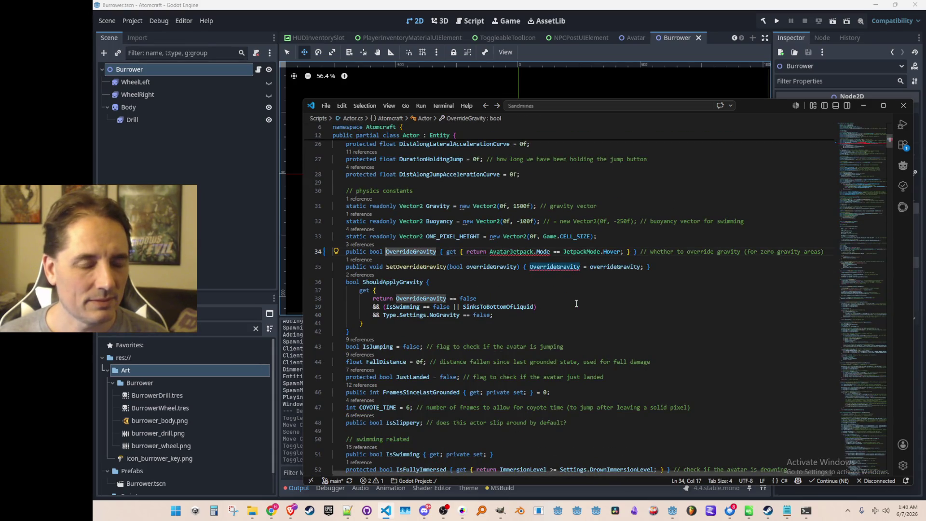
double_click(397, 250)
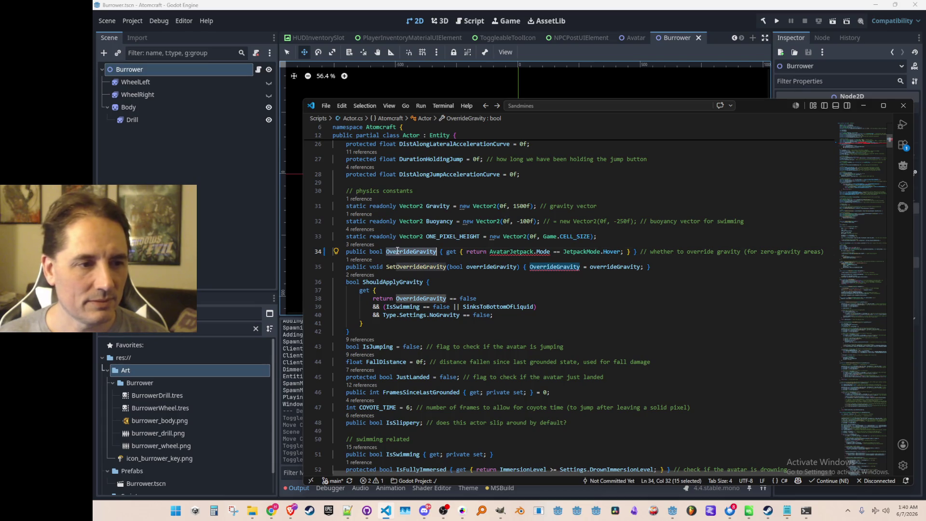
key("ctrl+f")
key("Return")
key("Return")
key("Return")
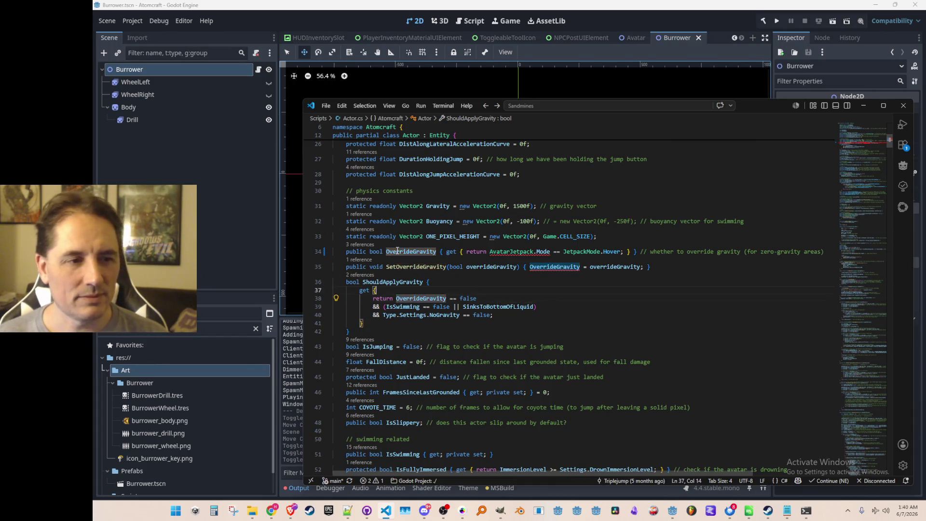
key("Escape")
key("Up")
key("Up")
key("Up")
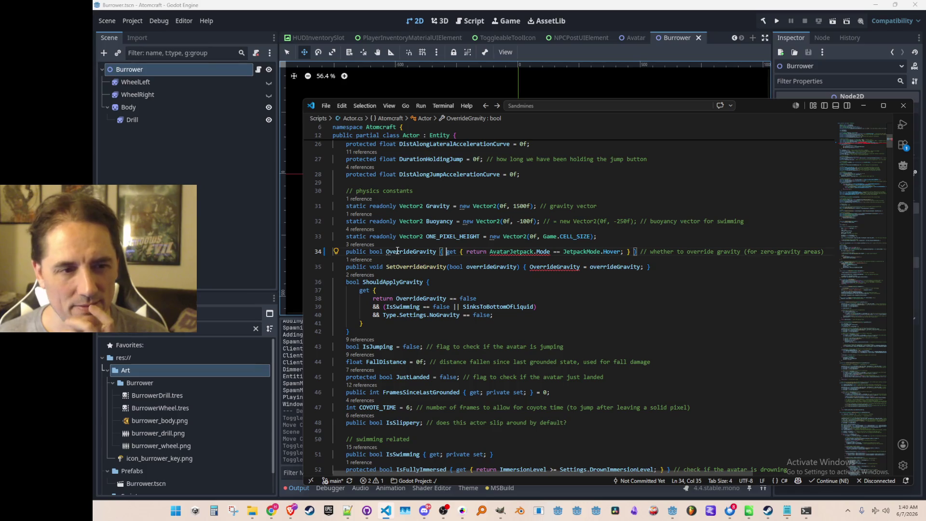
key("ctrl+z")
key("ctrl+z")
key("ctrl+z")
key("ctrl+z")
key("ctrl+z")
key("ctrl+z")
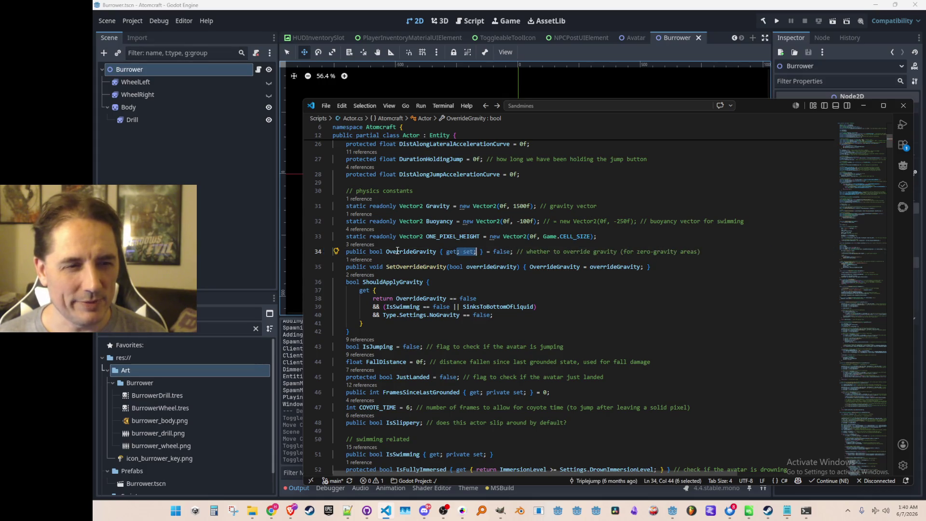
key("ctrl+z")
key("ctrl+z")
key("ctrl+z")
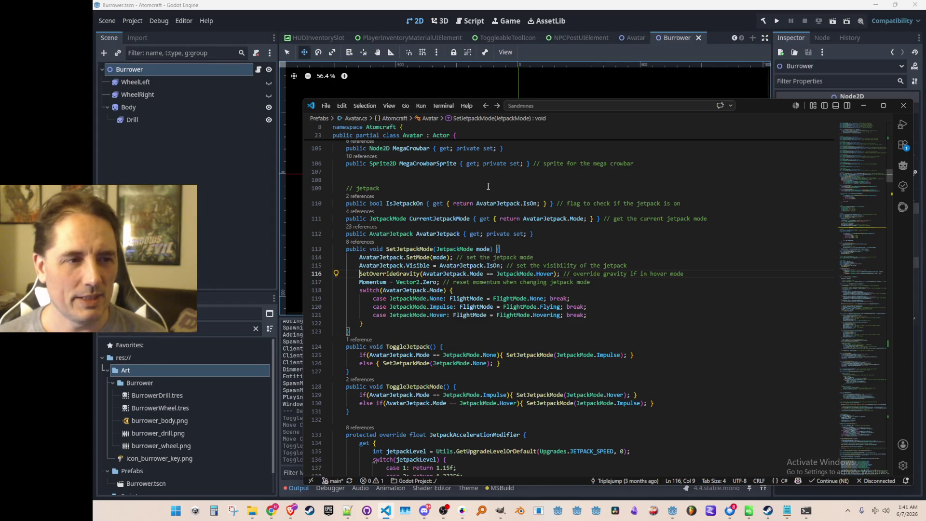
Open blank lines after ToggleJetpackMode in Avatar.cs for a new method.
left_click(551, 191)
scroll(696, 281, "down", 2)
scroll(728, 336, "down", 4)
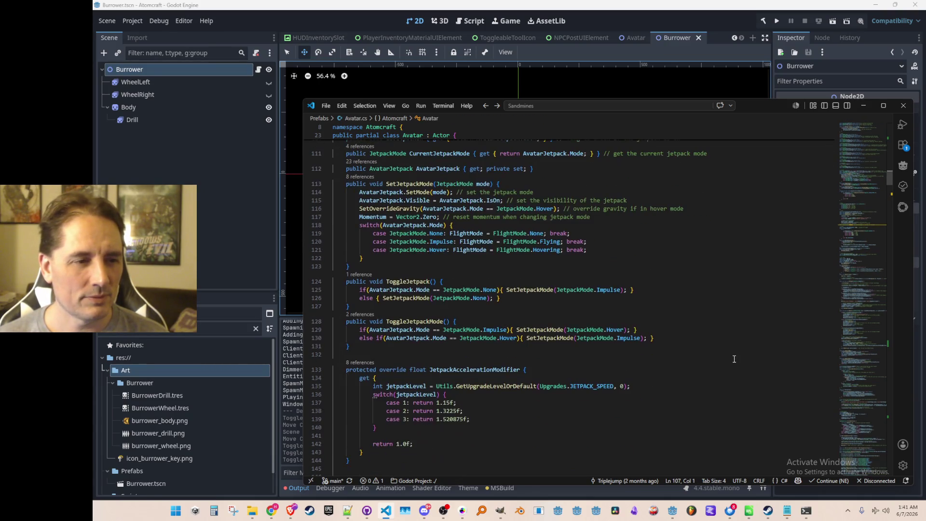
left_click(734, 357)
scroll(739, 358, "up", 2)
key("Return")
key("Return")
key("Up")
Write void RefreshGravitySetting() with an if/else on AvatarJetpack.Mode == JetpackMode.Hover.
type("void RefreshGravitySe")
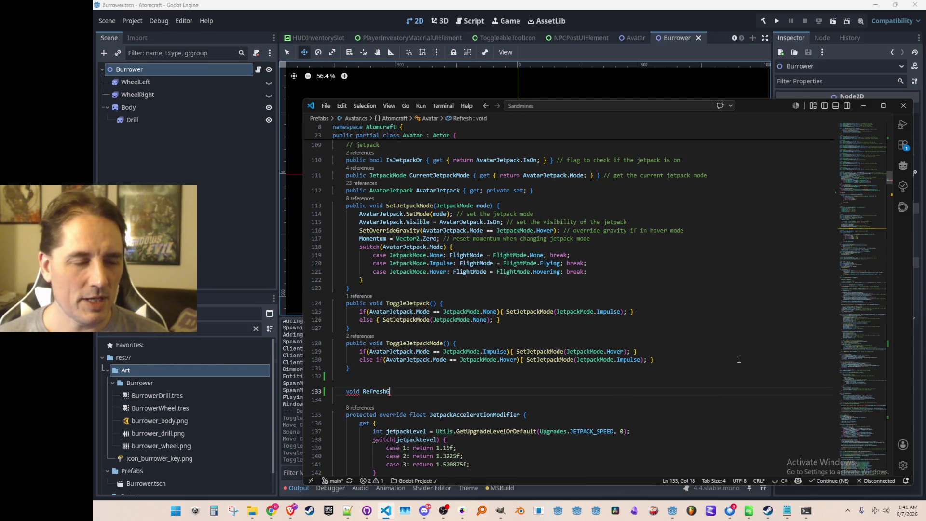
type("tting() {")
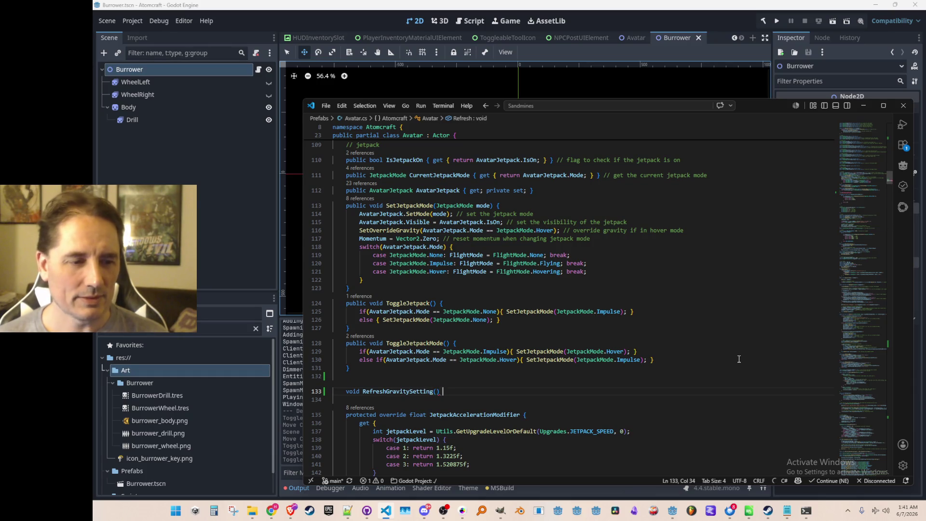
key("Return")
left_click(463, 230)
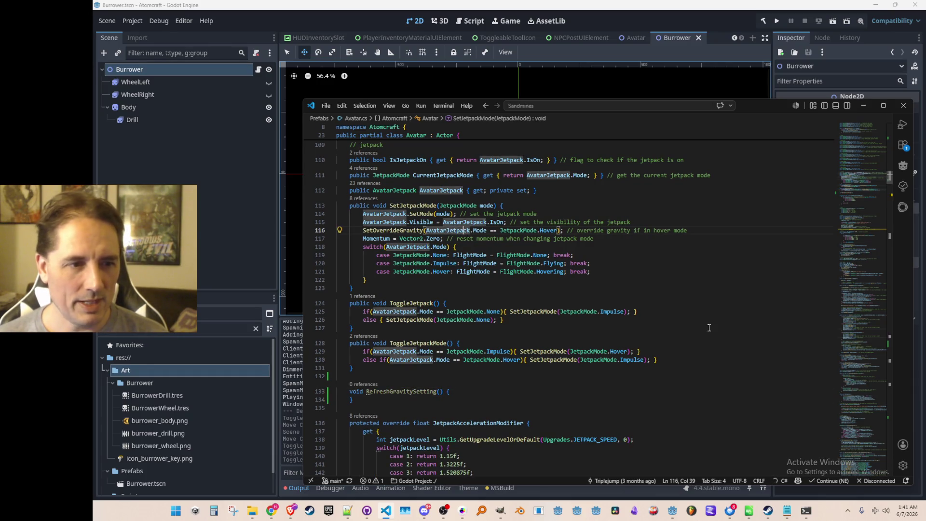
key("ctrl+Right")
key("ctrl+Right")
key("ctrl+Right")
key("Down")
key("Down")
key("Down")
key("Down")
key("Down")
key("Down")
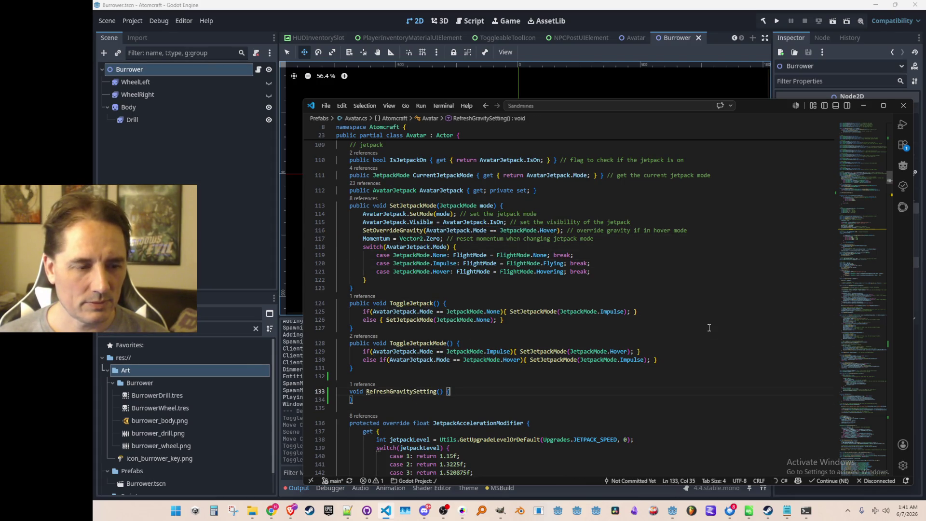
key("Return")
type("if(AvatarJetpack.Mode == JetpackMode.Hover){ SetOverrideGravity(true);")
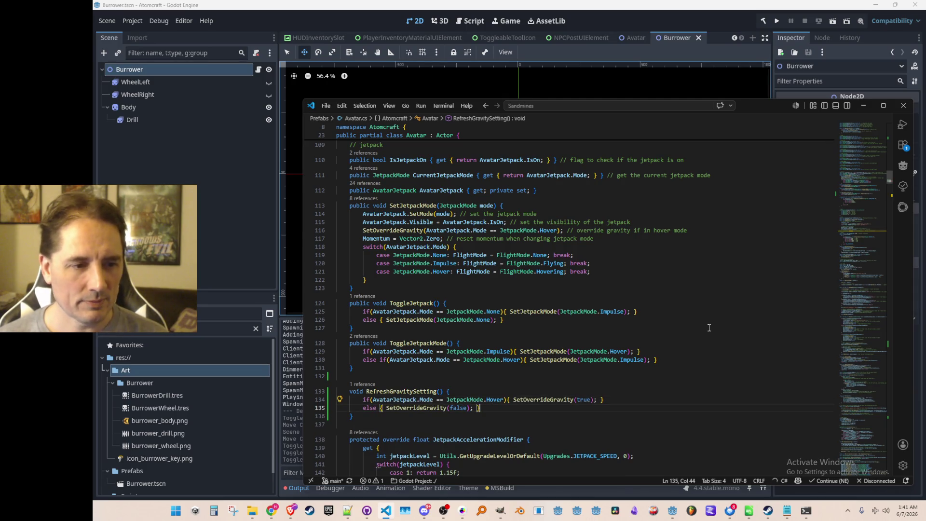
key("Tab")
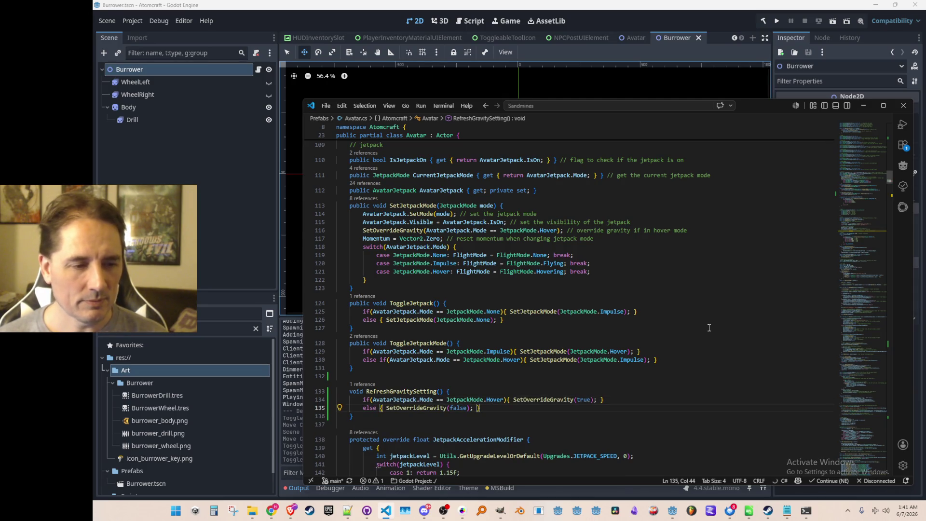
key("Right")
key("Right")
key("Right")
key("shift+Home")
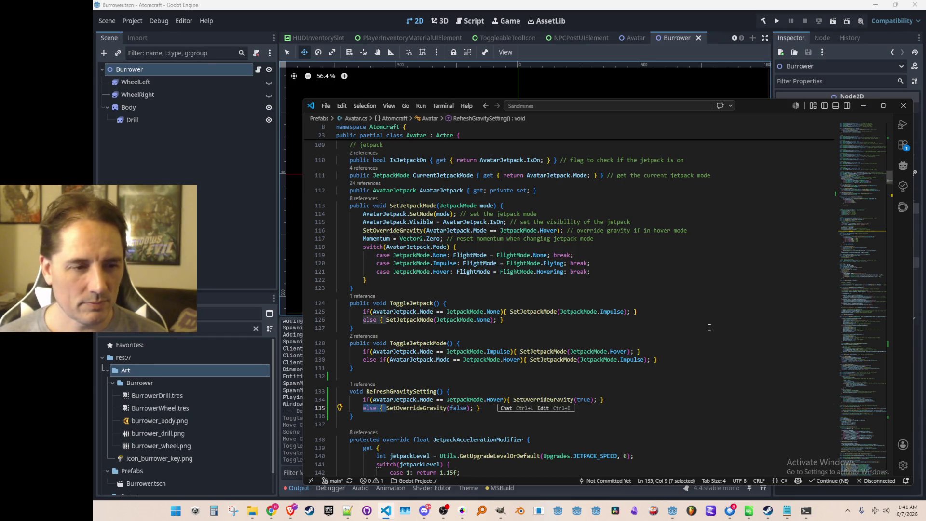
key("Up")
key("ctrl+Right")
key("ctrl+Right")
key("ctrl+Right")
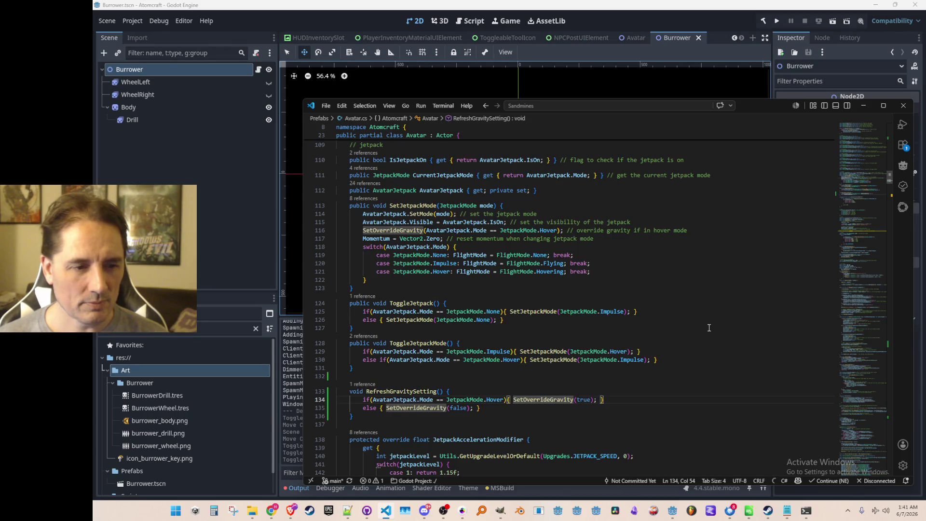
Add a bool zero_gravity line assigned the copied hover-mode check.
key("Up")
key("End")
scroll(708, 327, "down", 2)
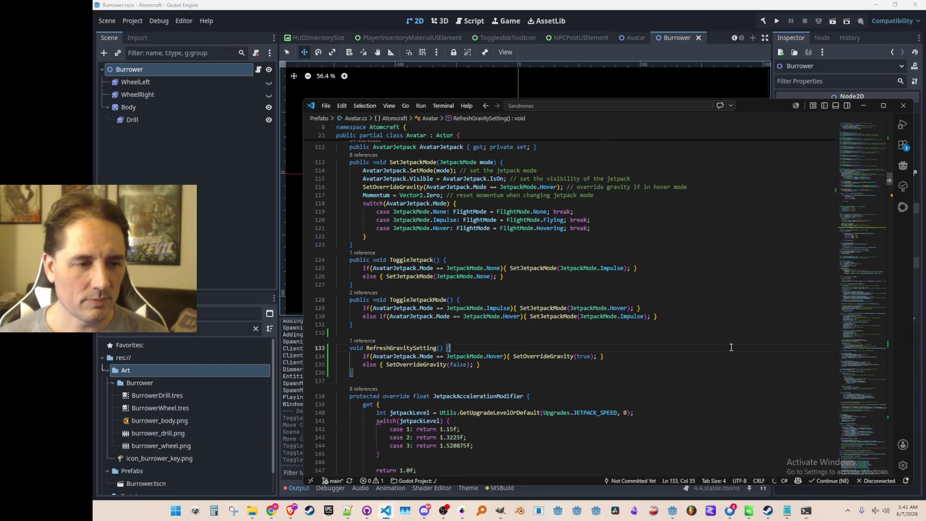
key("Return")
type("bool zero")
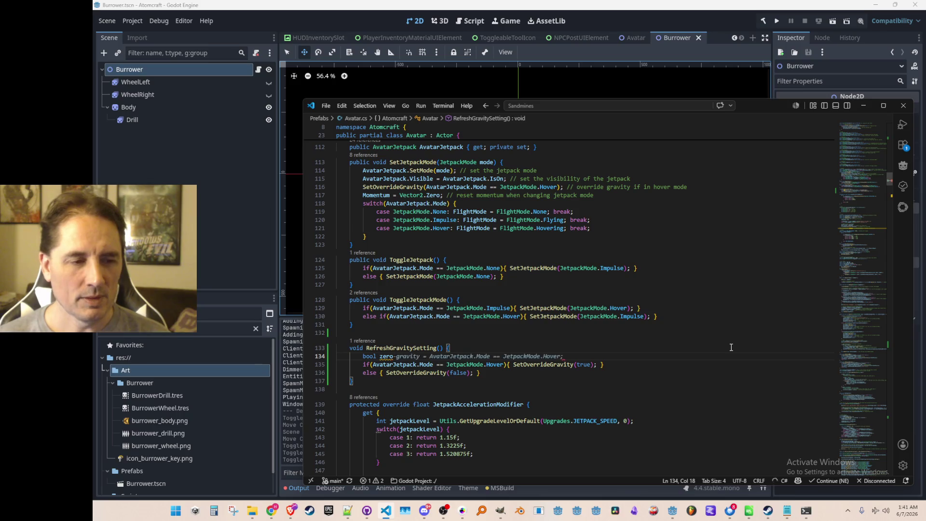
type("_gravity =")
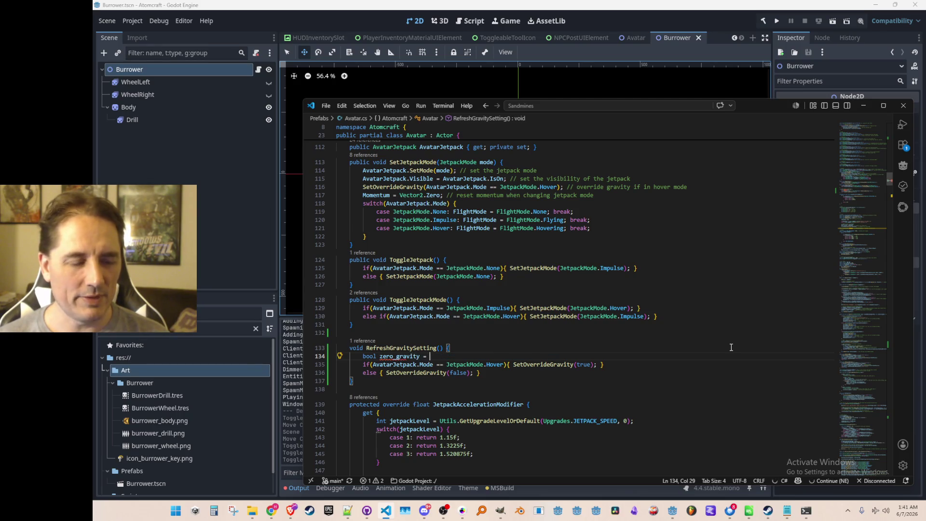
key("Down")
key("ctrl+Left")
key("ctrl+Left")
key("ctrl+shift+Right")
key("ctrl+shift+Right")
key("ctrl+shift+Right")
key("ctrl+shift+Right")
key("ctrl+shift+Right")
key("ctrl+c")
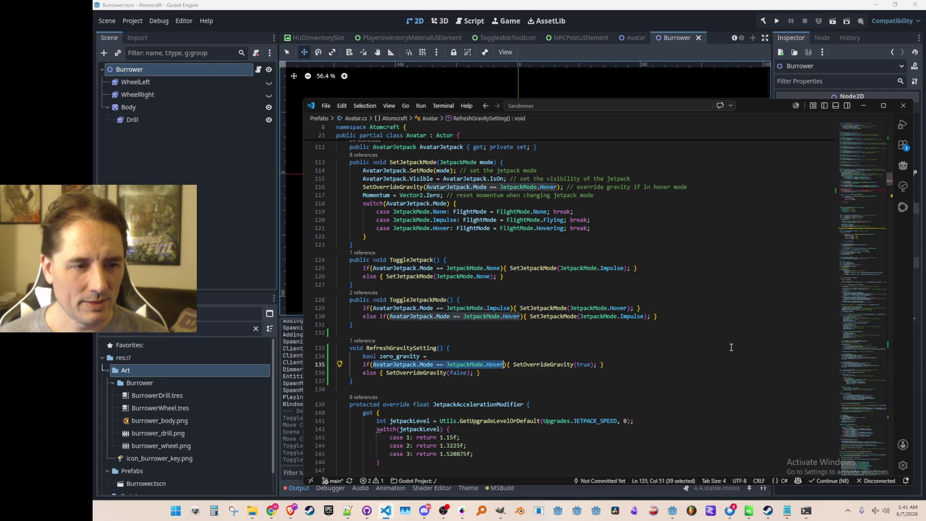
key("Up")
key("ctrl+v")
type(";")
Replace the if/else with a single SetOverrideGravity(zero_gravity) call.
key("Down")
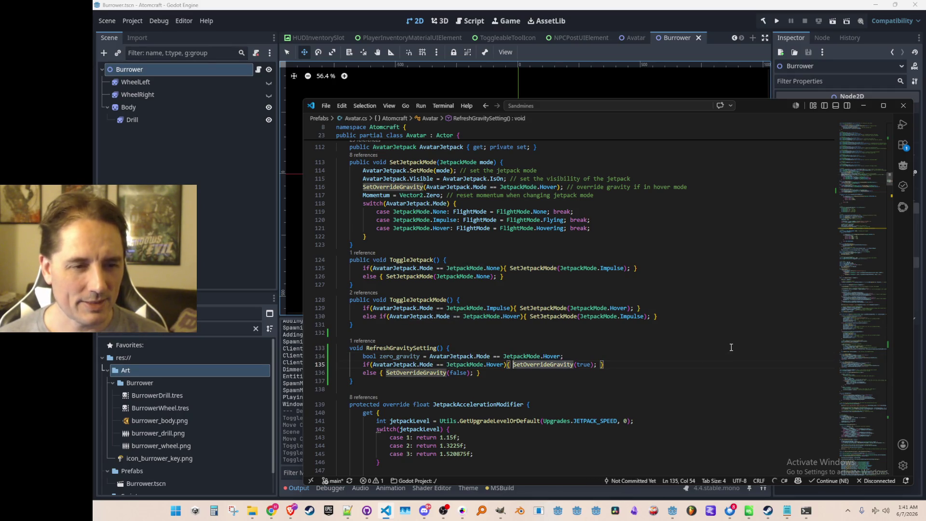
key("shift+Down")
key("BackSpace")
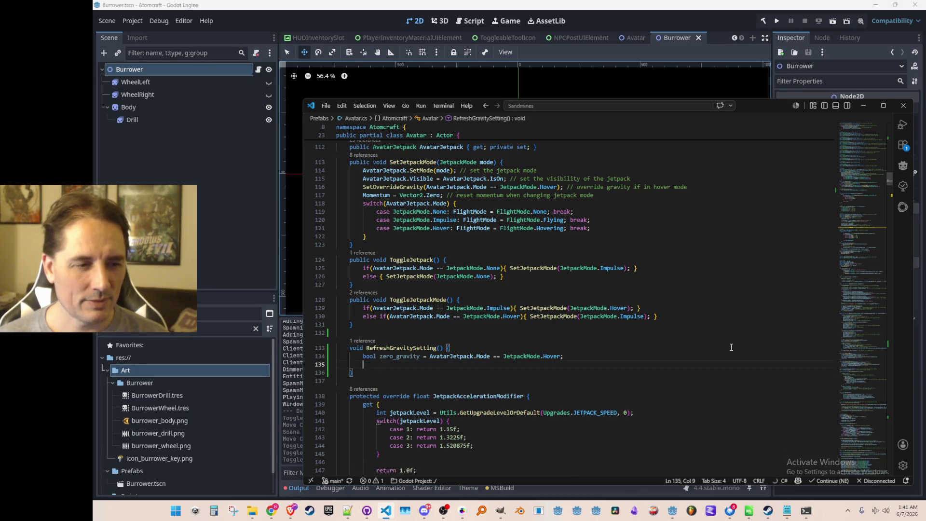
type("SetOverrideGravity(true);")
key("Up")
key("Home")
key("ctrl+Right")
key("ctrl+shift+Right")
key("ctrl+c")
key("Down")
key("ctrl+Right")
key("ctrl+Right")
key("ctrl+shift+Left")
key("ctrl+v")
key("Home")
key("Right")
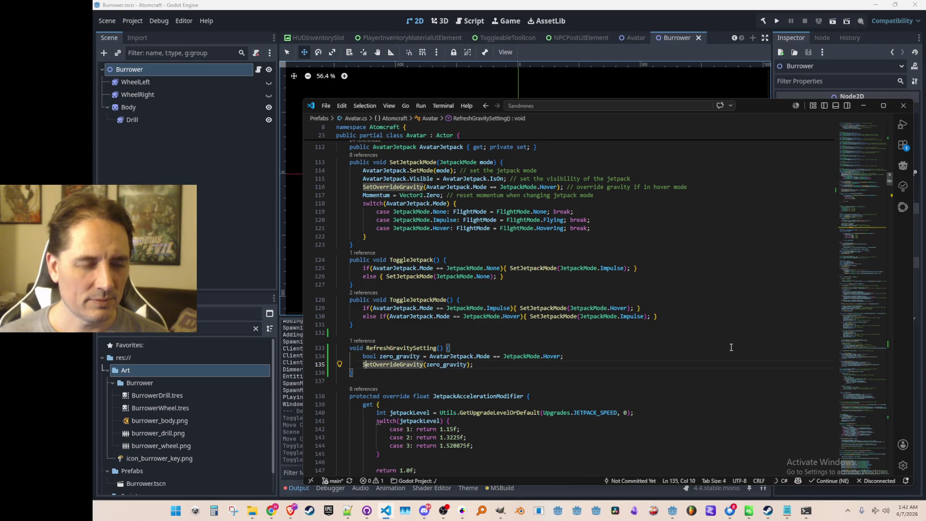
Copy the RefreshGravitySetting name and return to the gravity line in SetJetpackMode.
key("Up")
key("Up")
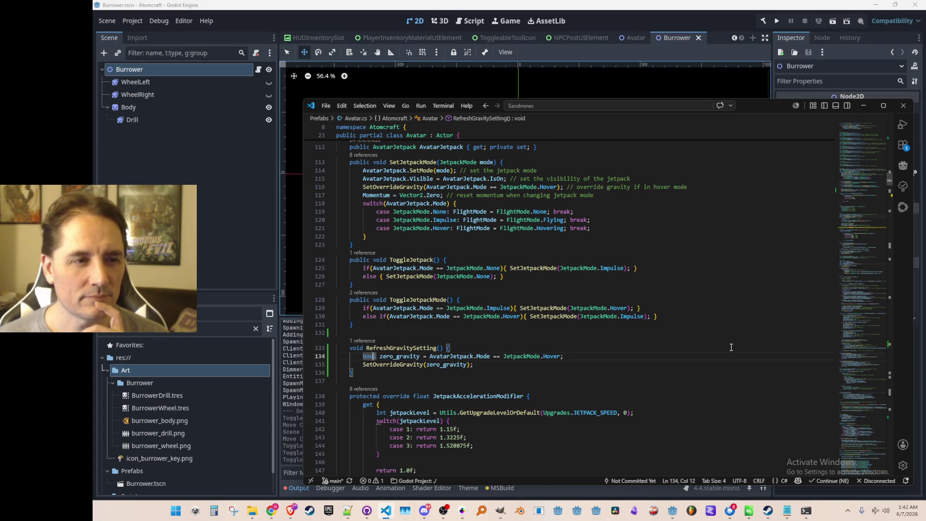
key("ctrl+Left")
key("ctrl+shift+Right")
key("ctrl+shift+Right")
key("alt+Left")
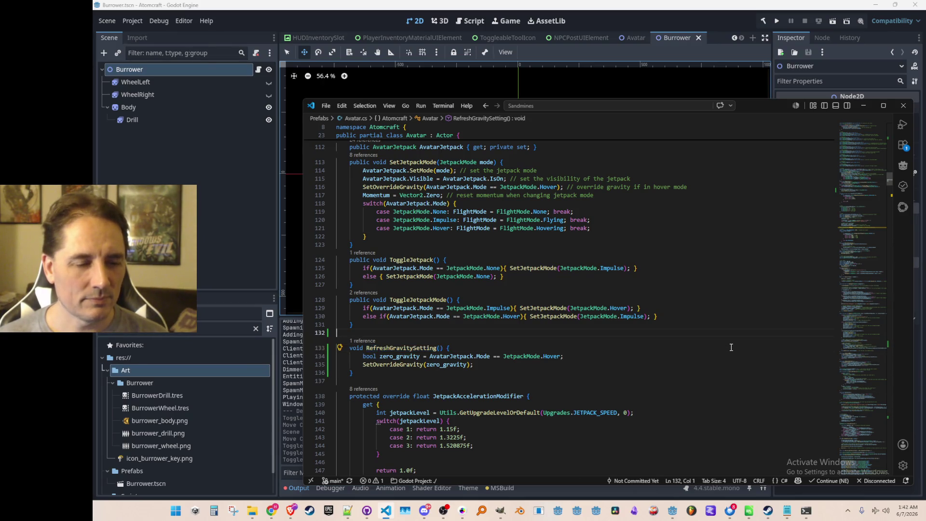
key("Home")
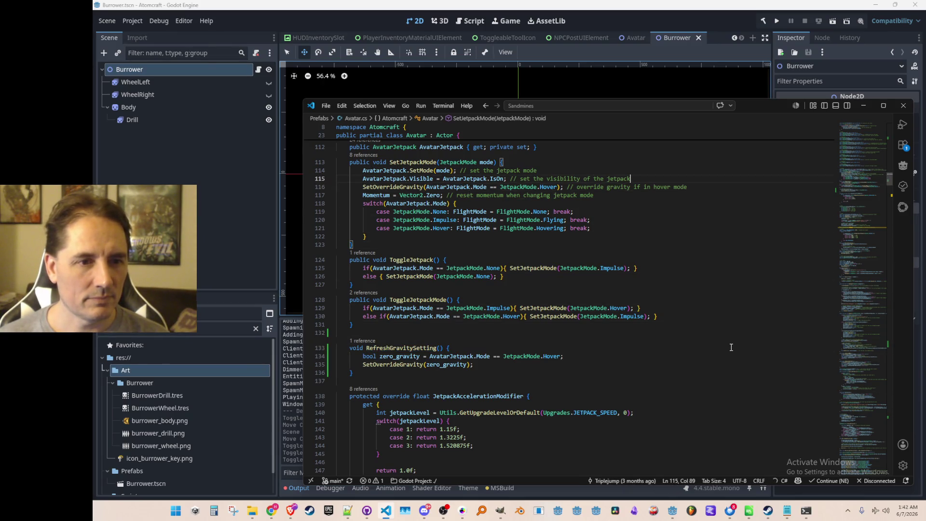
Add 'RefreshGravitySetting(); // override gravity if in hover mode' and delete the old SetOverrideGravity line.
key("Return")
key("Up")
type("RefreshGravitySetting();")
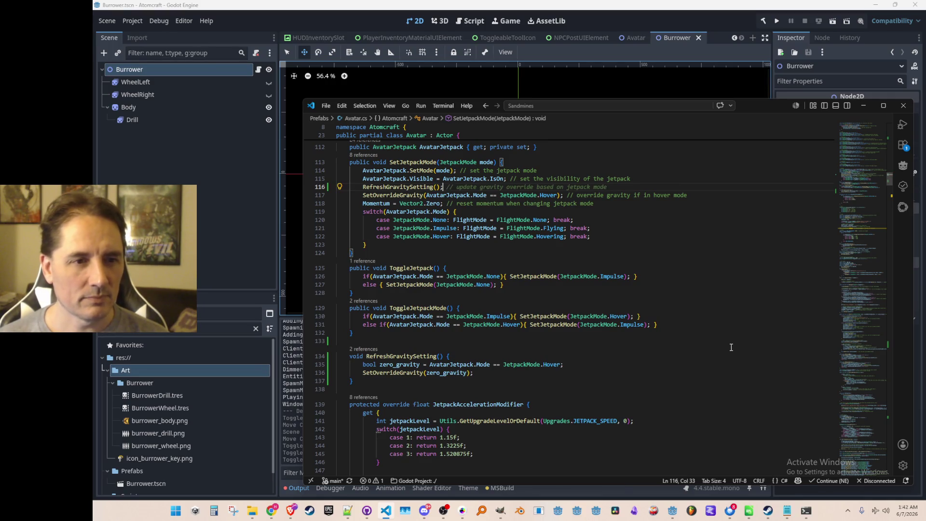
type(" // override gravity if in hover mode")
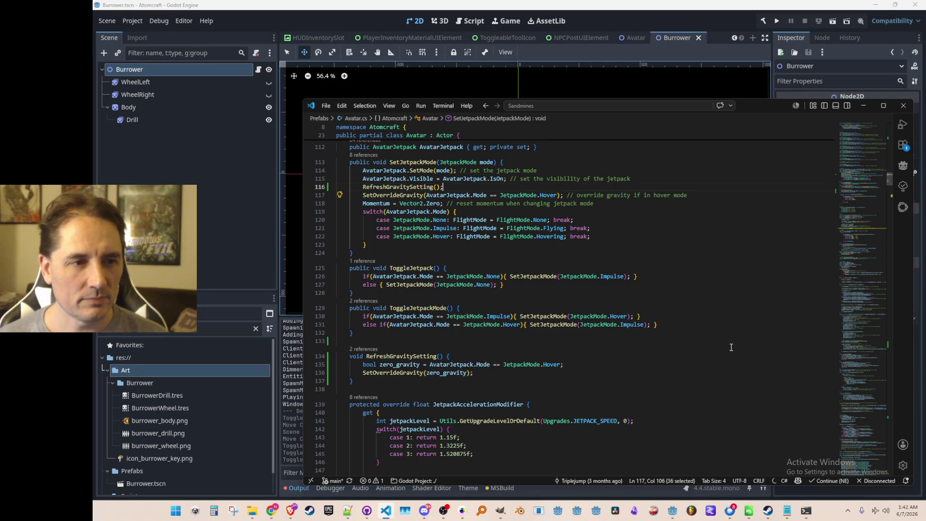
key("Home")
key("Down")
key("ctrl+shift+k")
key("Up")
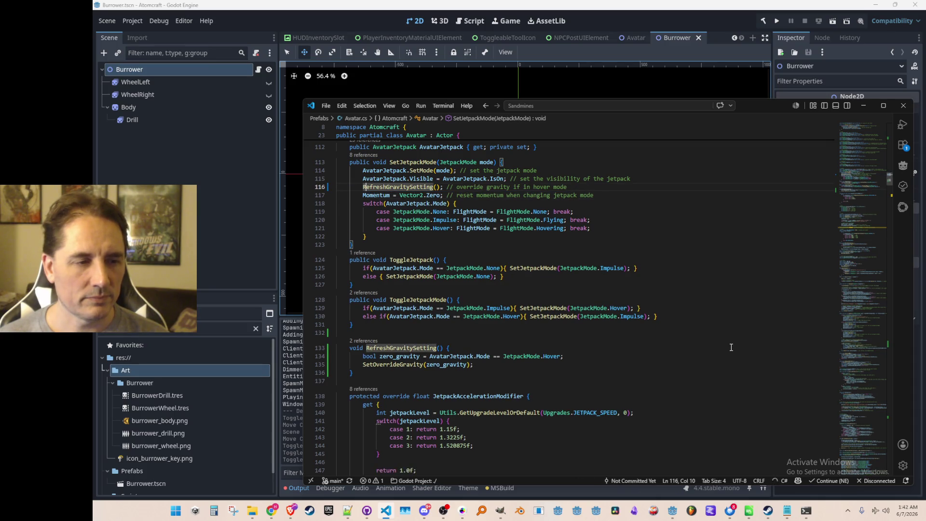
left_click(731, 347)
key("Up")
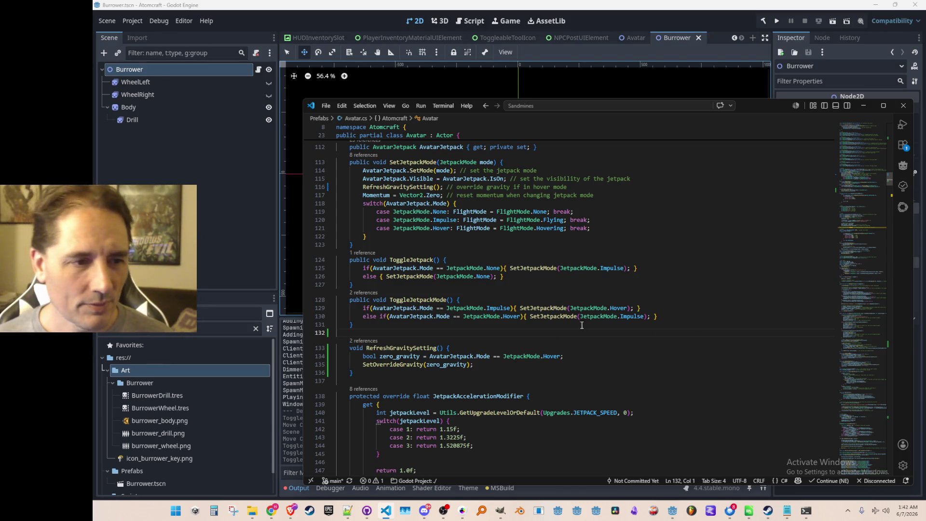
scroll(693, 295, "down", 2)
Extend the zero_gravity condition with '|| BurrowerActive' on a new line, accepting the suggested comment.
scroll(639, 296, "down", 1)
left_click(639, 297)
key("Up")
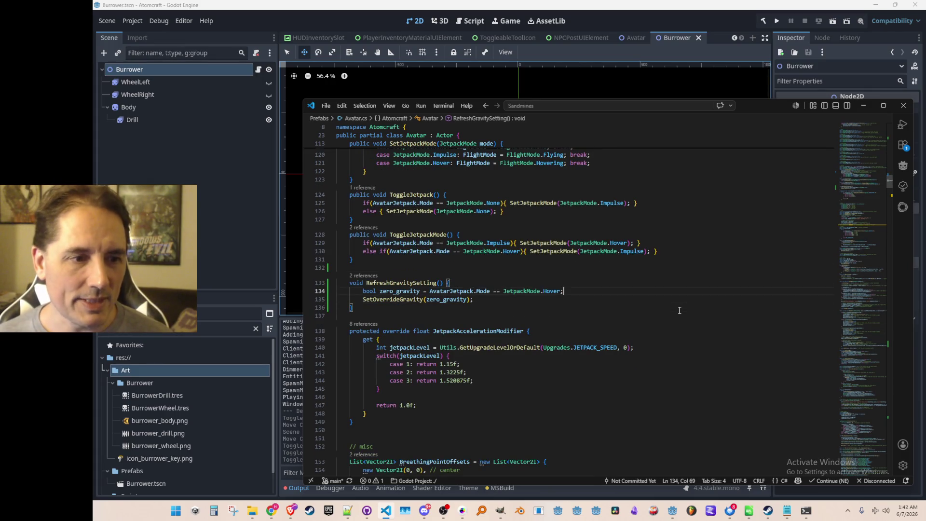
key("ctrl+Left")
key("ctrl+Left")
key("ctrl+Left")
key("End")
key("Left")
key("Return")
key("Tab")
type("|| ")
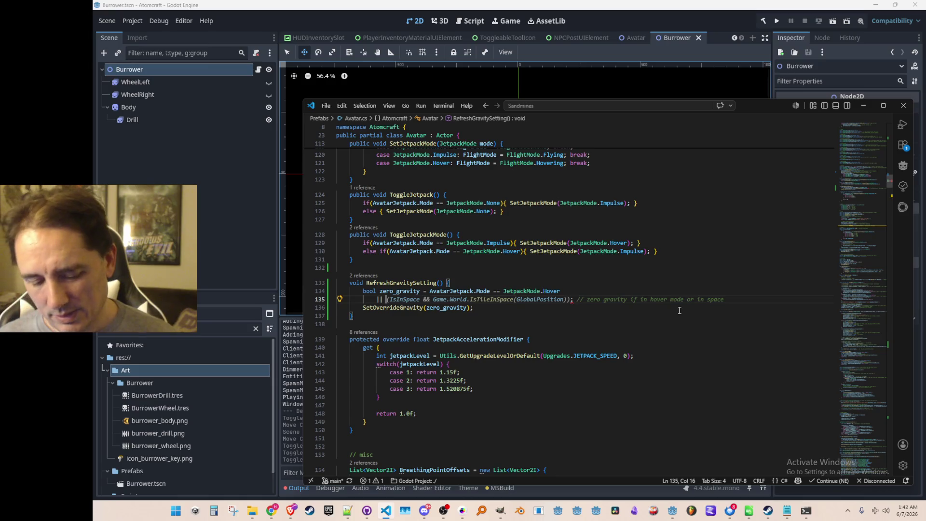
type("Burrow")
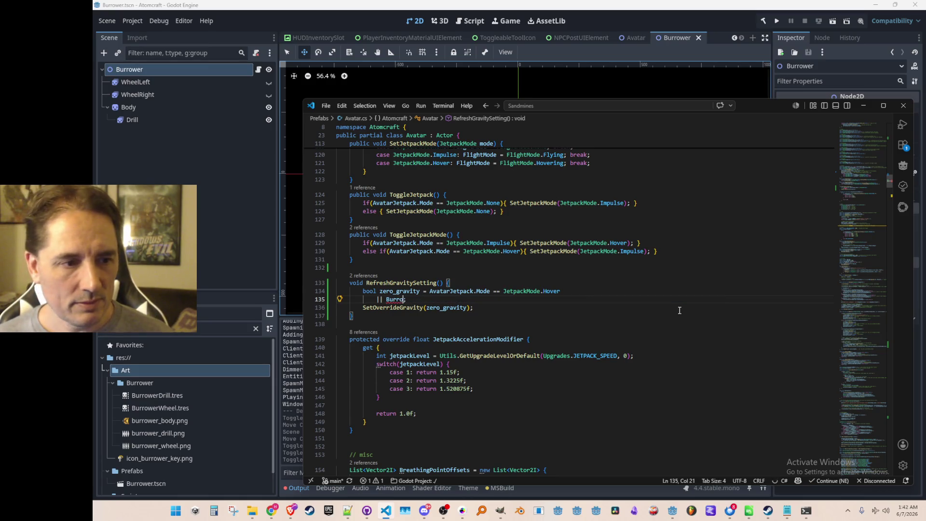
key("Tab")
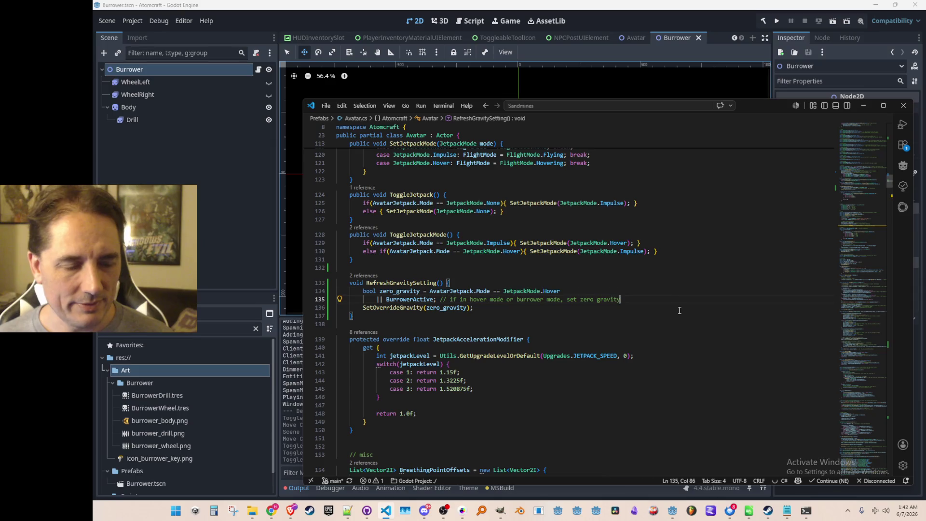
Select the RefreshGravitySetting declaration and jump back into SetJetpackMode.
key("Down")
key("Down")
key("Down")
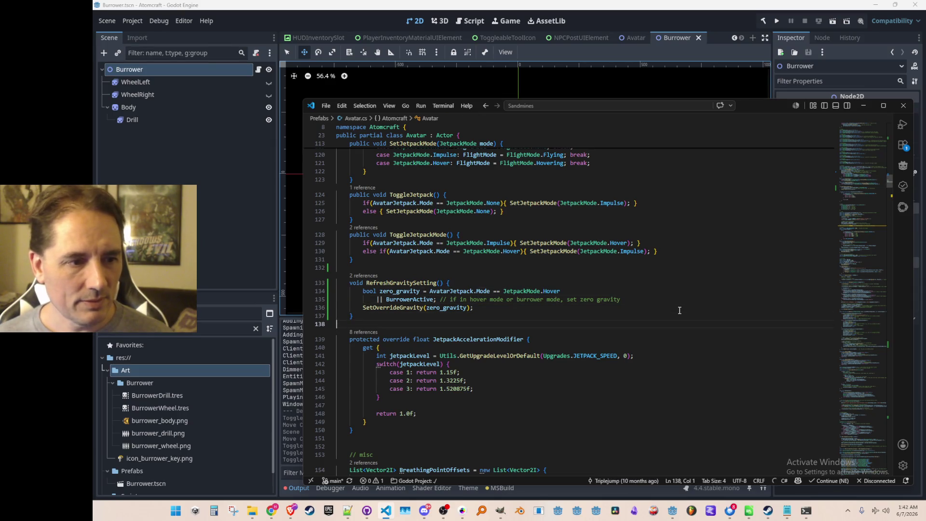
key("Up")
key("Up")
key("Up")
key("shift+End")
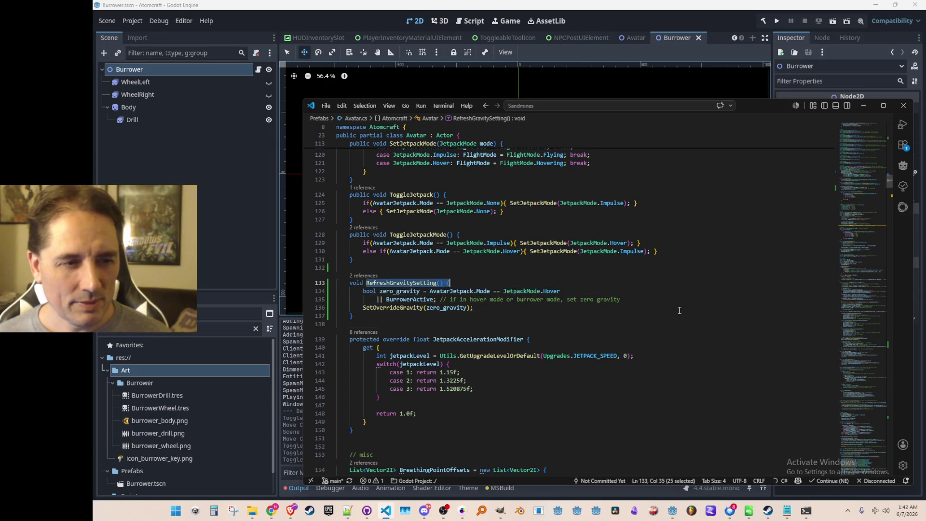
key("Up")
key("alt+Left")
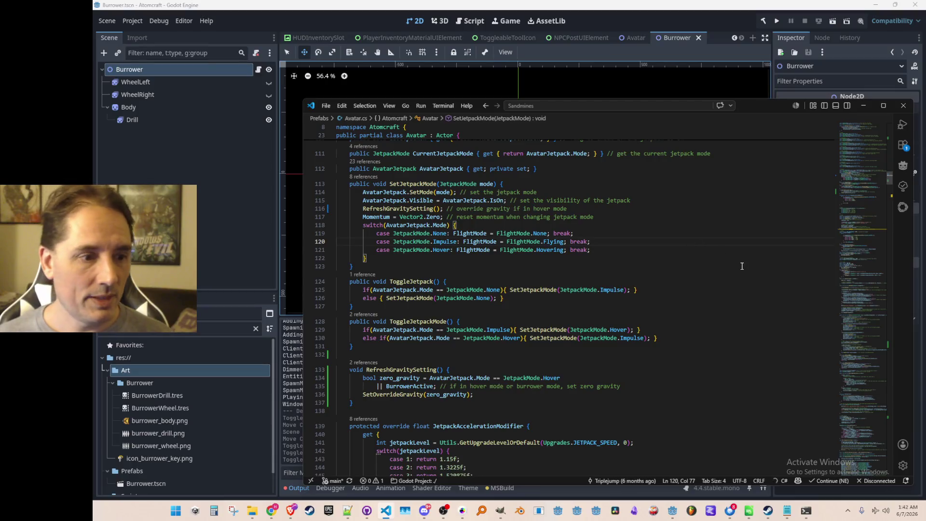
Search the script for 'Burrower' and place the caret inside ToggleBurrowerMode.
key("ctrl+f")
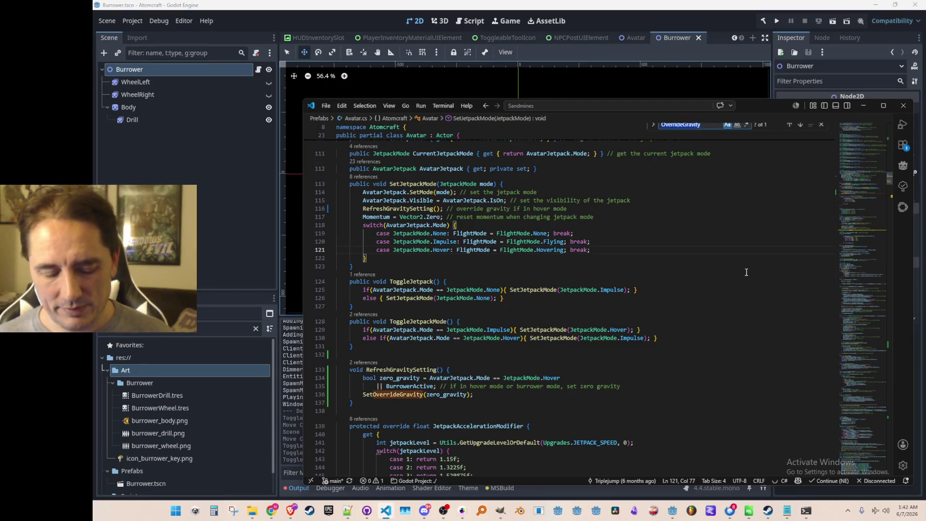
type("Burrower")
key("Return")
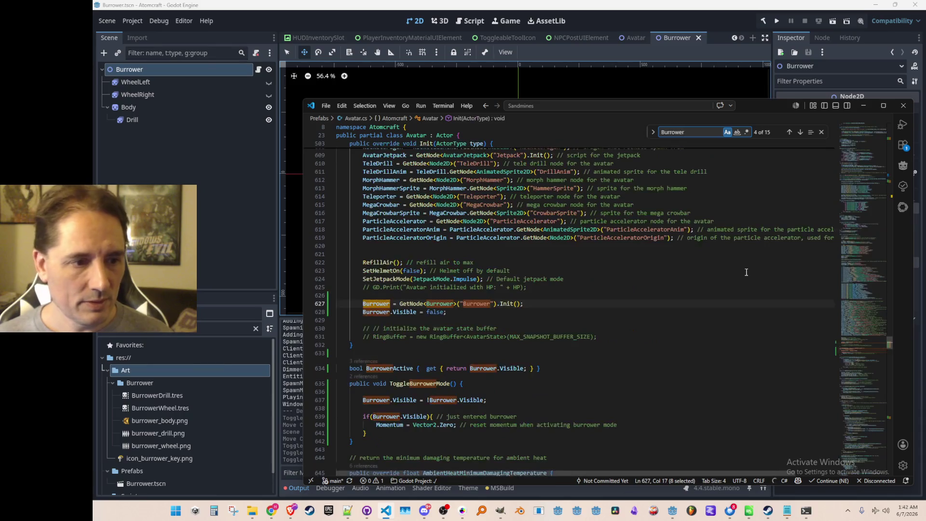
key("Escape")
scroll(733, 283, "down", 5)
left_click(715, 296)
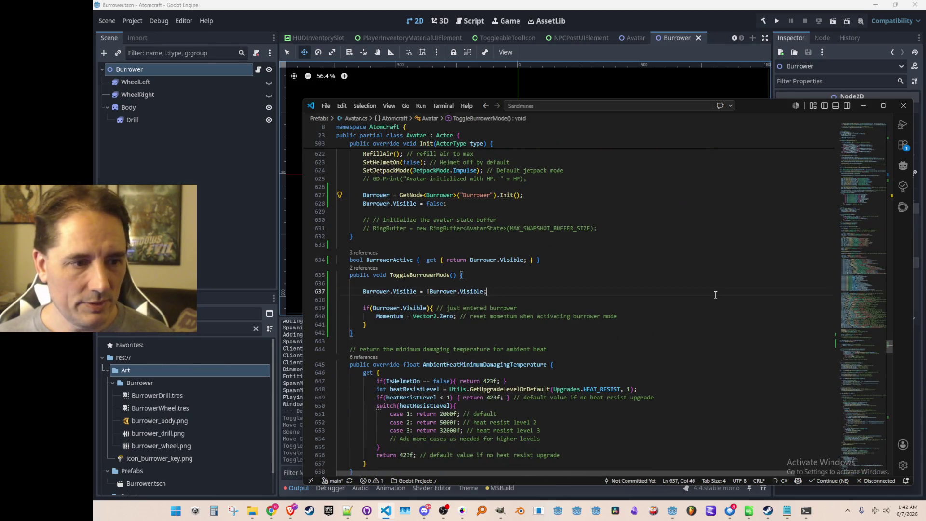
Add a RefreshGravitySetting() call after the Visible toggle, undoing the suggested comment, then return to Godot.
key("Tab")
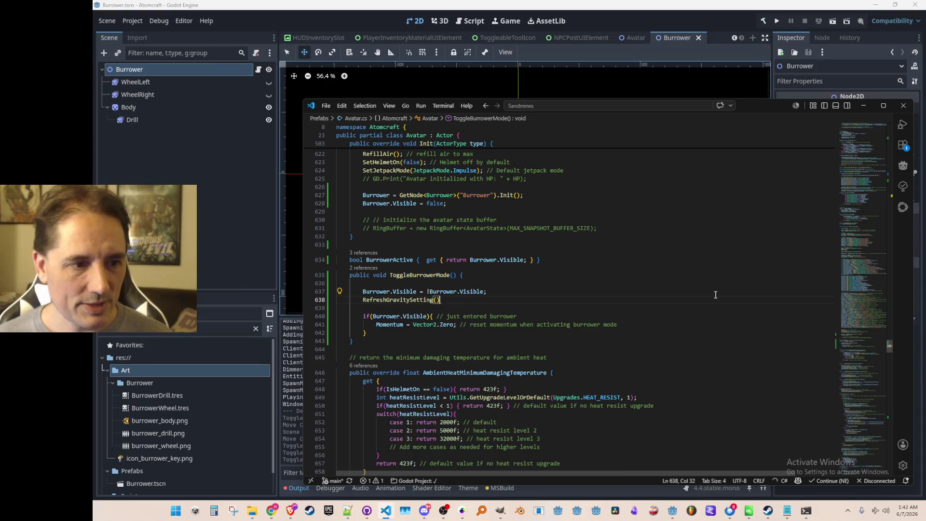
key("Up")
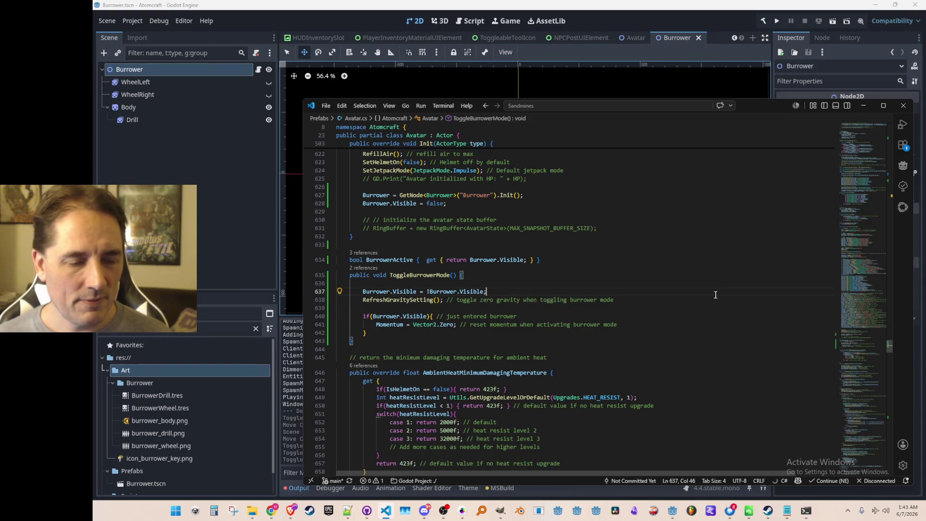
key("Down")
key("Left")
key("Left")
key("Left")
key("ctrl+z")
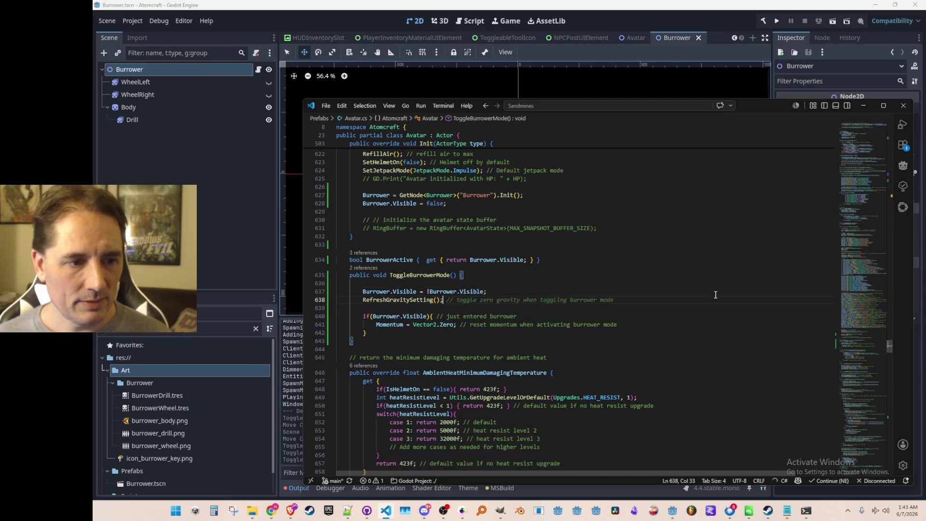
left_click(745, 56)
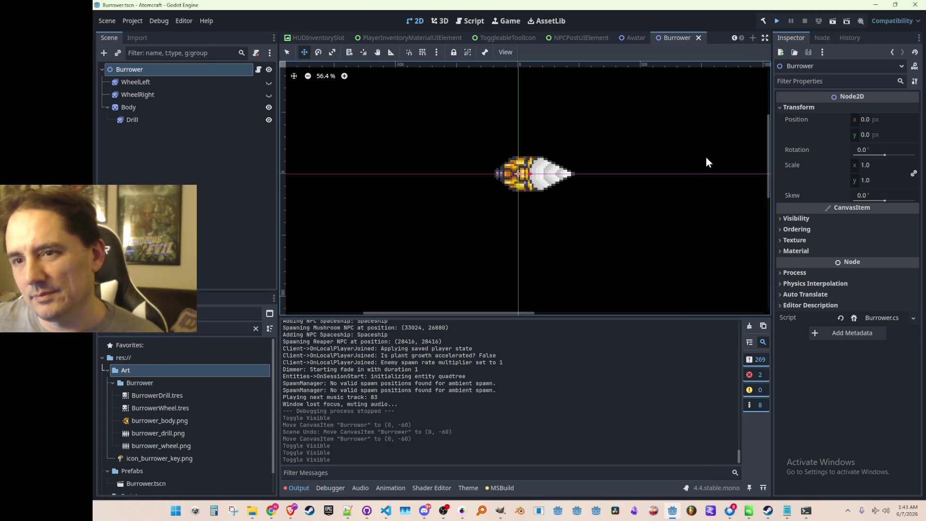
Build and launch an Atomcraft debug run with F5, bringing the Godot editor back in front.
key("F5")
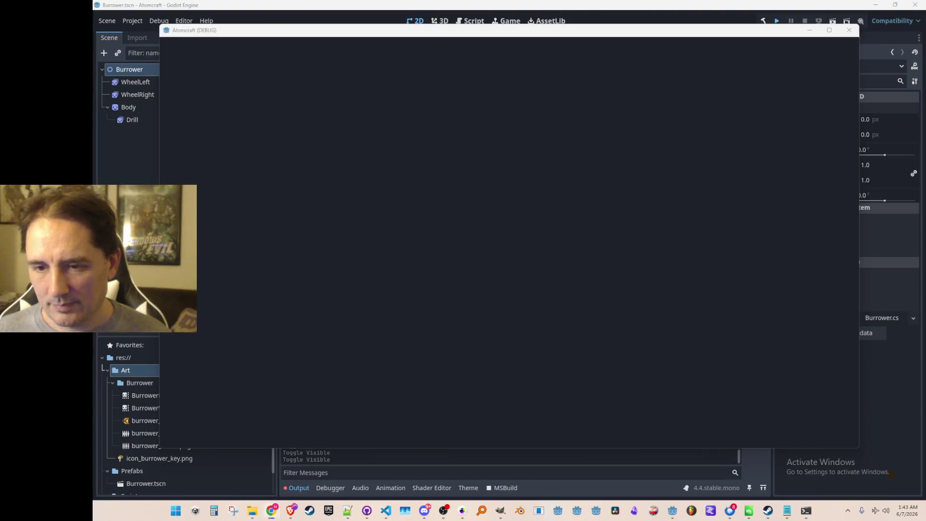
key("alt+Tab")
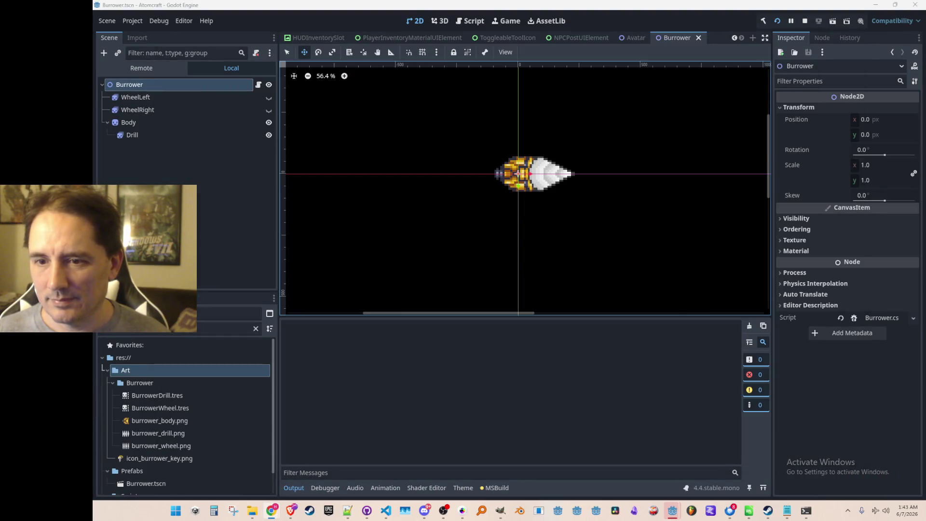
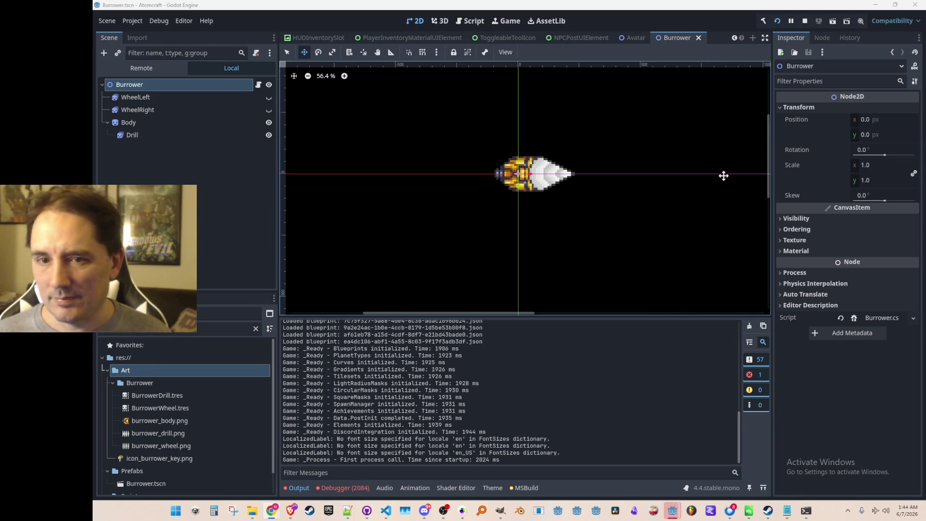
Stop the game and jump from the BurrowerActive NullReferenceException in Errors to Avatar.cs.
mouse_move(678, 511)
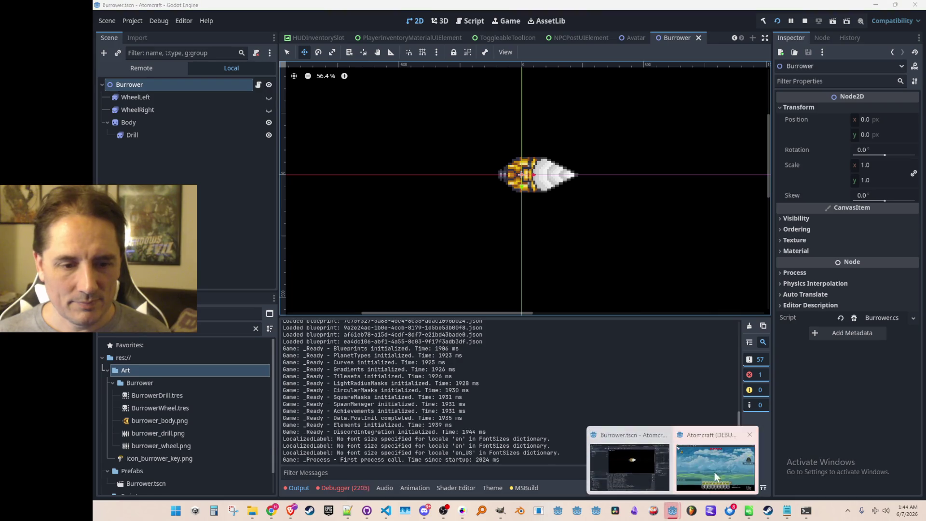
left_click(712, 474)
left_click(848, 30)
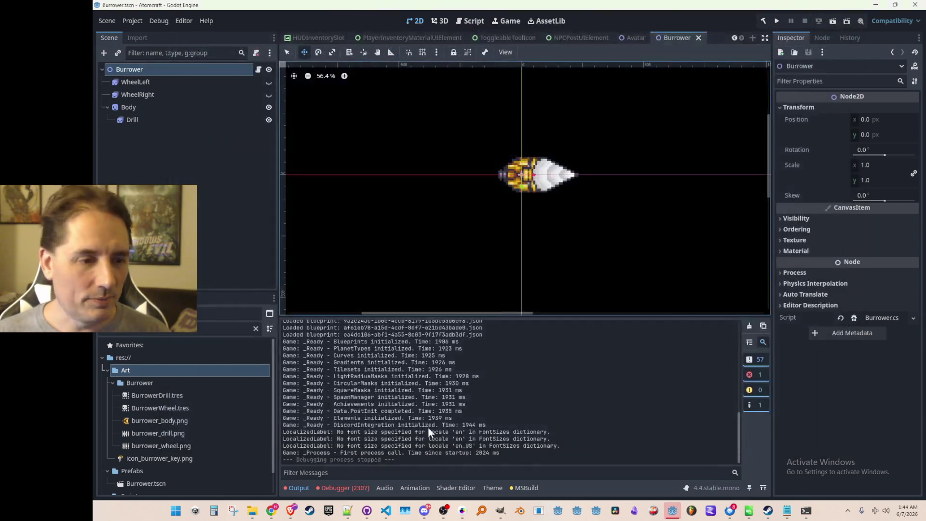
left_click(357, 488)
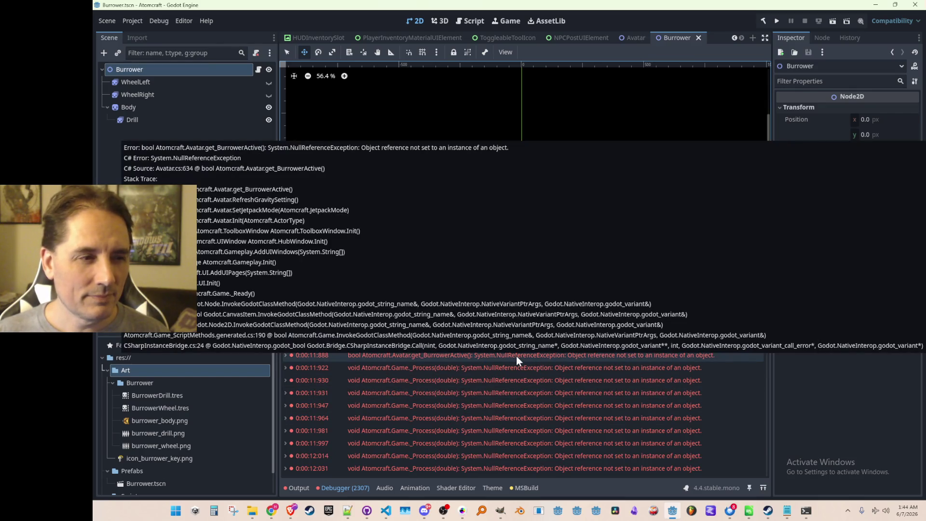
double_click(516, 356)
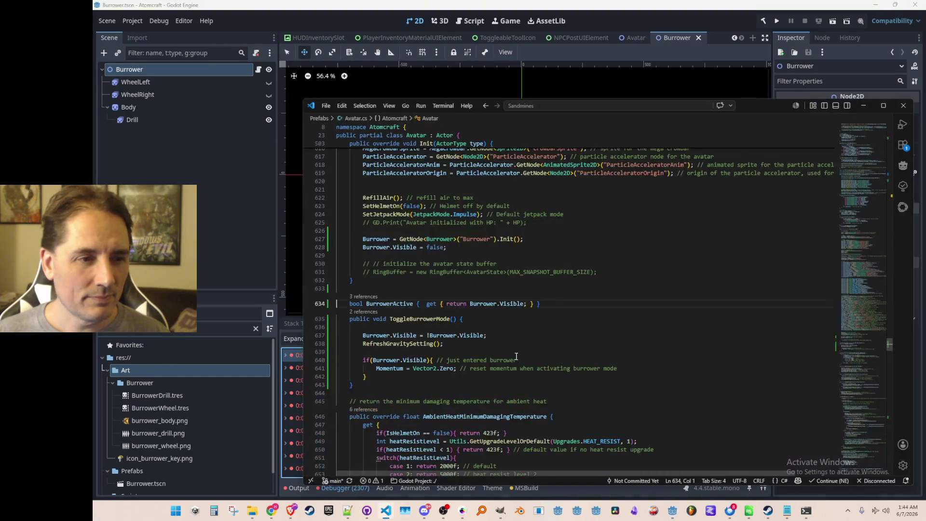
Replace the BurrowerActive getter with a plain field declaration 'bool BurrowerActive;'.
key("ctrl+Right")
key("ctrl+Right")
key("ctrl+Right")
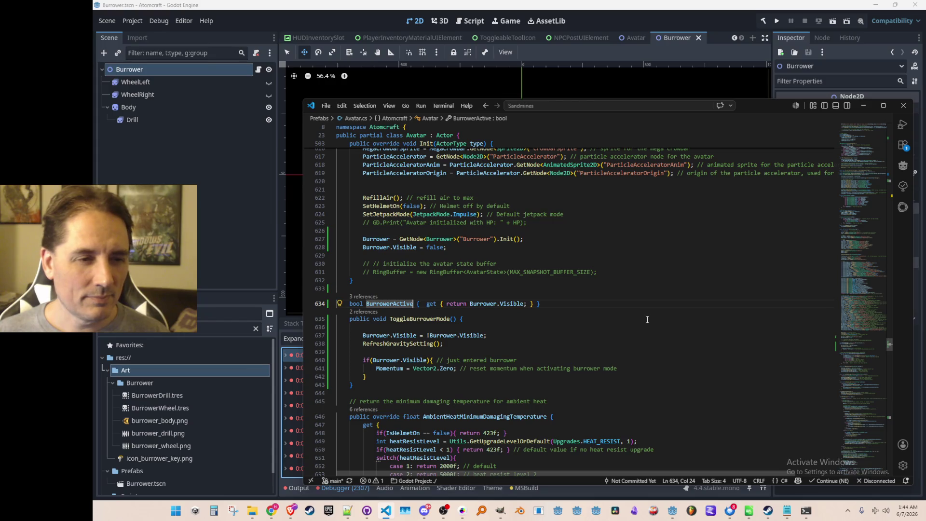
key("ctrl+Left")
key("Left")
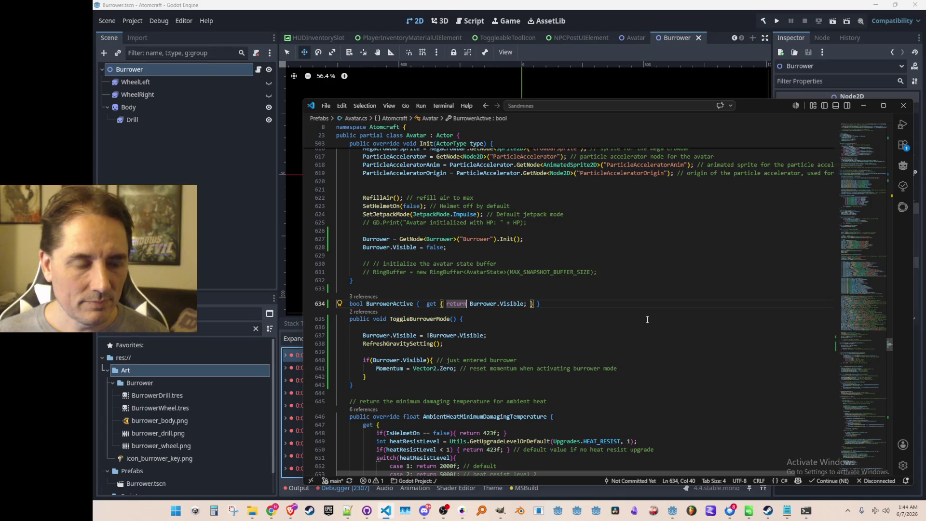
scroll(647, 320, "down", 2)
key("ctrl+Left")
key("ctrl+Left")
key("ctrl+Left")
key("Left")
key("ctrl+Left")
key("shift+End")
type(";")
key("ctrl+z")
key("Home")
key("ctrl+Right")
key("ctrl+Right")
key("shift+End")
type(";")
Add 'BurrowerActive = !BurrowerActive;' at the start of ToggleBurrowerMode.
key("Down")
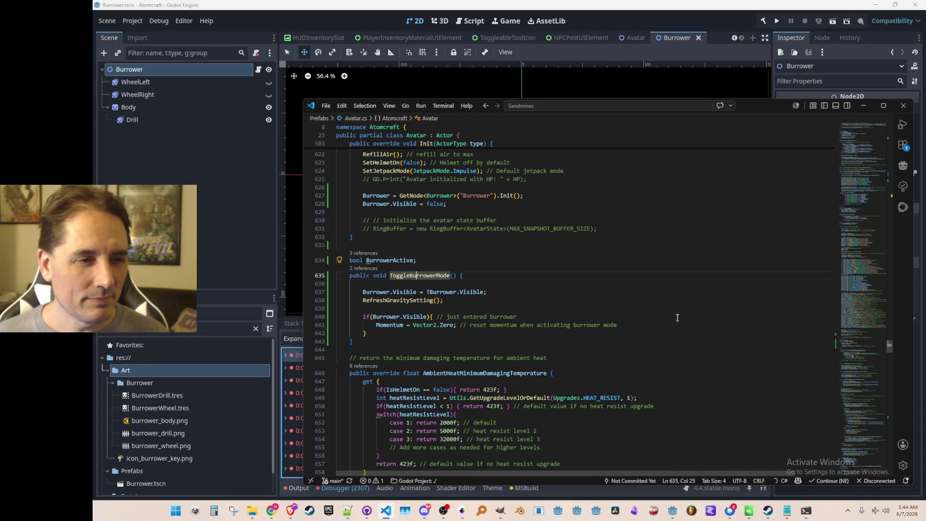
key("Down")
key("Return")
key("Return")
key("Up")
type("BurrowerActive")
key("Tab")
Set Burrower.Visible from BurrowerActive and make the if check test BurrowerActive, then return to Godot.
key("Down")
key("Down")
key("ctrl+Left")
key("ctrl+Left")
key("ctrl+Left")
key("shift+End")
type("BurrowerActive")
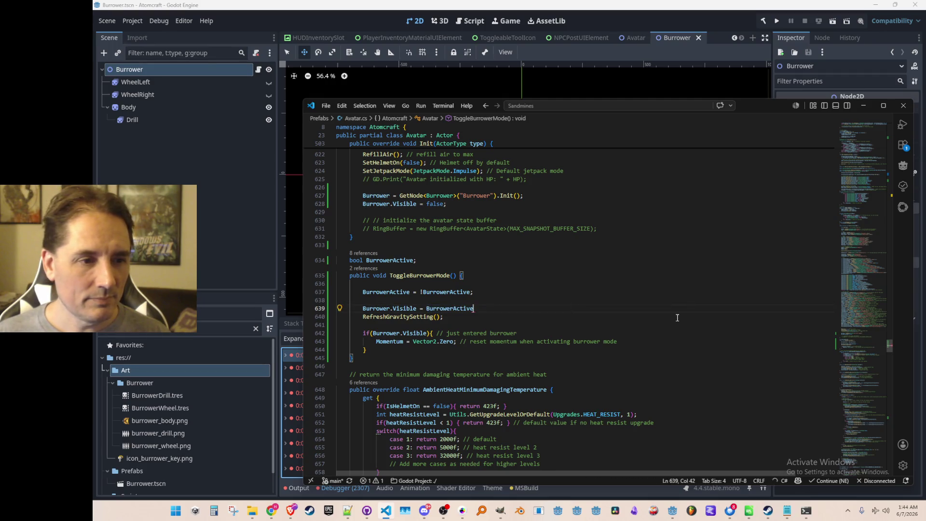
key("Up")
key("Down")
key("Down")
key("Down")
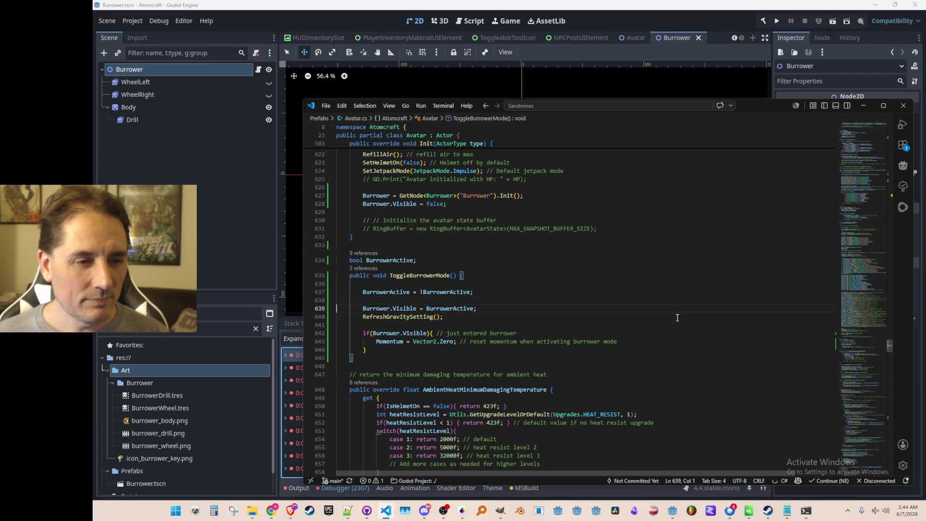
key("Down")
key("ctrl+Right")
key("ctrl+Right")
key("ctrl+shift+Right")
key("ctrl+shift+Right")
key("ctrl+shift+Right")
type("BurrowerActive")
key("End")
key("Up")
key("Up")
key("Up")
key("Down")
key("Down")
key("Up")
key("Up")
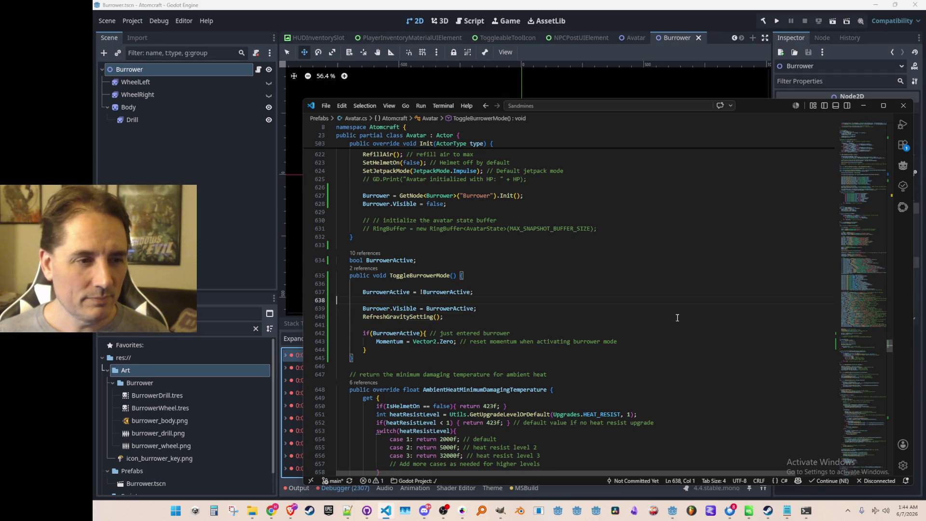
key("alt+Tab")
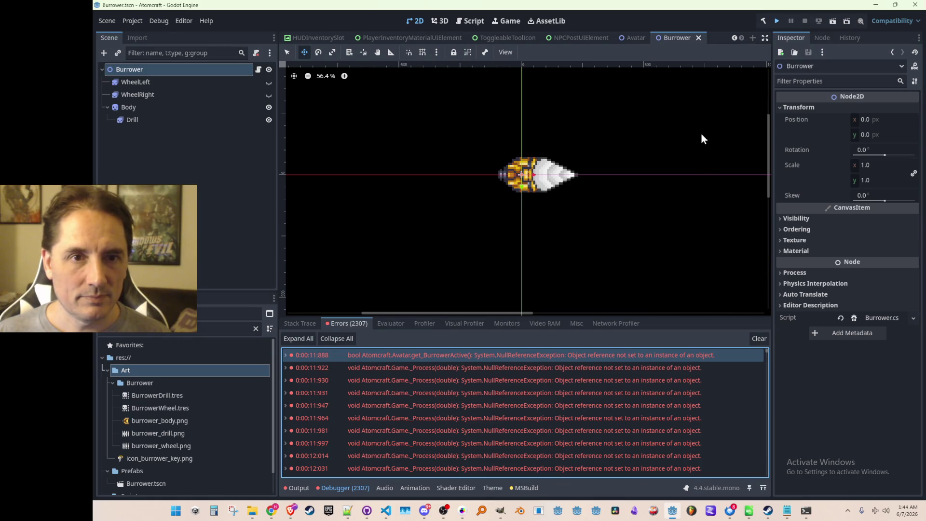
Launch the project and play the A TEST 6 profile in the NPC TEST H world.
left_click(777, 19)
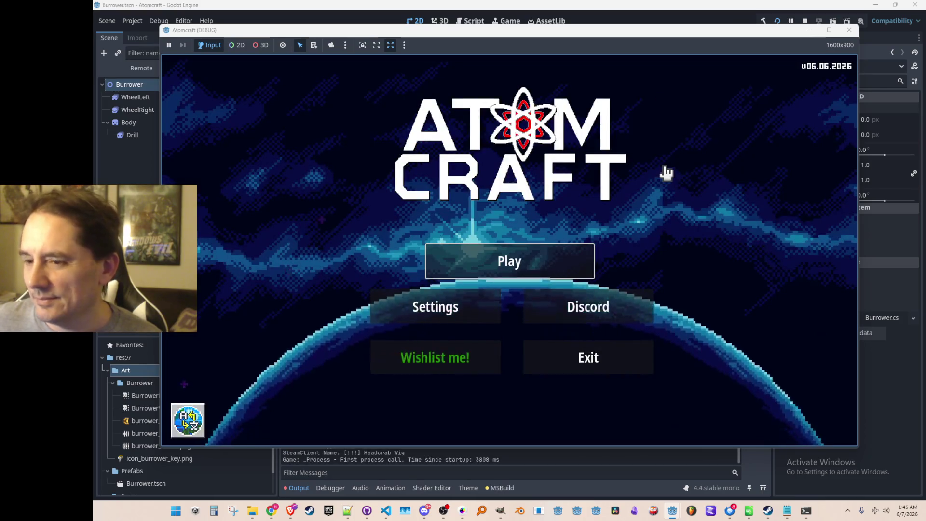
left_click(507, 259)
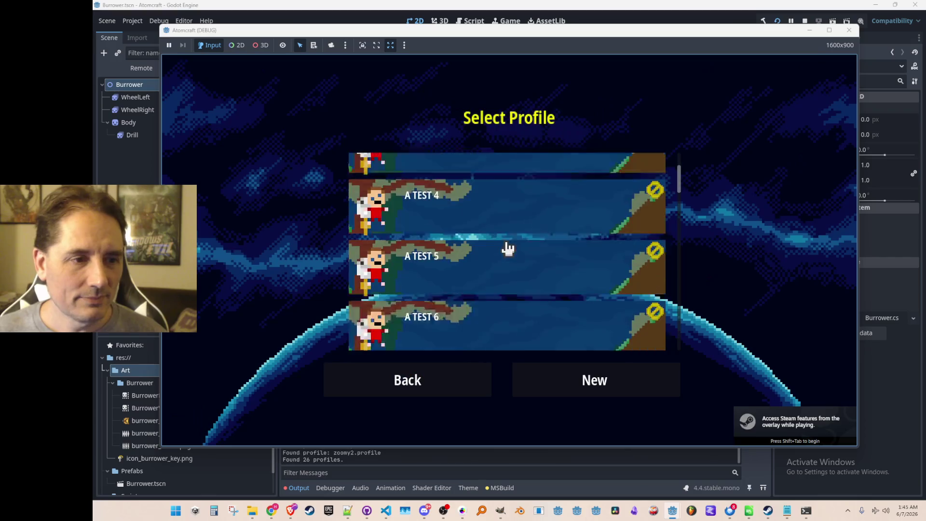
left_click(504, 277)
scroll(518, 269, "down", 15)
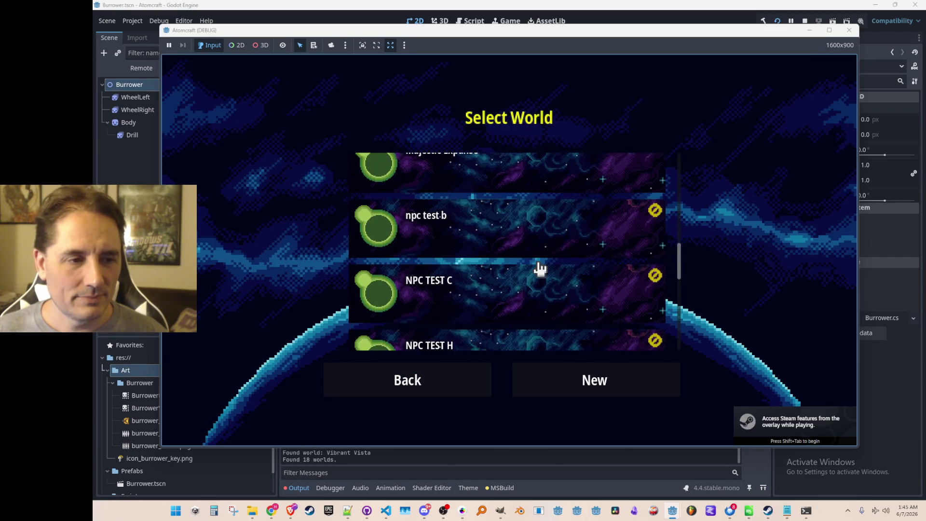
left_click(559, 195)
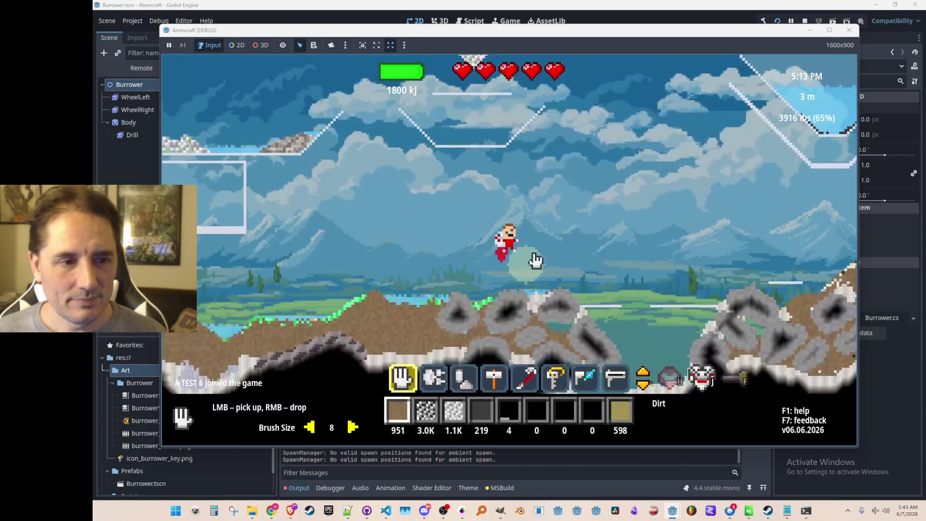
Equip hotbar slot 6 and toggle the drill burrower on and off several times with F.
key("6")
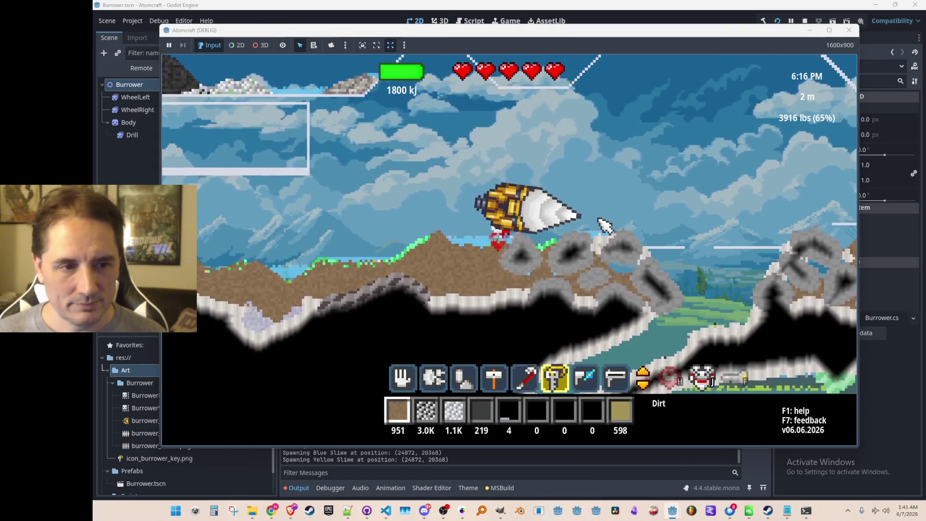
key("f")
key("f")
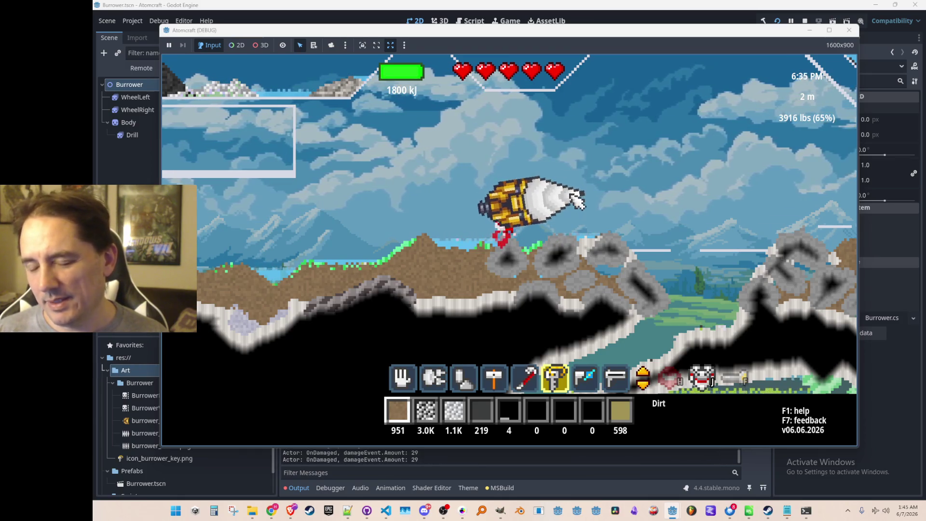
key("f")
key("f")
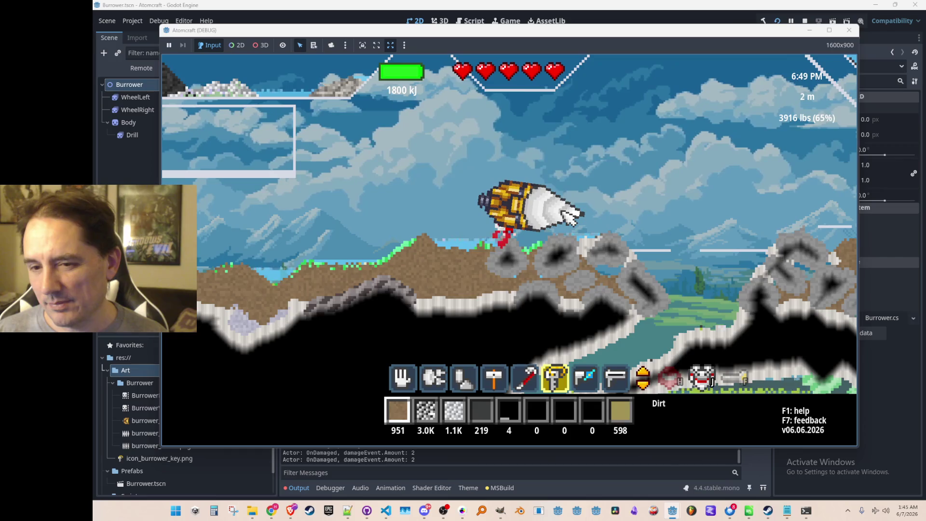
key("f")
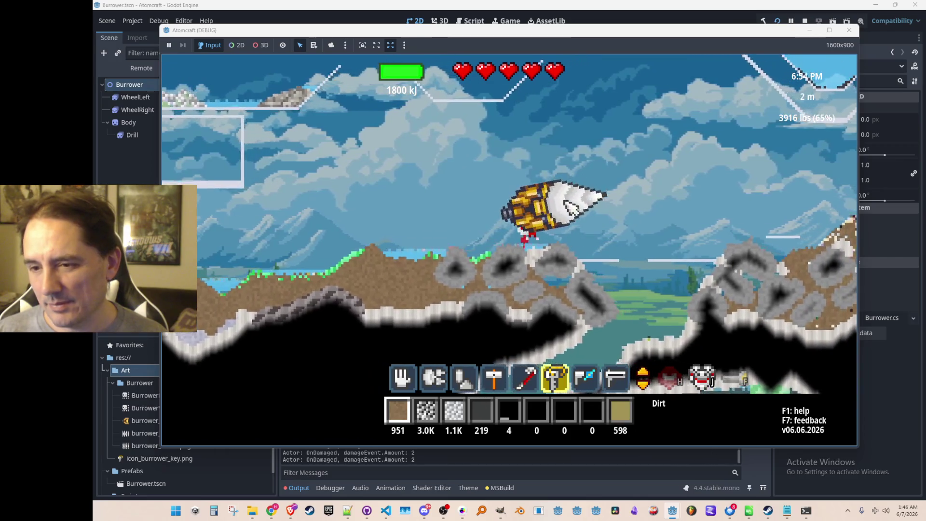
key("a")
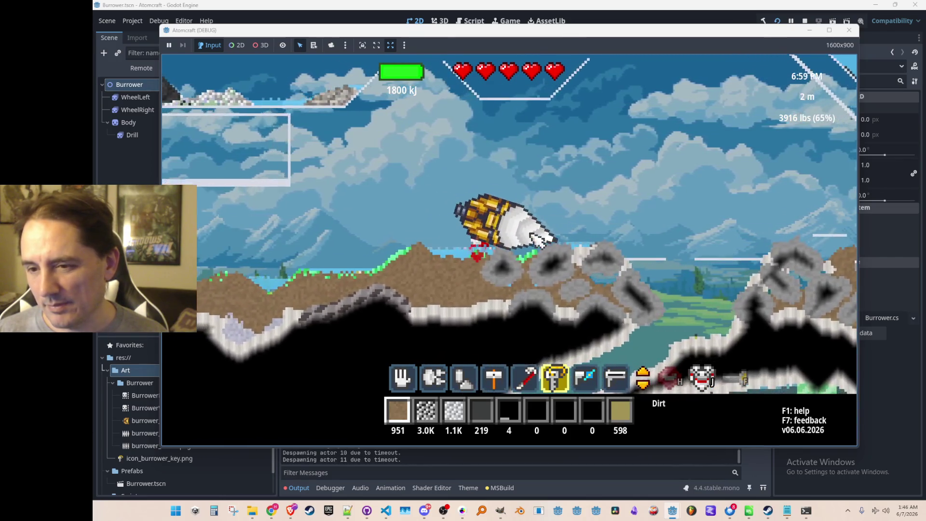
key("f")
key("f")
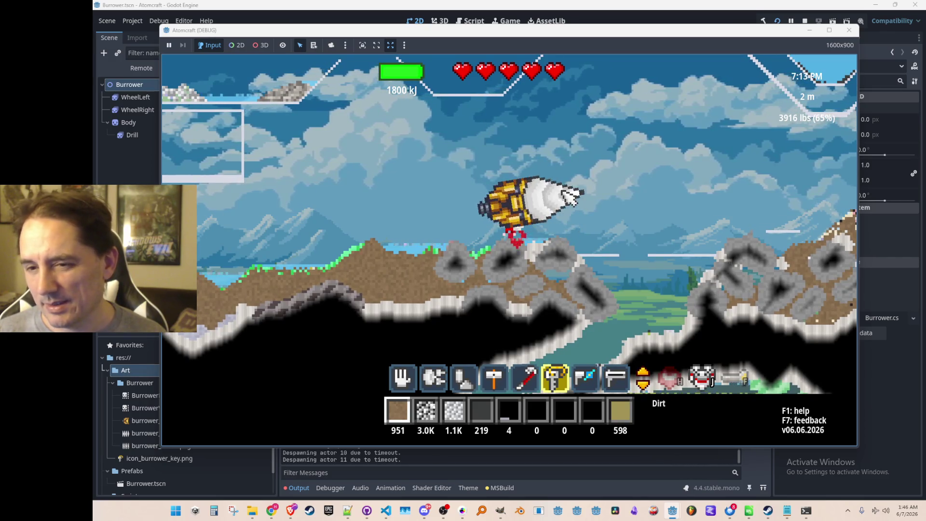
key("f")
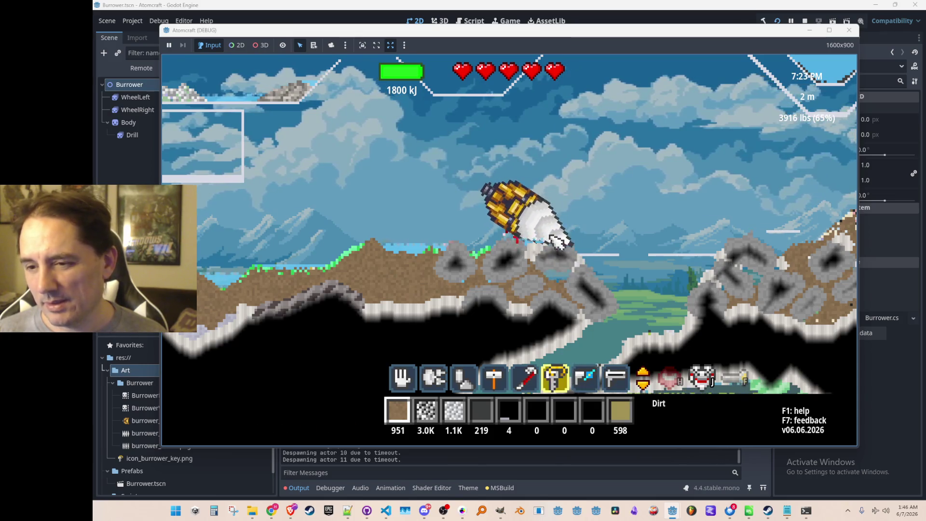
Flick between slots 7, 6 and 5, end on slot 6, and dismiss the burrower.
mouse_move(550, 246)
key("7")
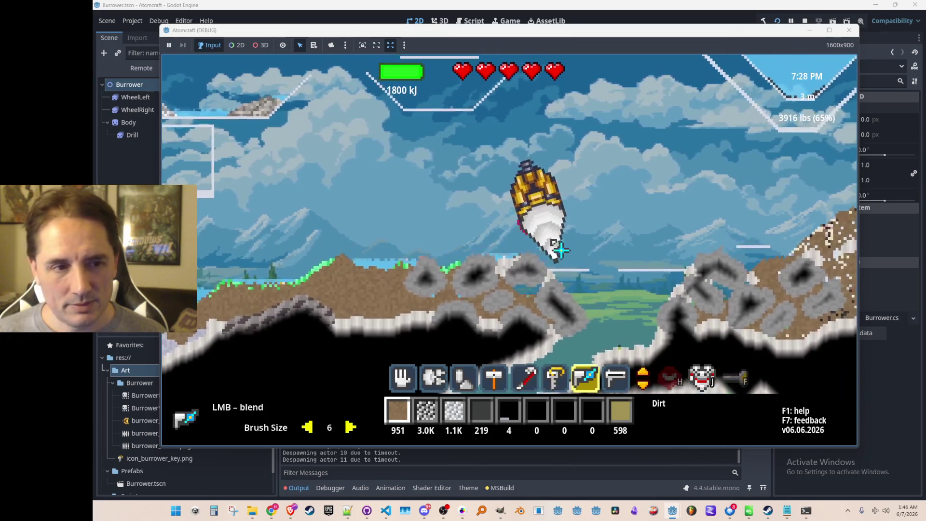
key("6")
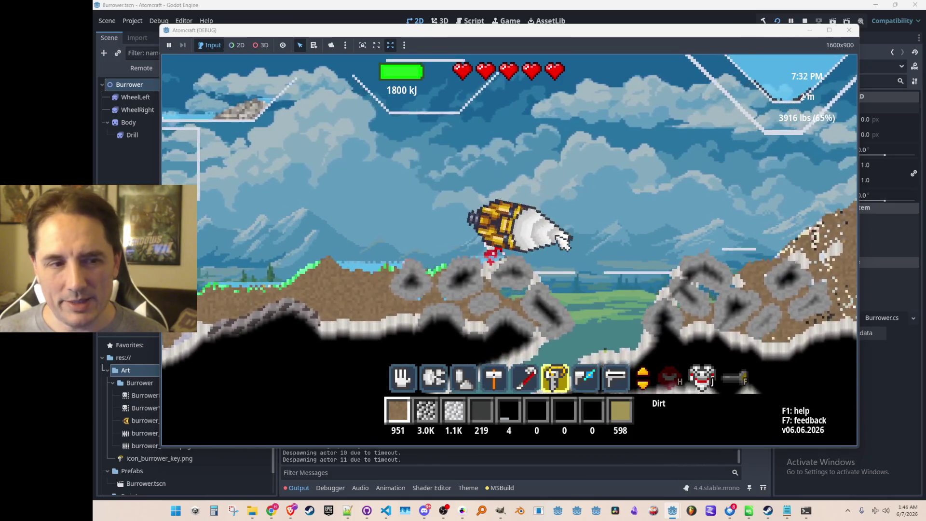
key("7")
key("6")
key("7")
key("6")
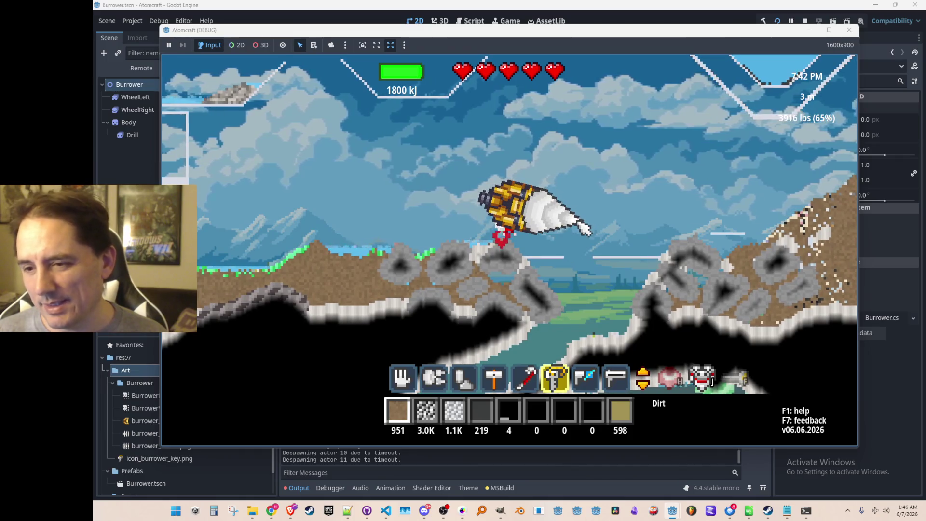
key("5")
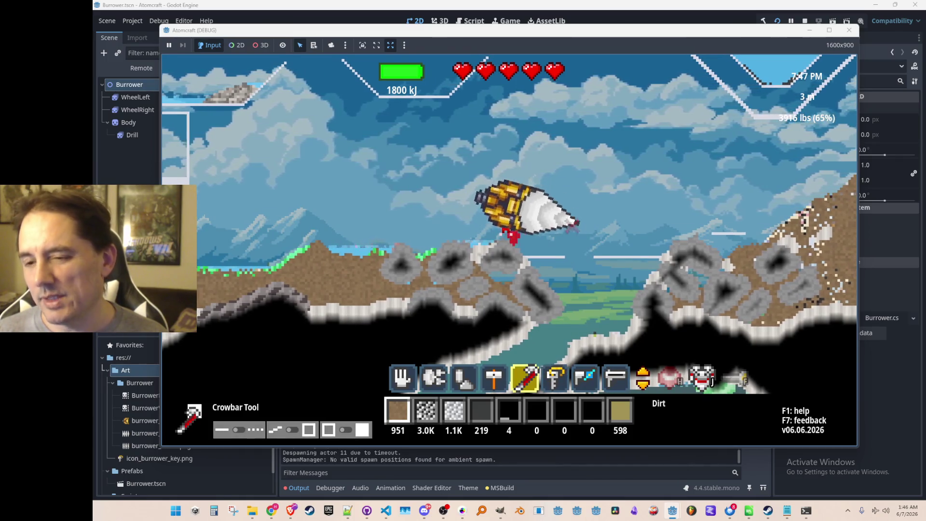
key("6")
left_click(575, 205)
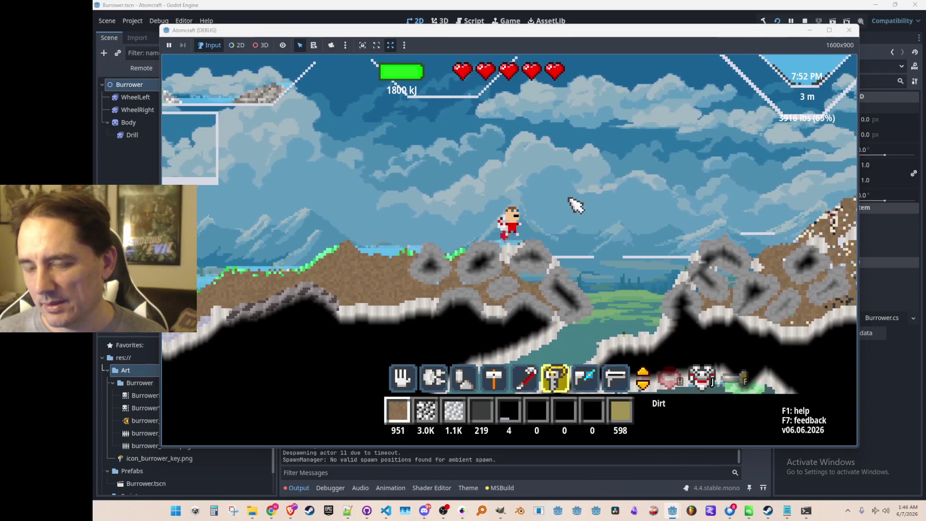
Resummon the drill burrower, steer it over the terrain, then close the game window.
left_click(576, 200)
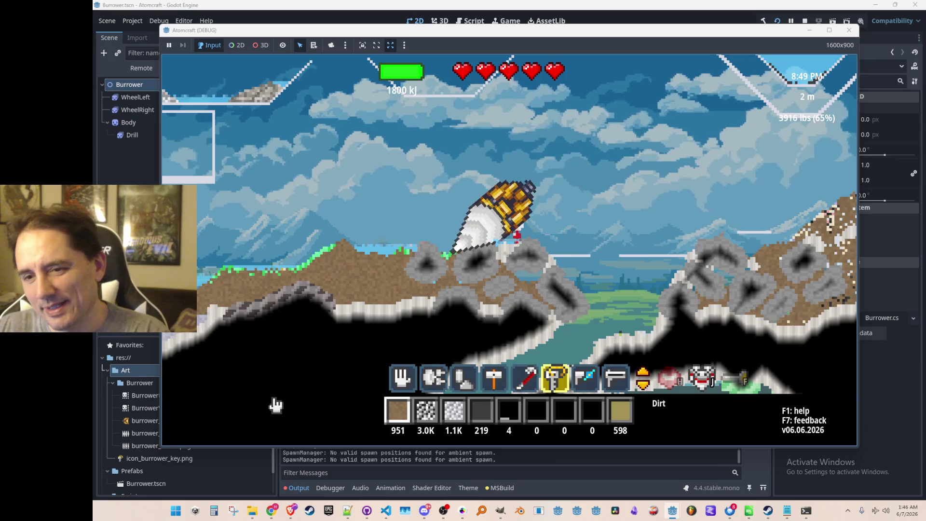
mouse_move(414, 278)
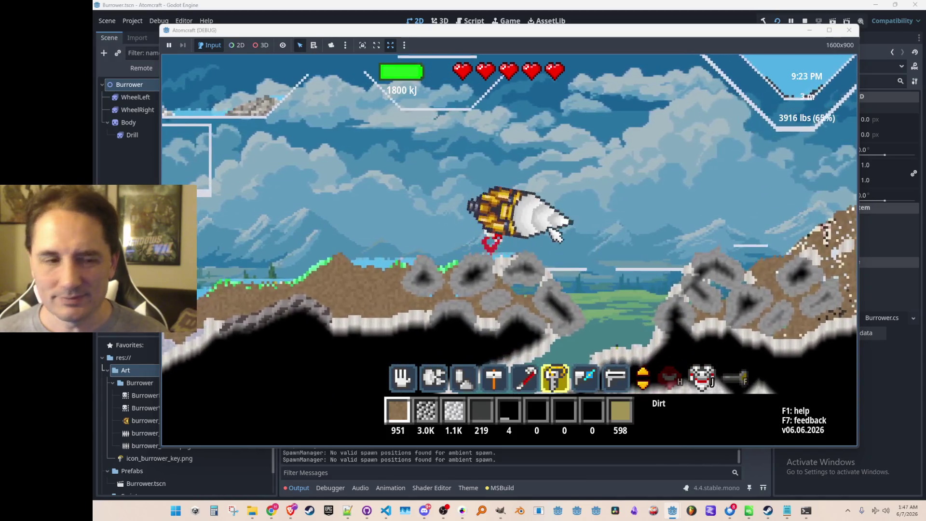
left_click(805, 21)
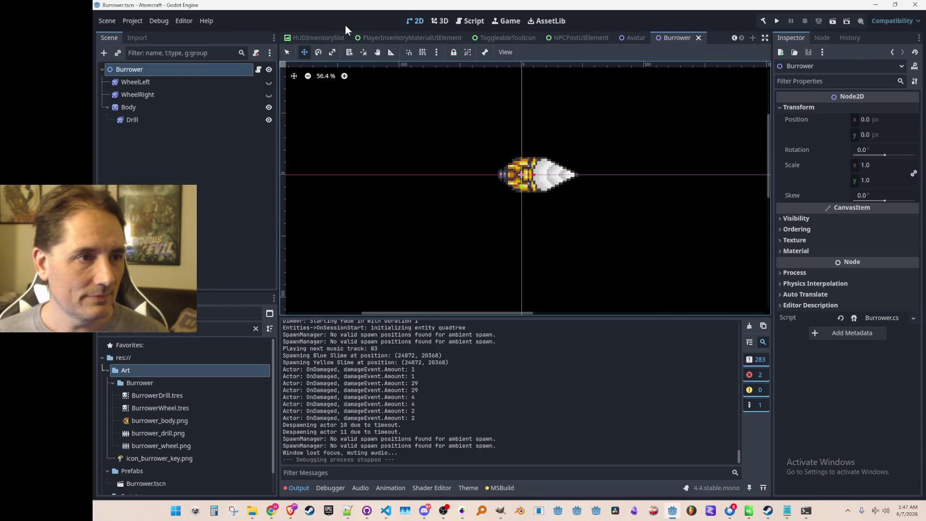
Show the Burrower in the Avatar scene, drag it back to (0, 0), and save.
left_click(631, 41)
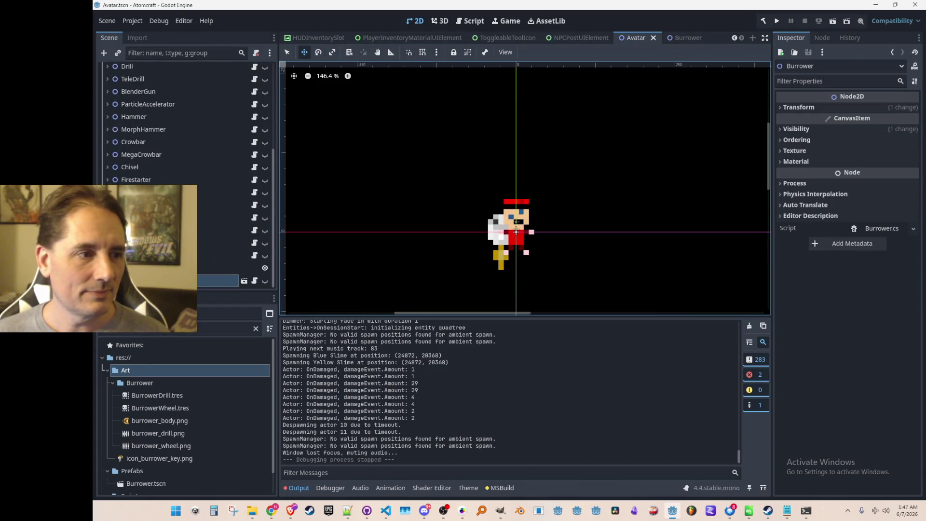
left_click(270, 280)
left_click(264, 280)
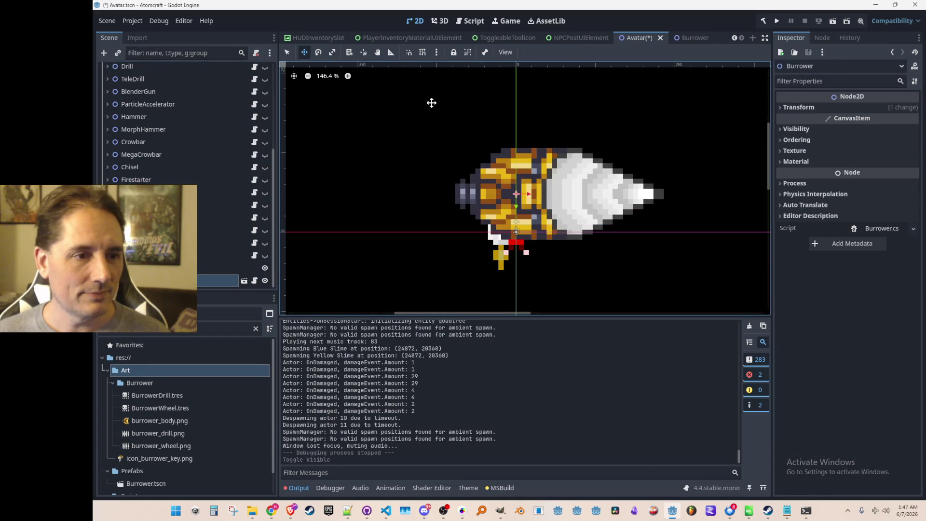
scroll(482, 231, "up", 4)
scroll(512, 236, "up", 1)
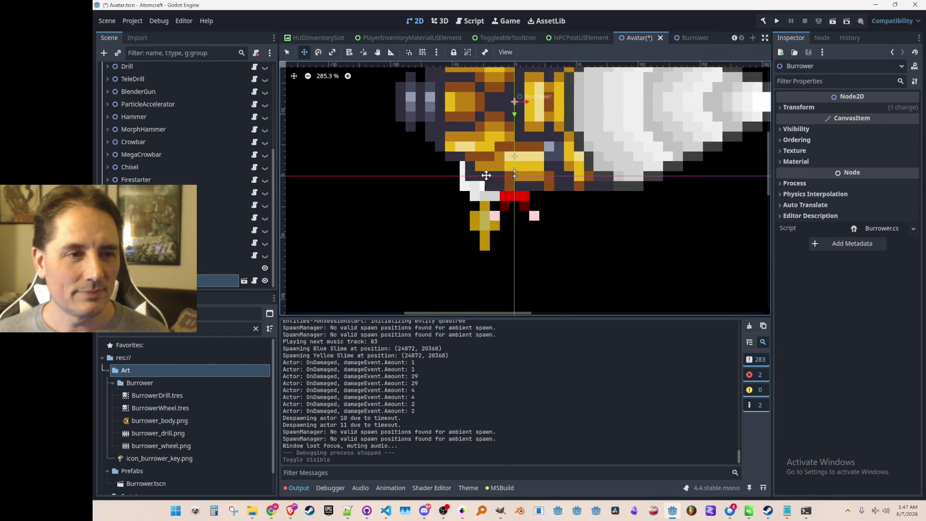
left_click_drag(524, 118, 521, 196)
scroll(526, 189, "up", 10)
scroll(526, 189, "down", 20)
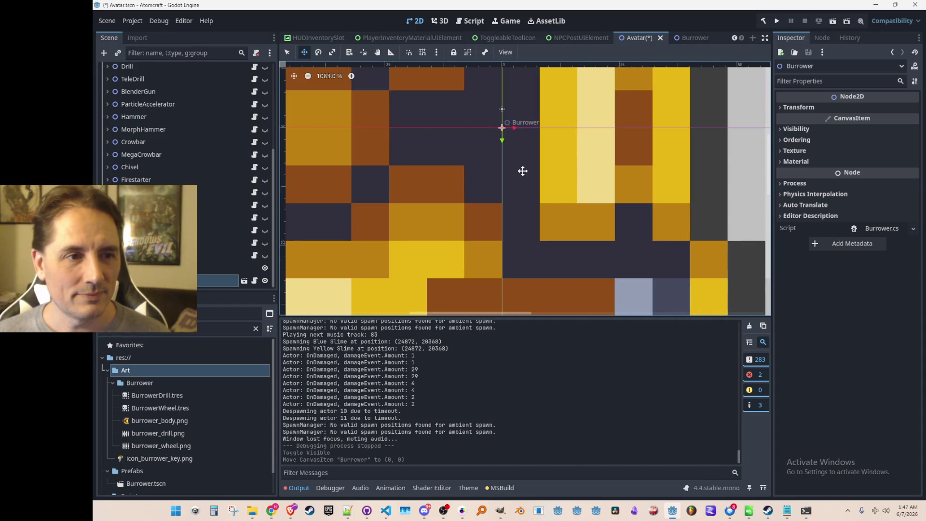
key("ctrl+s")
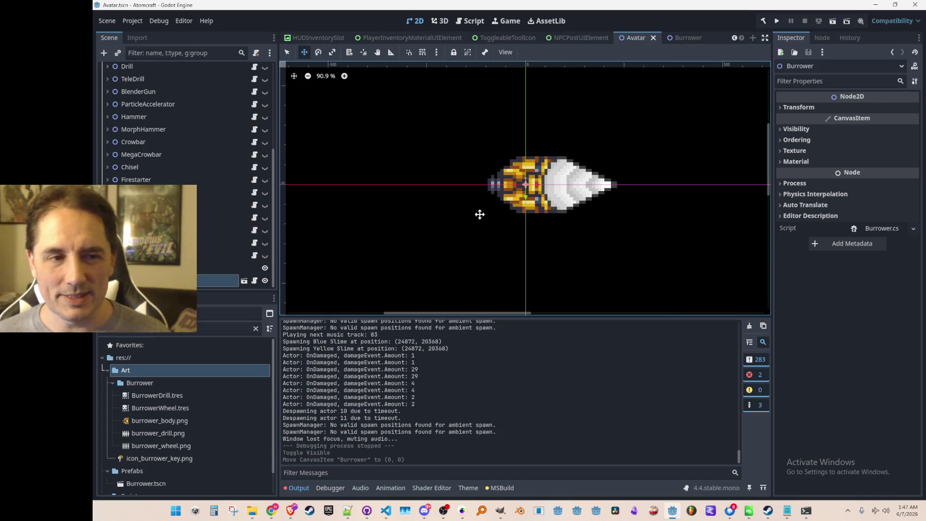
Hide the Burrower node again and switch to the Burrower scene and the code editor.
scroll(484, 223, "down", 2)
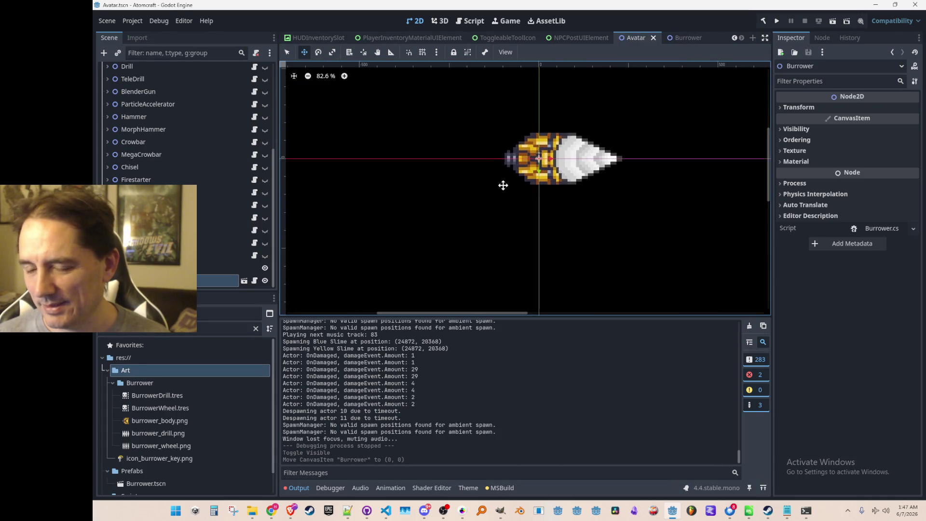
scroll(491, 192, "up", 1)
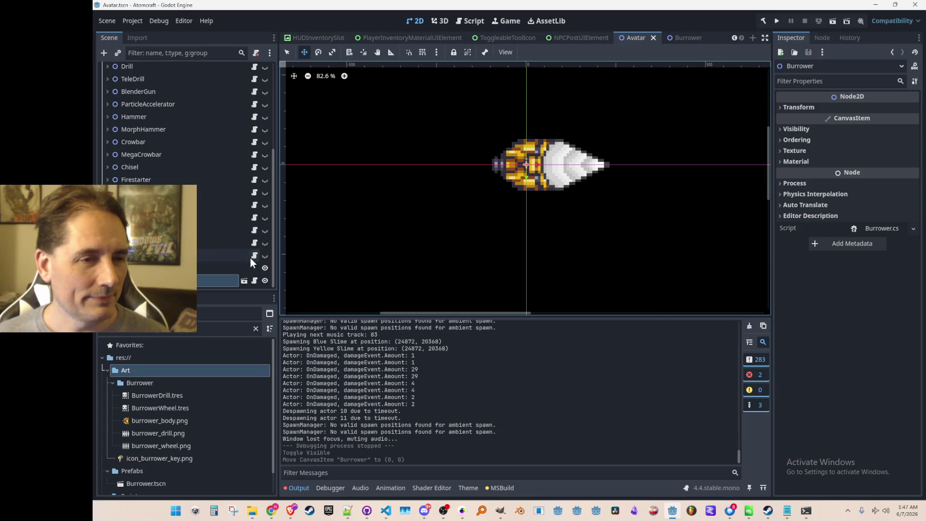
left_click(264, 280)
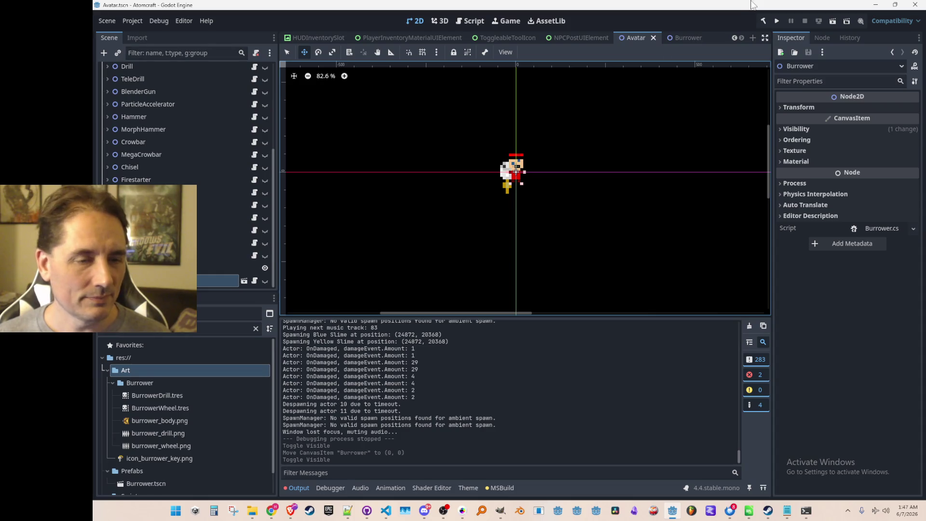
left_click(685, 37)
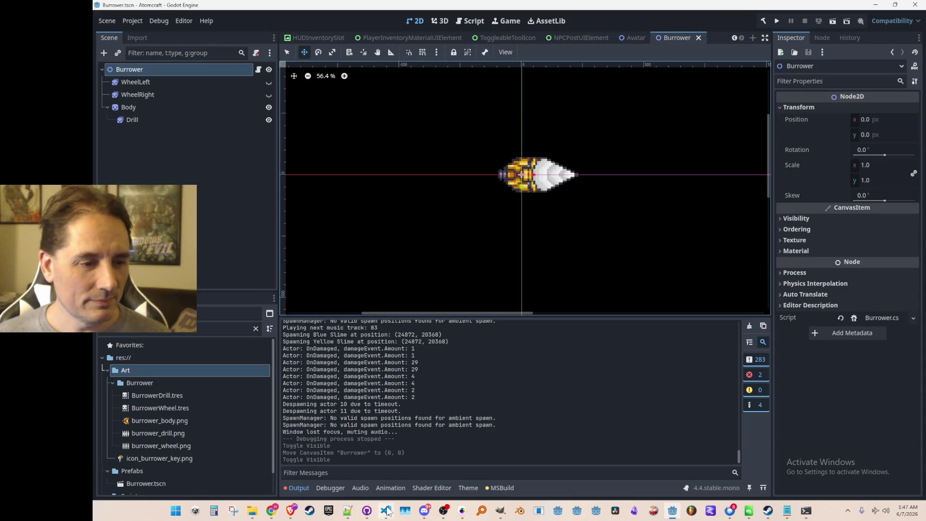
left_click(386, 510)
scroll(641, 308, "down", 6)
scroll(640, 309, "down", 10)
Open InputManager.cs through the quick file search using 'Inputman'.
scroll(675, 217, "up", 10)
left_click(693, 183)
left_click(682, 201)
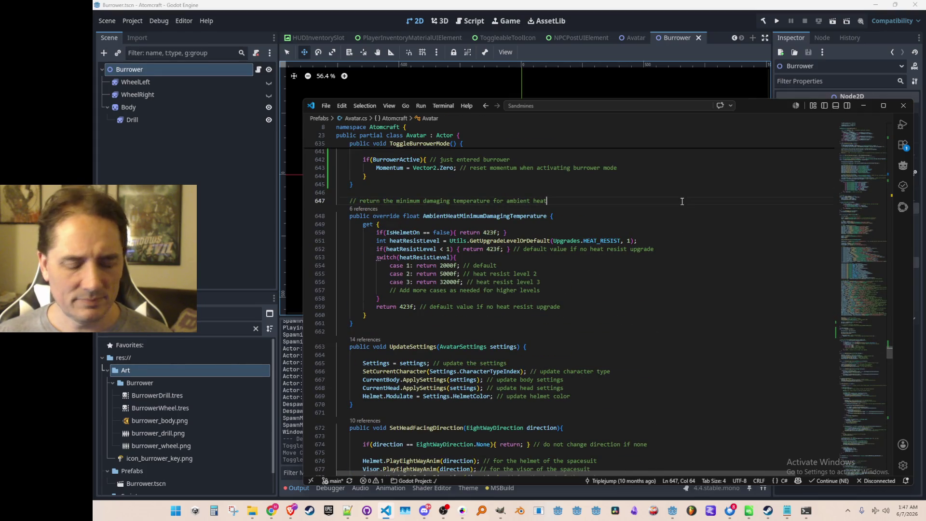
key("ctrl+p")
type("Inputman")
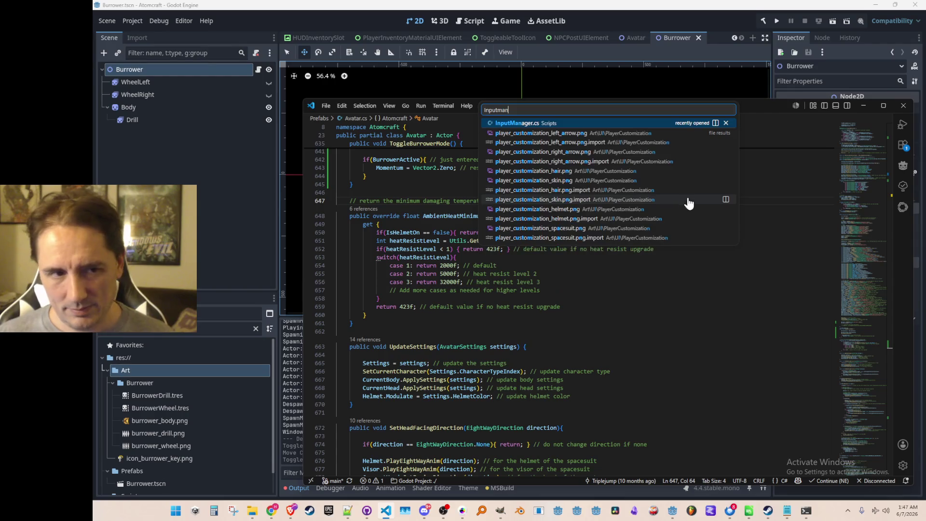
left_click(574, 124)
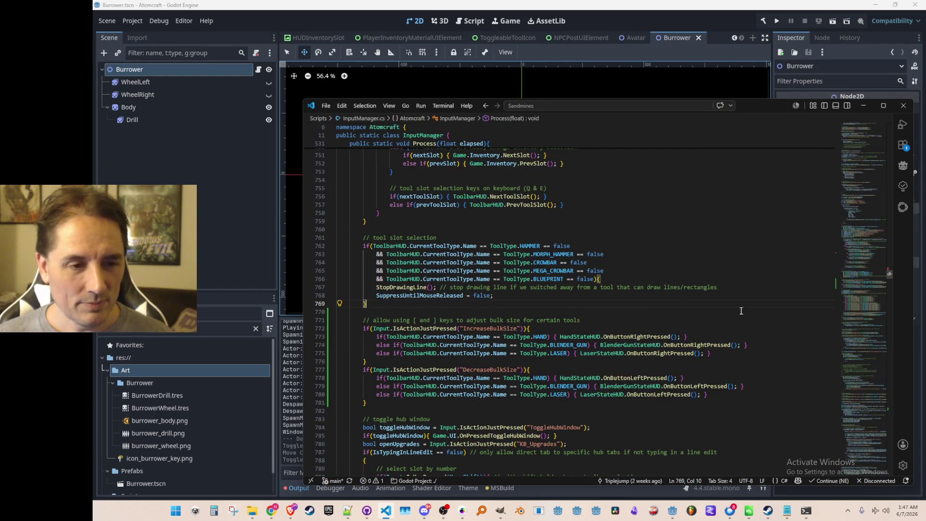
Locate the BURROWER_KEY branch near line 1518 and place the caret after the ToggleBurrowerMode call.
mouse_move(857, 270)
left_mouse_down()
mouse_move(861, 416)
mouse_move(869, 426)
mouse_move(873, 416)
left_mouse_up()
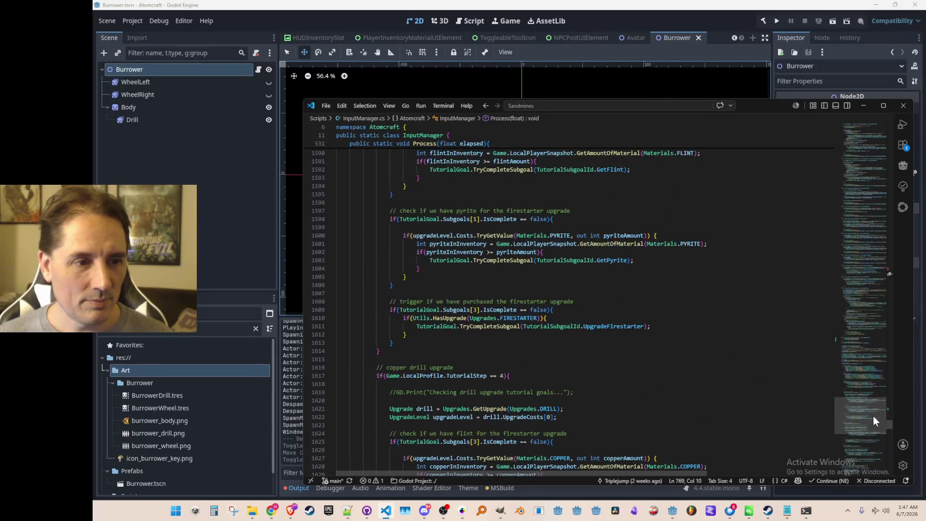
scroll(752, 360, "up", 20)
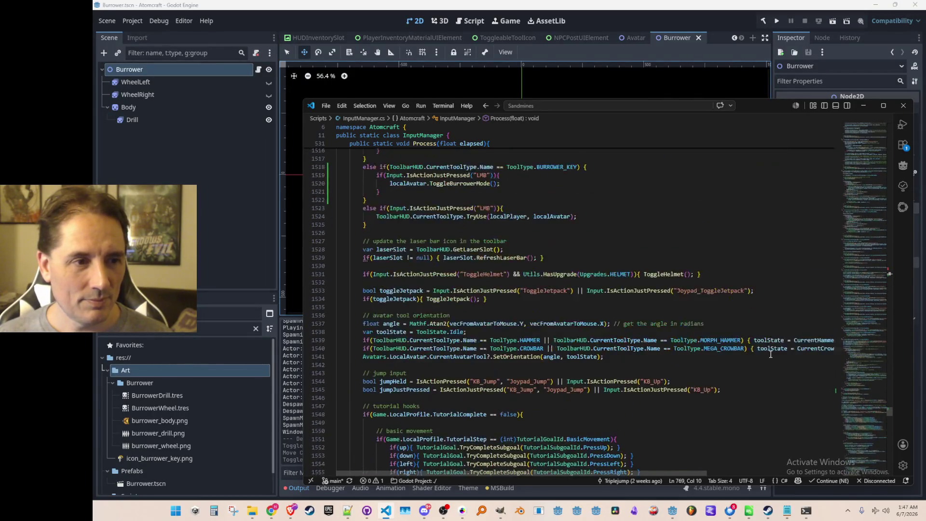
scroll(770, 355, "up", 7)
scroll(711, 337, "down", 4)
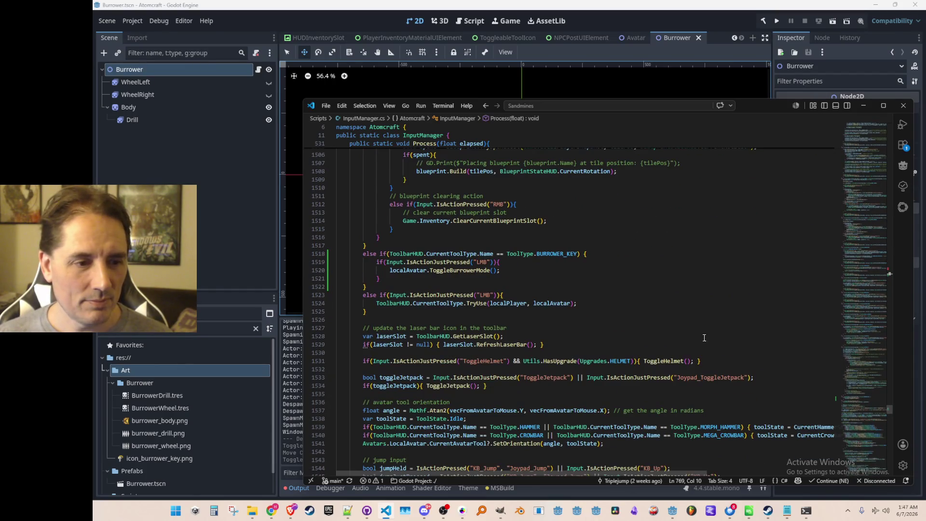
scroll(702, 335, "up", 15)
scroll(730, 356, "down", 18)
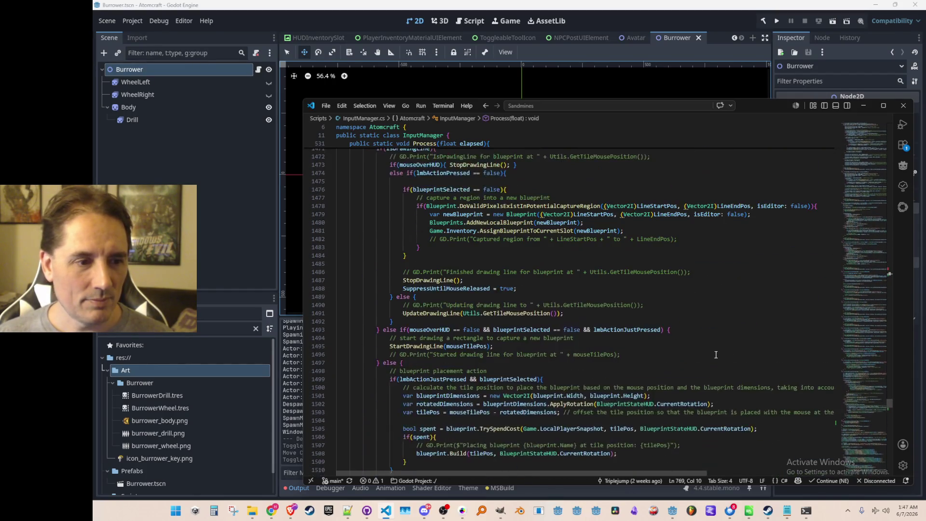
scroll(707, 337, "down", 3)
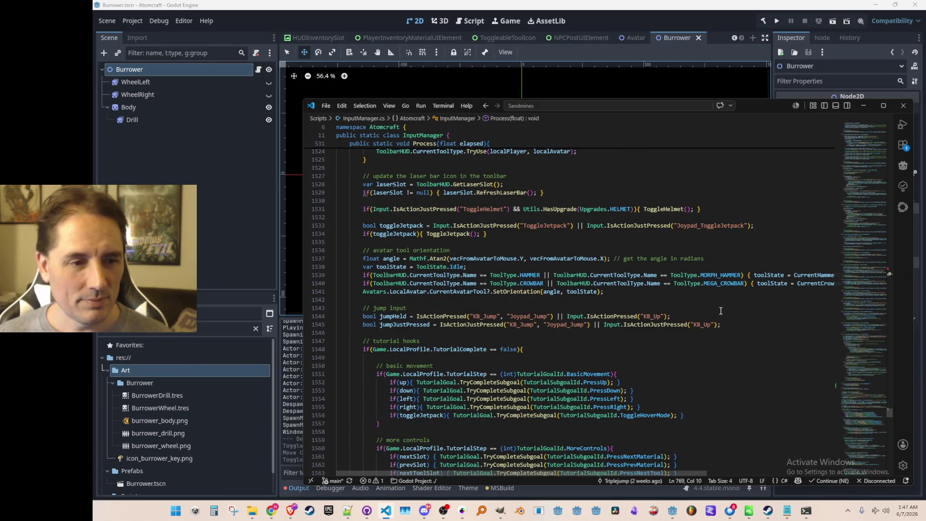
scroll(730, 324, "down", 10)
scroll(727, 319, "up", 11)
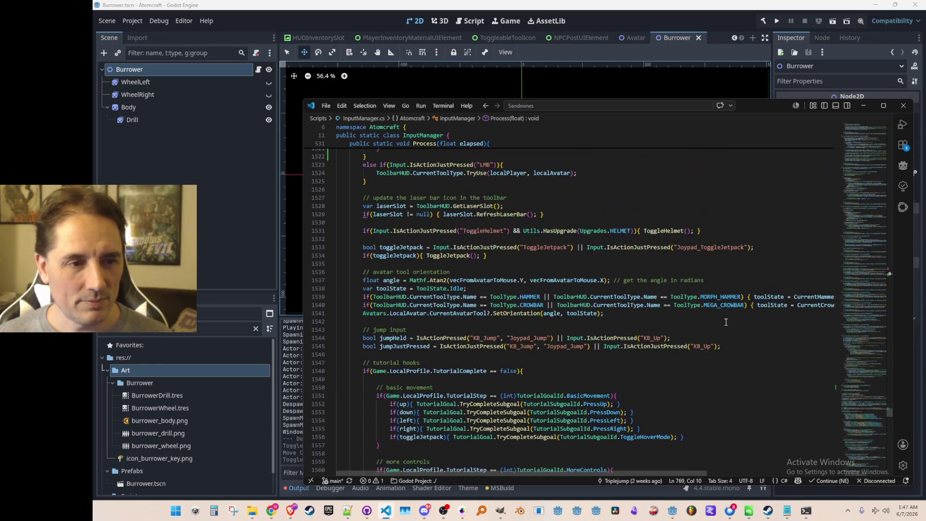
scroll(713, 333, "up", 3)
scroll(714, 340, "up", 9)
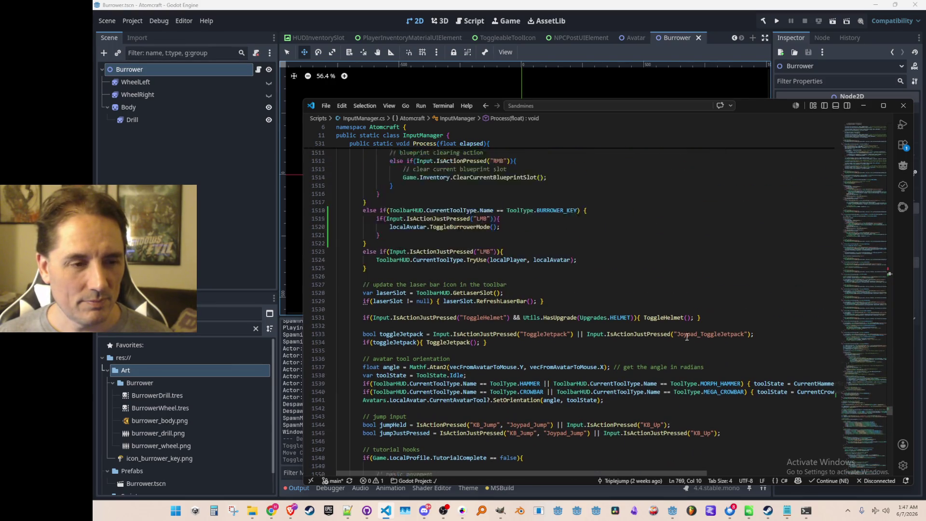
scroll(682, 342, "down", 6)
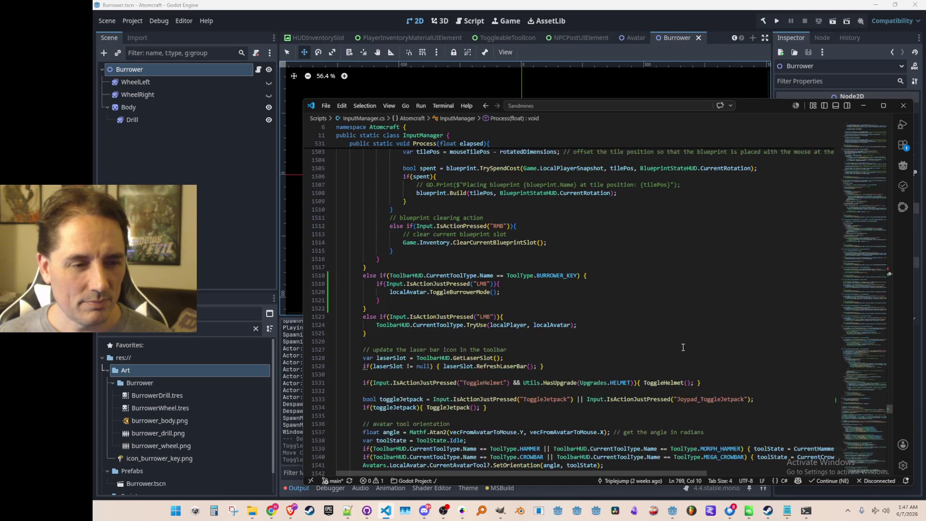
left_click(685, 262)
left_click(695, 269)
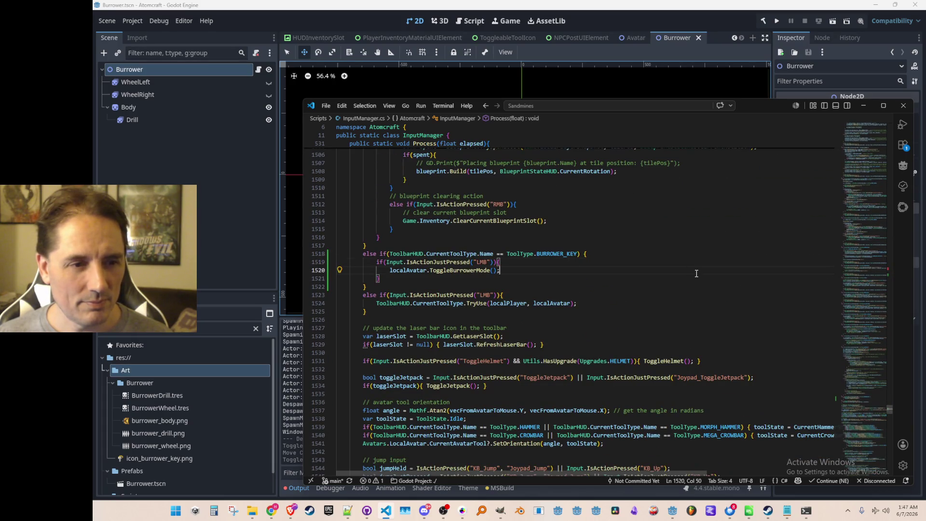
scroll(692, 270, "down", 1)
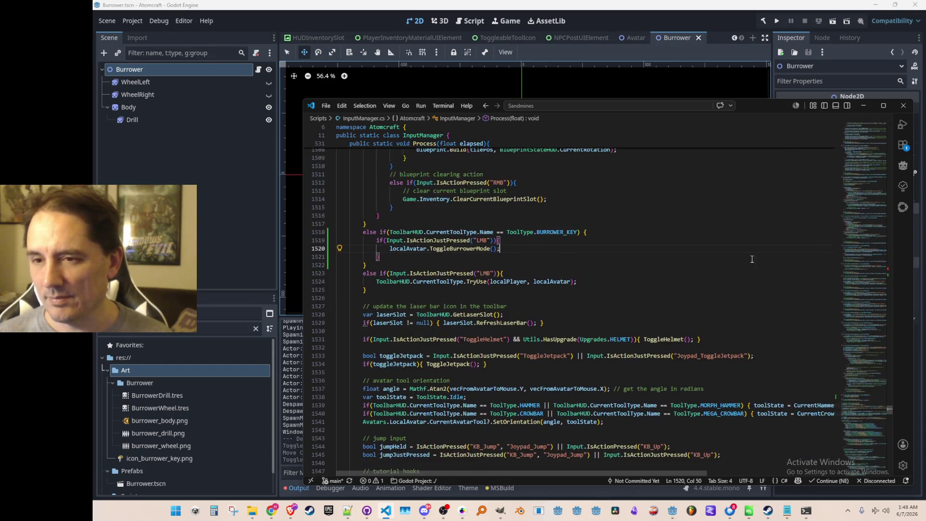
key("alt+Tab")
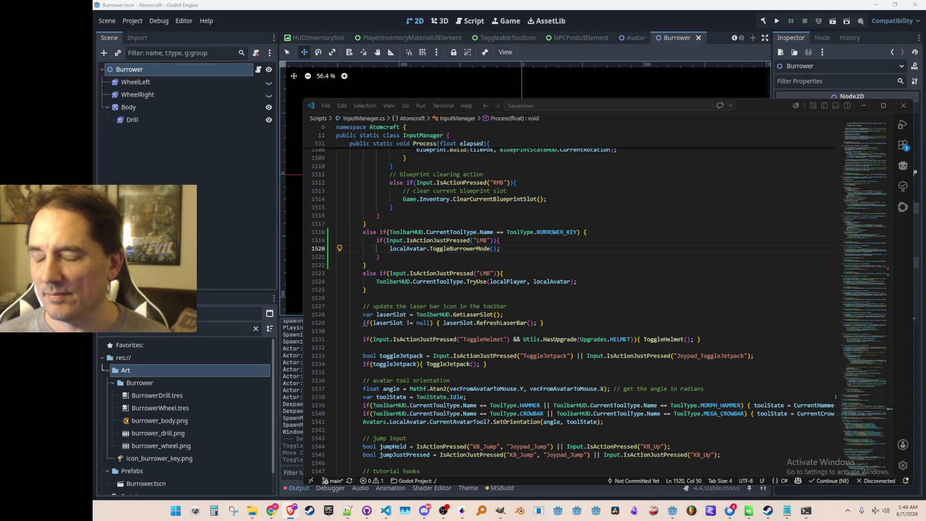
scroll(611, 265, "down", 1)
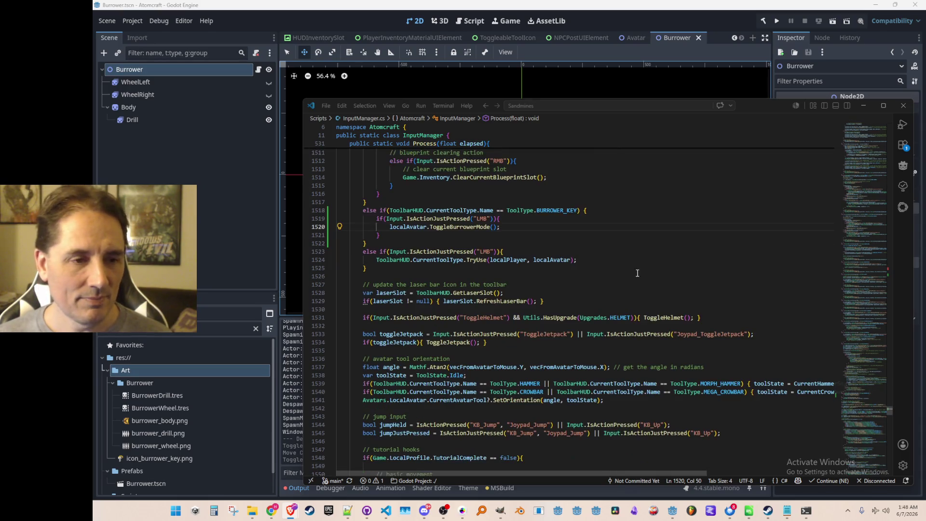
scroll(641, 279, "up", 1)
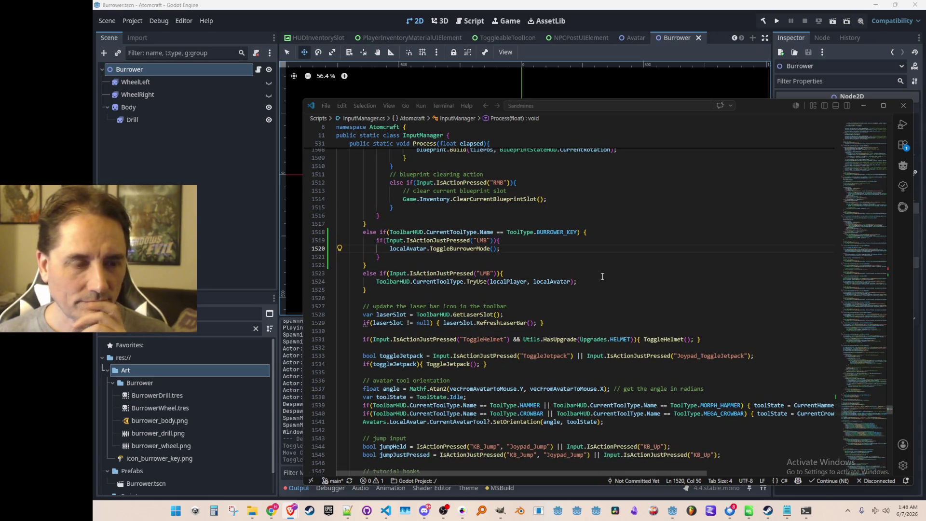
left_click(633, 251)
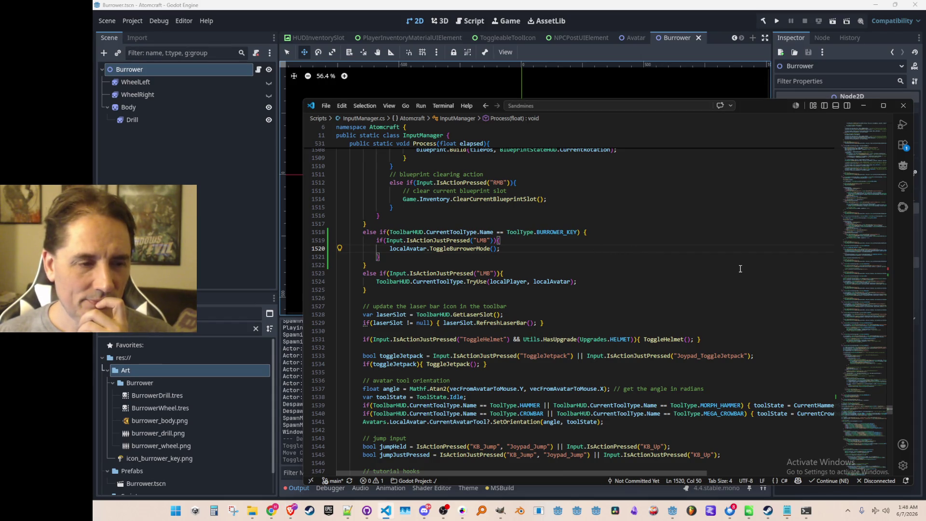
key("Up")
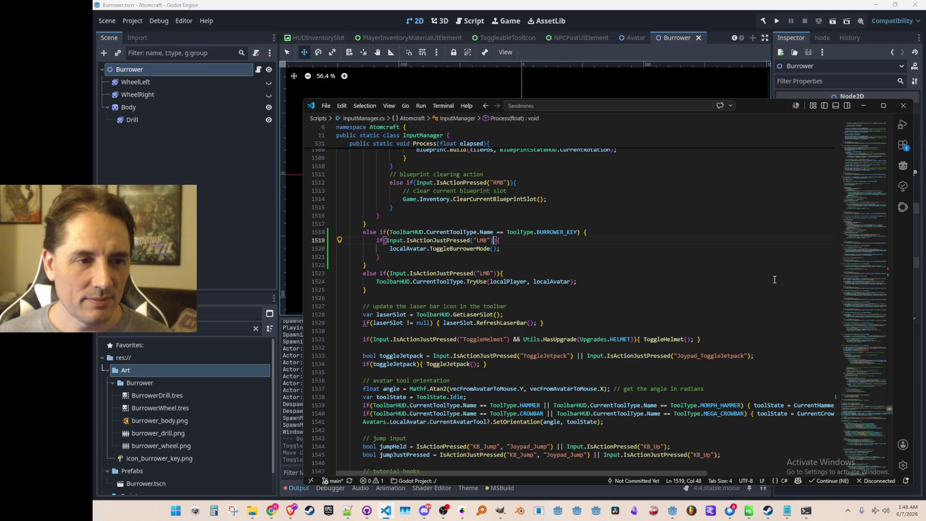
Insert an 'if localAvatar.BurrowerActive == false' condition above the LMB check.
key("ctrl+shift+Return")
type("if localAvatar.")
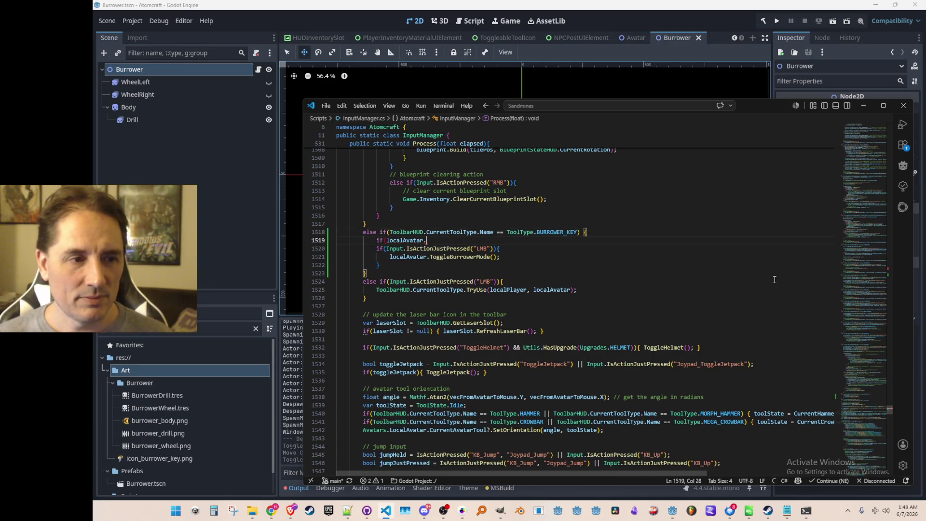
type("Burrower")
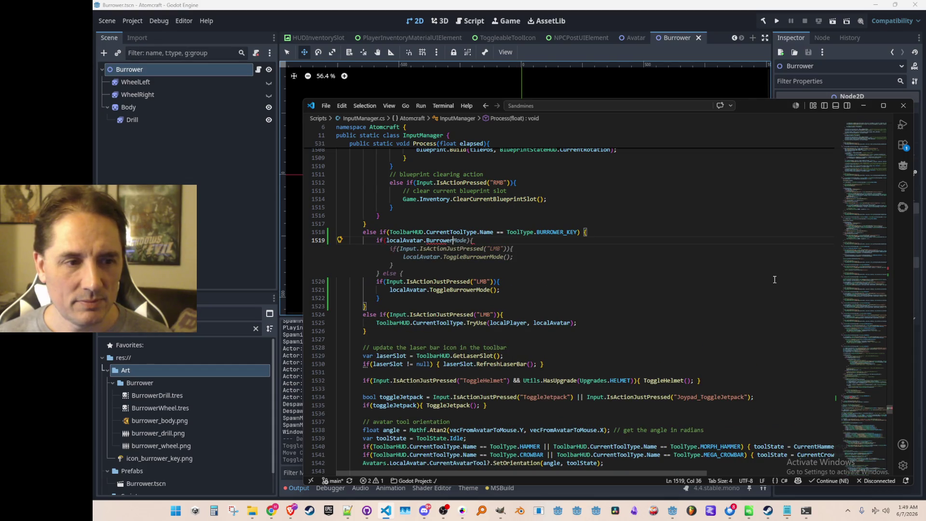
type("Active")
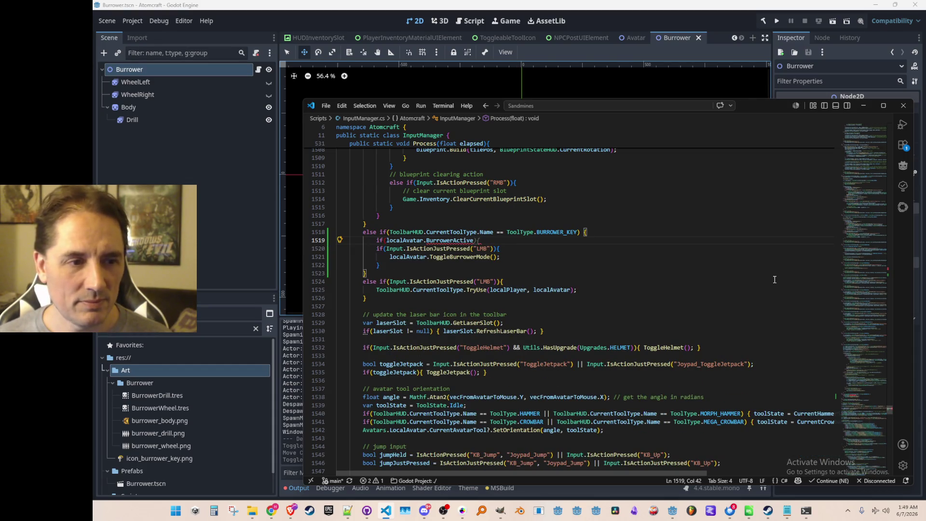
key("Tab")
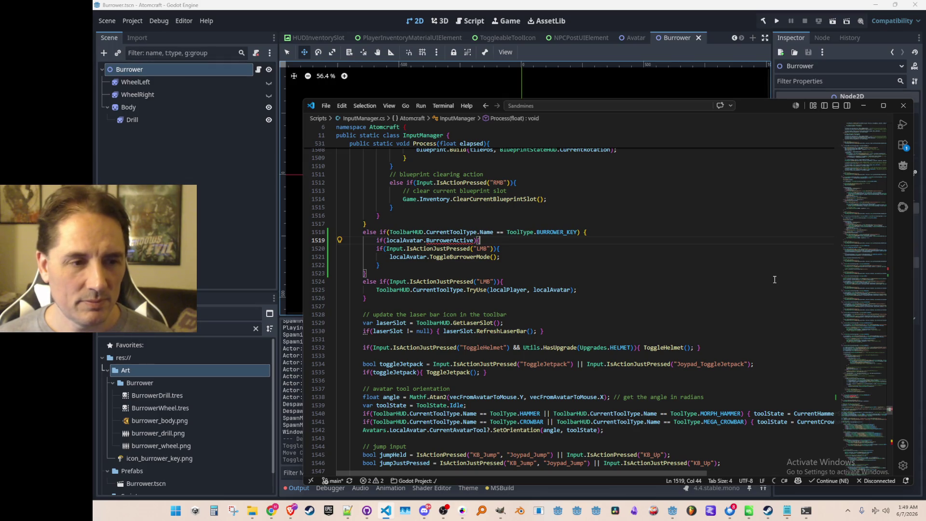
key("Down")
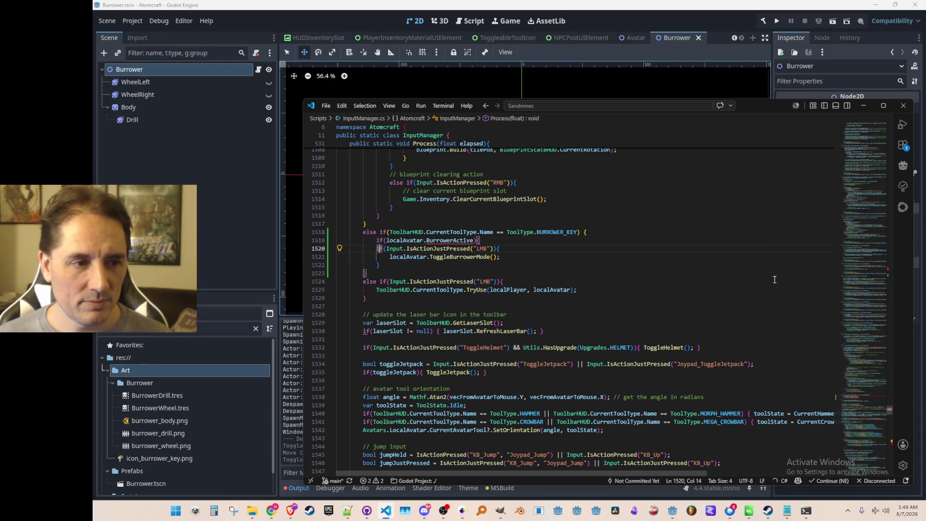
key("Up")
key("Left")
key("Left")
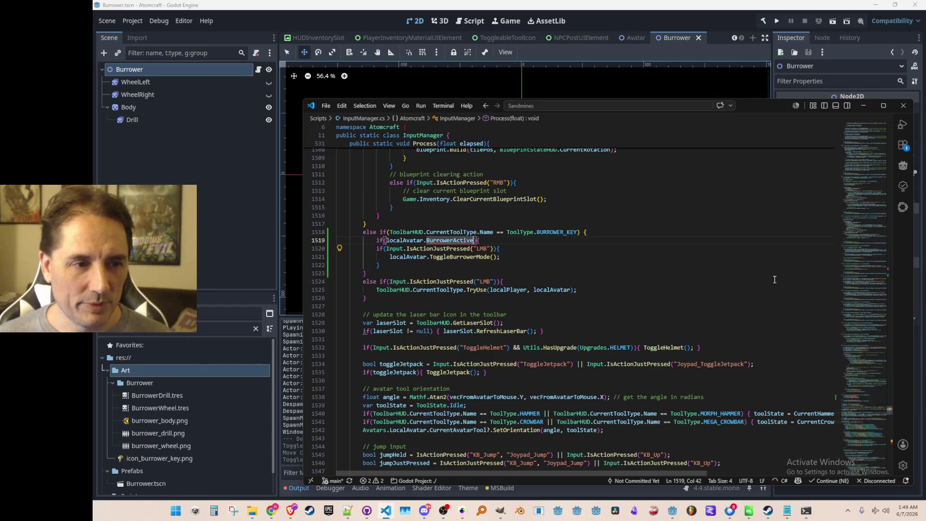
type("== false")
Move the LMB press check after '&&' in that condition and collapse the inner if onto one line.
key("Down")
key("Left")
key("Left")
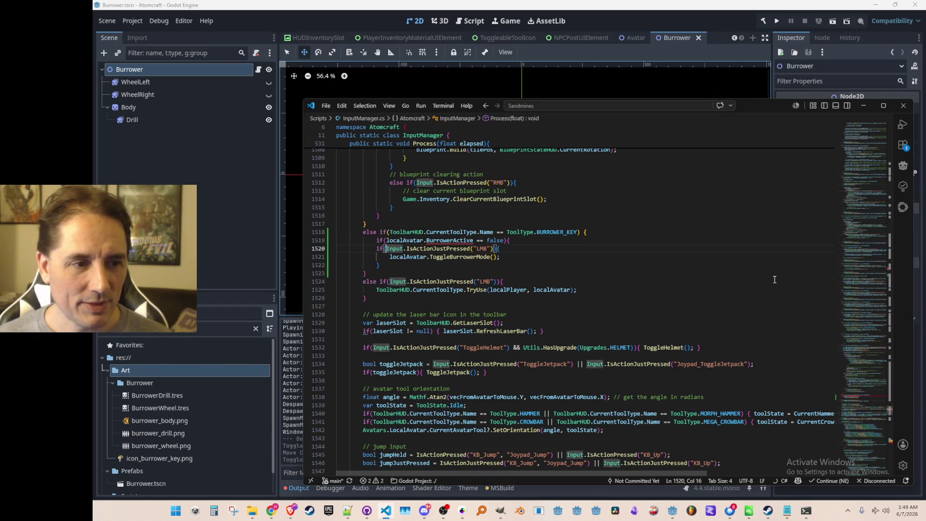
key("shift+alt+Right")
key("Up")
key("ctrl+Right")
type("&&")
type("Input.IsActionJustPressed(\"LMB\")")
key("Down")
key("ctrl+shift+k")
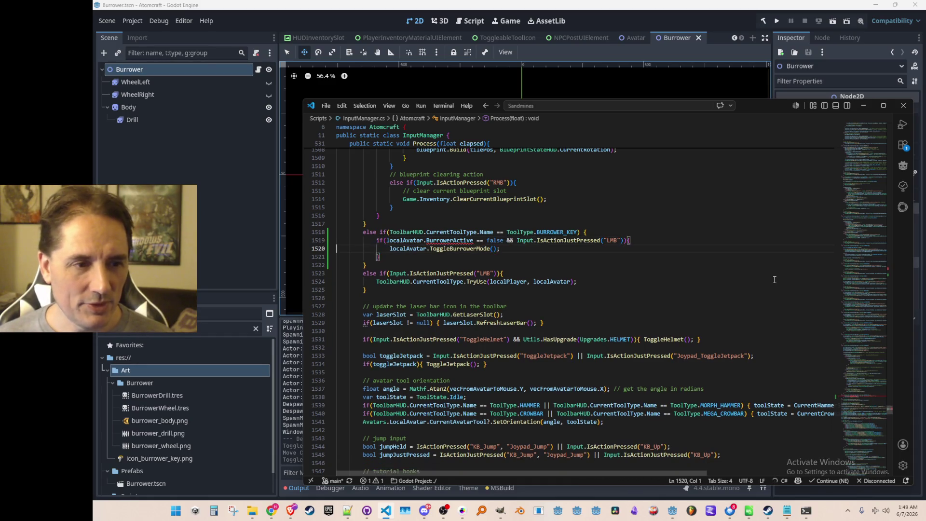
key("ctrl+j")
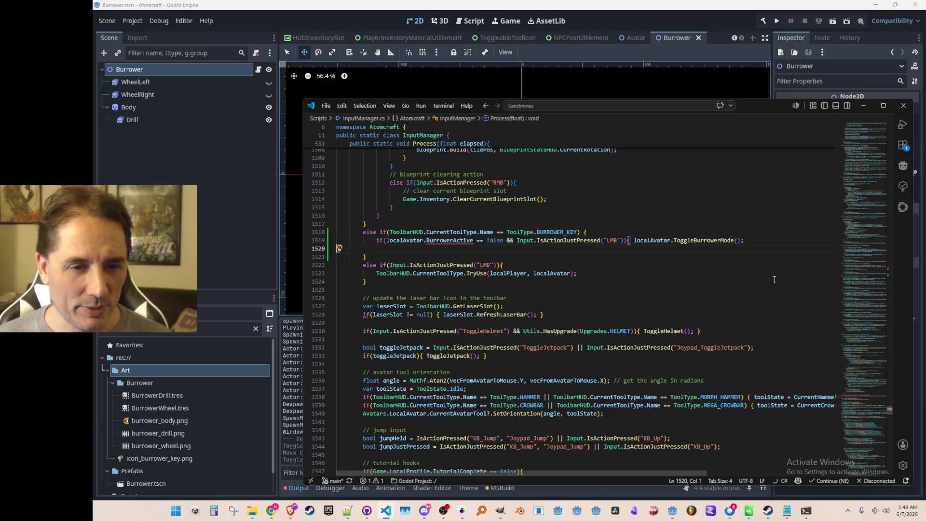
key("ctrl+j")
key("End")
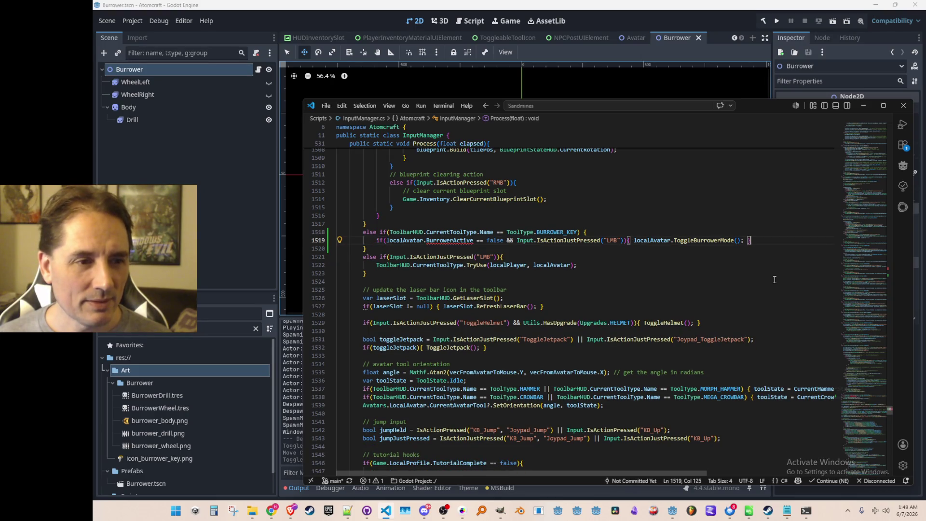
Add an empty 'if(localAvatar.BurrowerActive){' block beneath the combined toggle line.
key("Return")
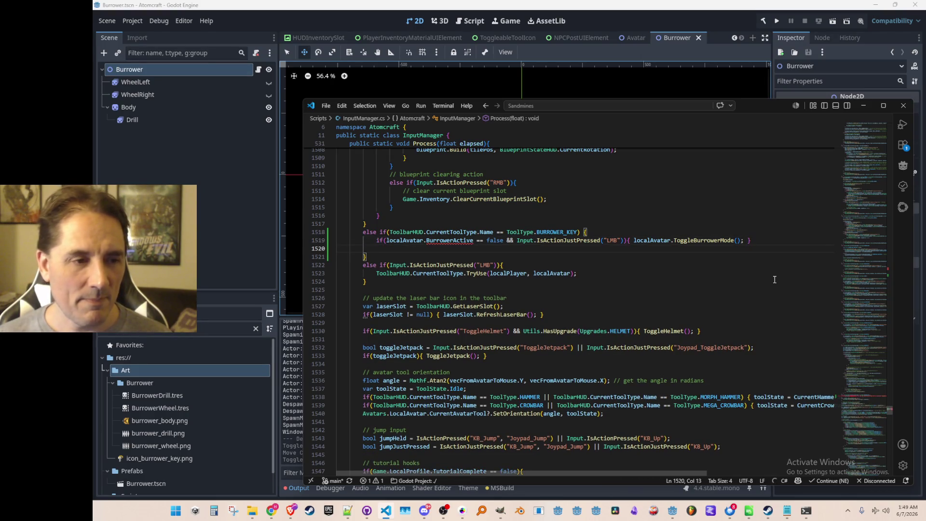
type("if(localAvatar.BurrowerActive")
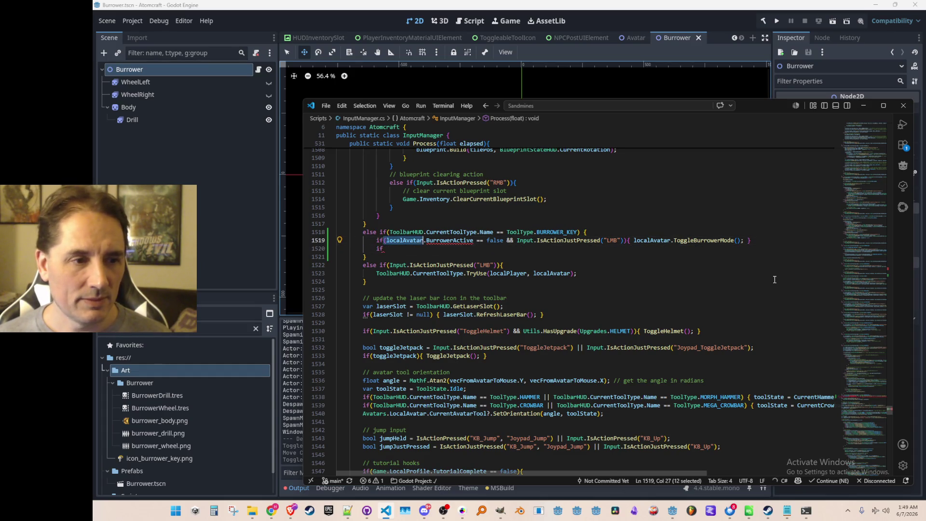
type("){")
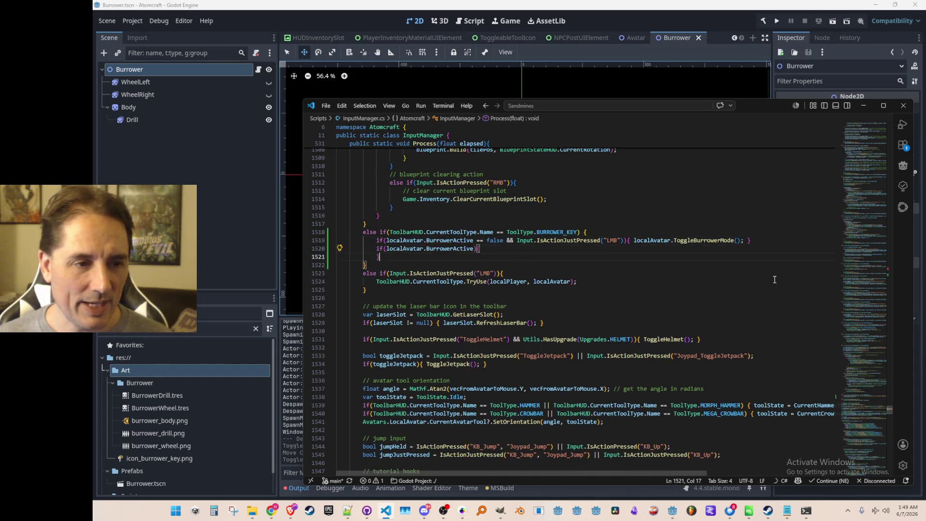
key("Return")
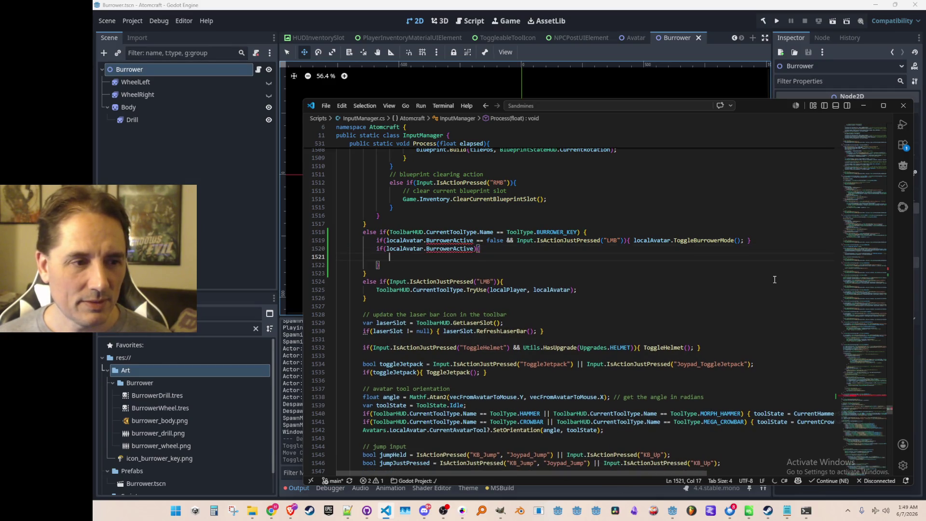
key("Escape")
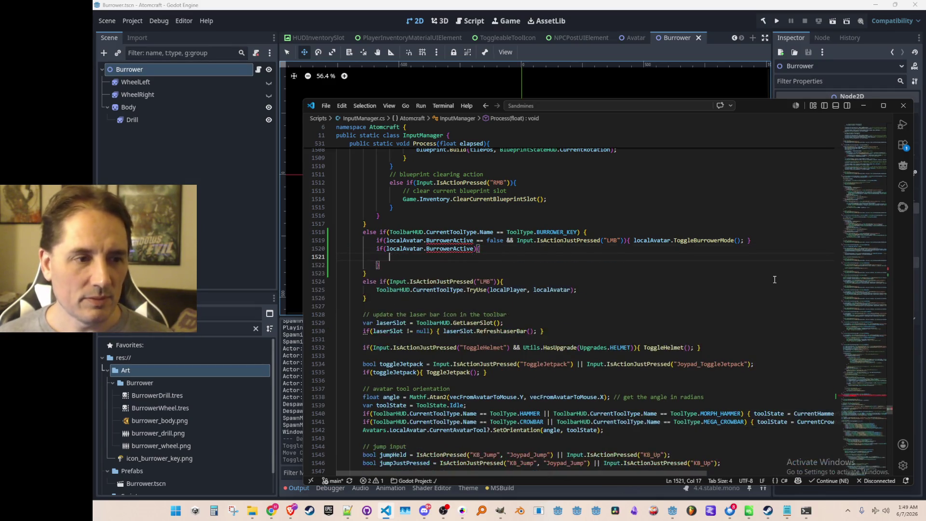
key("Up")
Declare BurrowerActive as 'public ... { get; private set; } = false', then return to InputManager.cs.
key("ctrl+Right")
key("ctrl+Right")
key("F12")
key("Home")
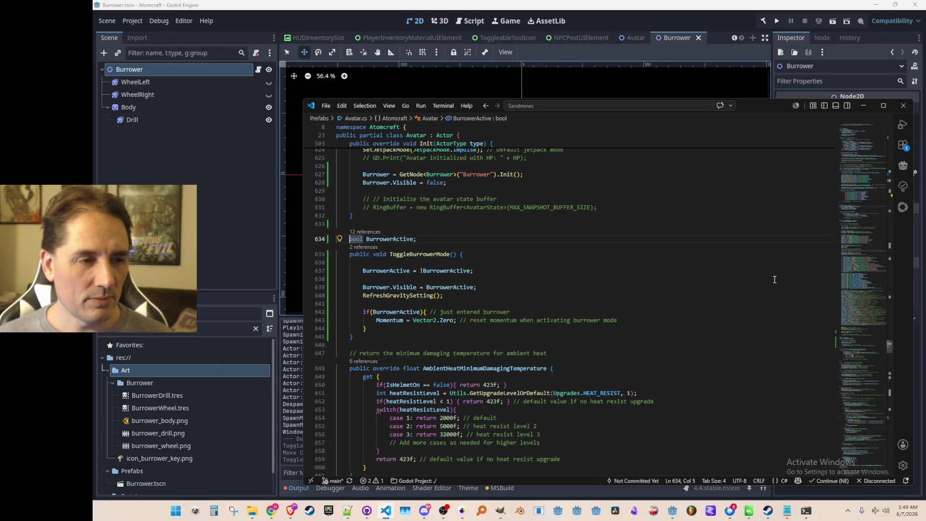
type("public")
key("End")
key("BackSpace")
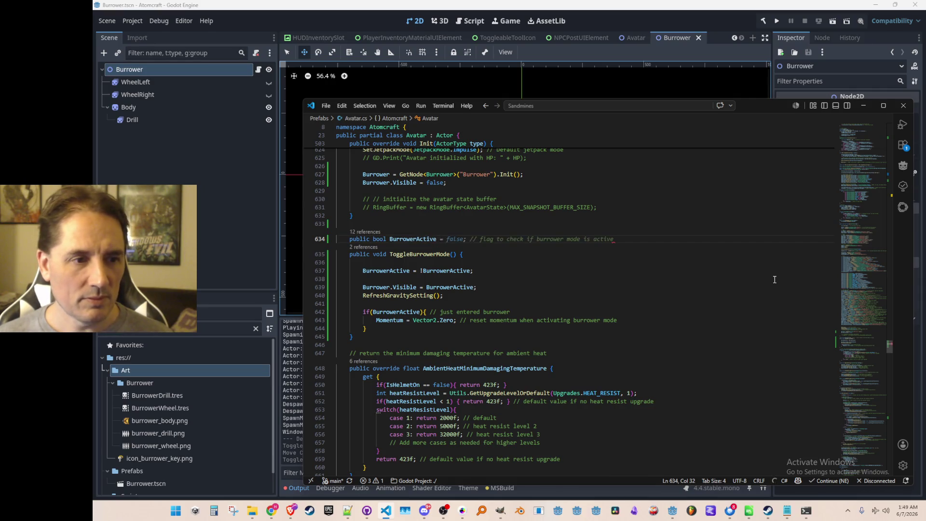
type("{")
key("Tab")
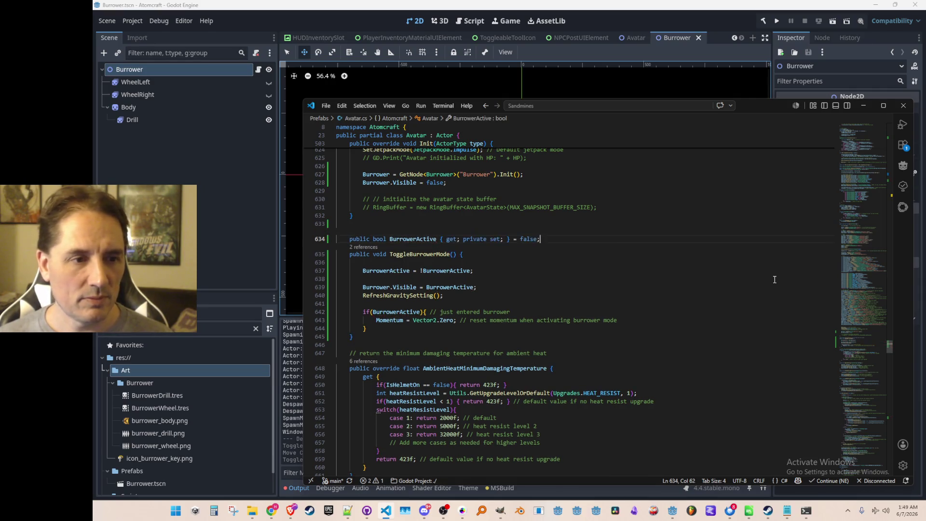
key("alt+Left")
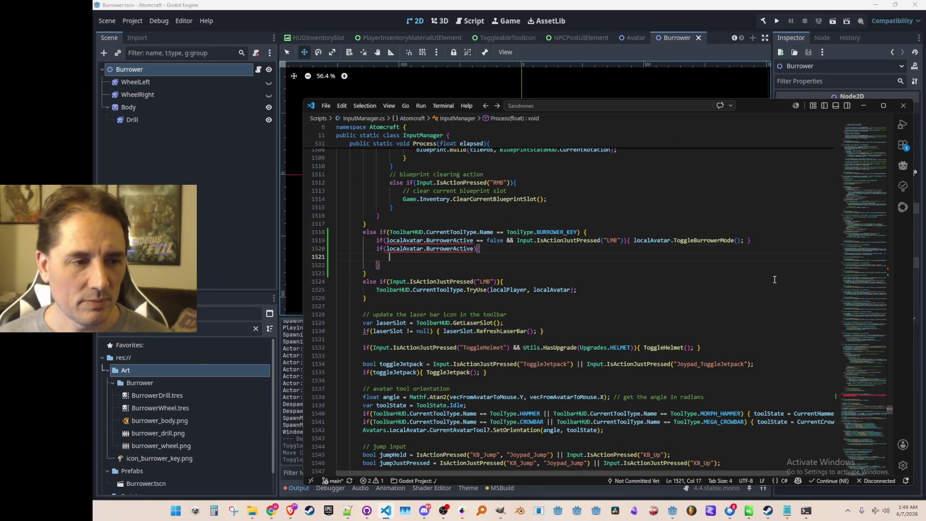
Leave an empty line inside the new BurrowerActive if block and dismiss the Copilot suggestion.
key("BackSpace")
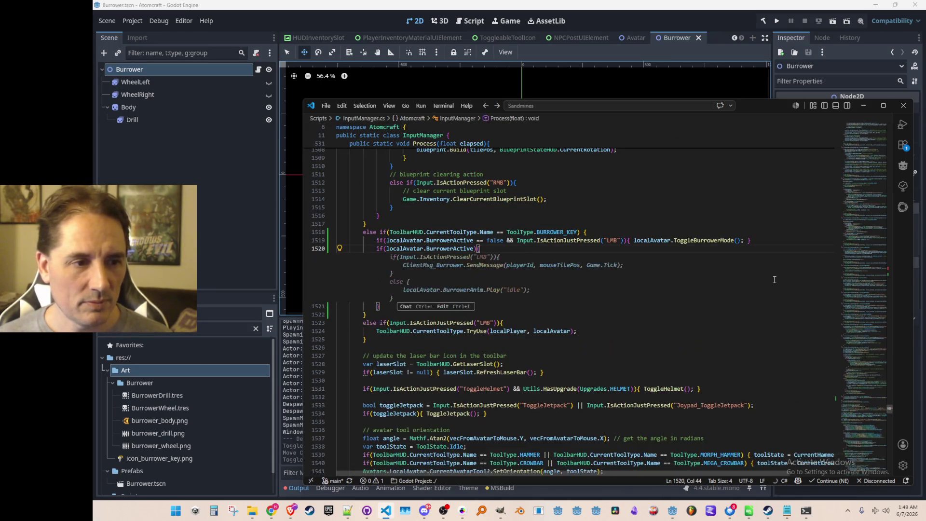
key("Return")
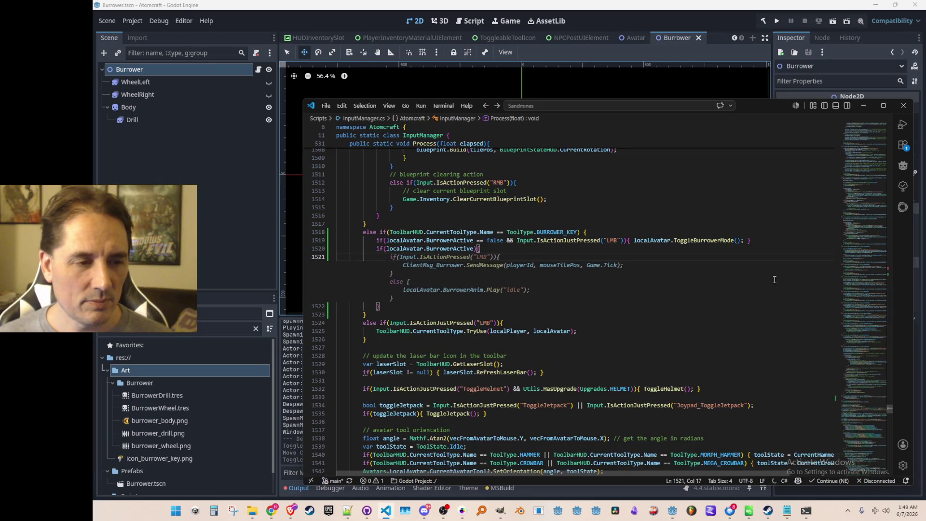
key("Escape")
Review the existing DRILL tool mining code further up in InputManager.cs.
scroll(699, 268, "up", 15)
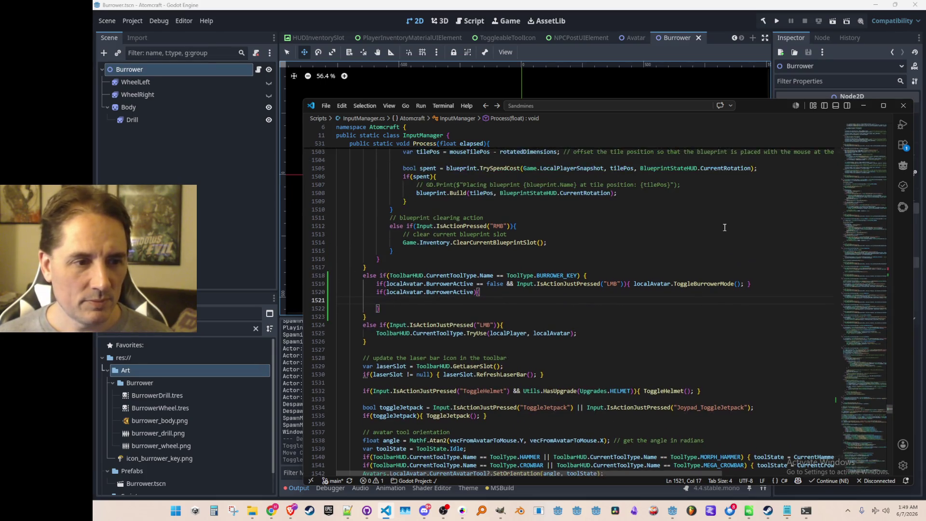
left_click_drag(854, 386, 842, 362)
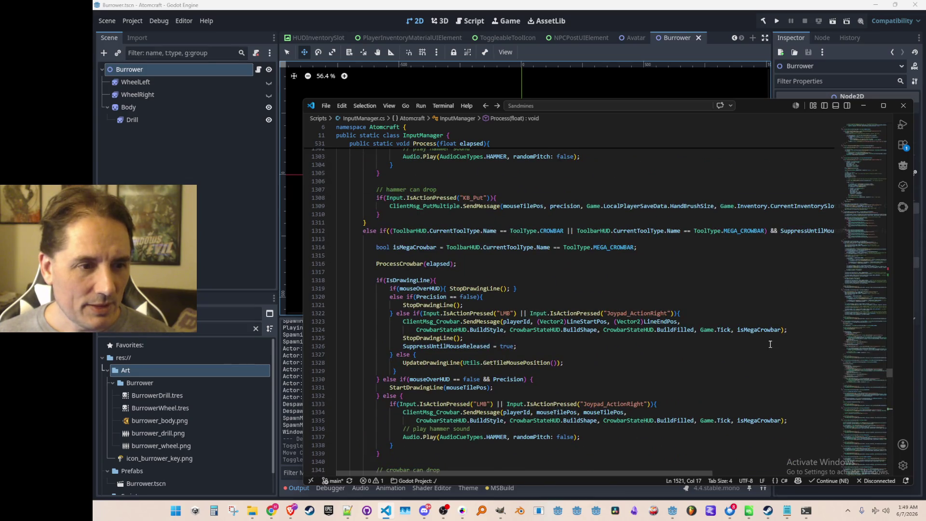
scroll(714, 325, "up", 15)
scroll(714, 326, "up", 20)
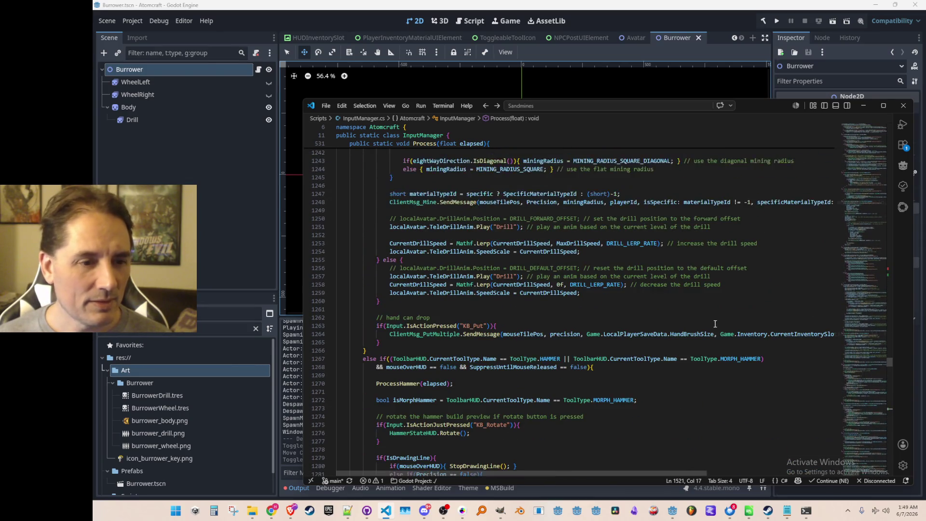
scroll(669, 330, "up", 11)
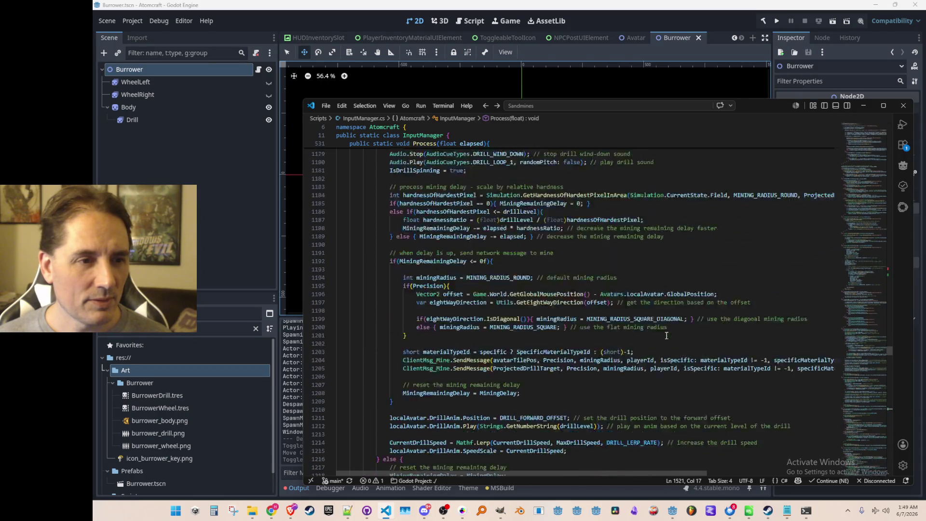
scroll(667, 327, "down", 5)
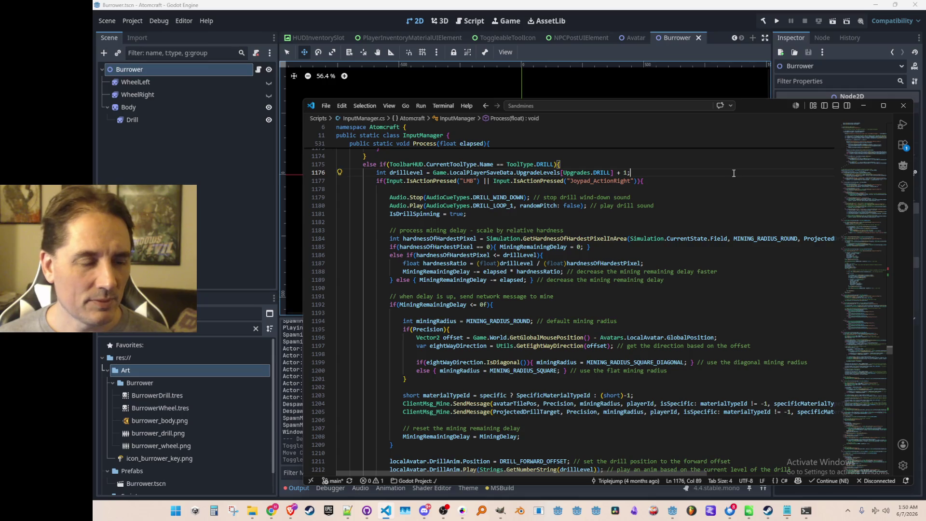
key("ctrl+l")
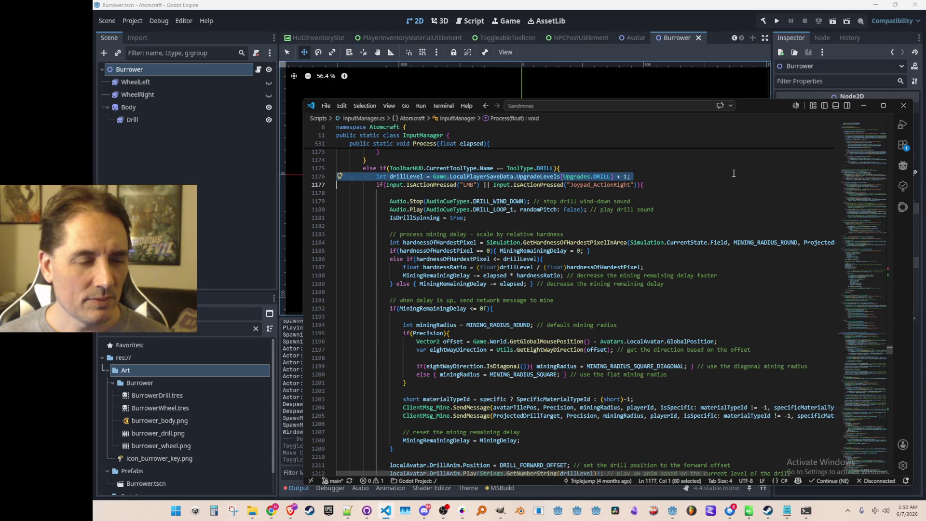
key("ctrl+l")
key("ctrl+l")
key("ctrl+l")
key("ctrl+l")
key("Down")
scroll(627, 315, "down", 15)
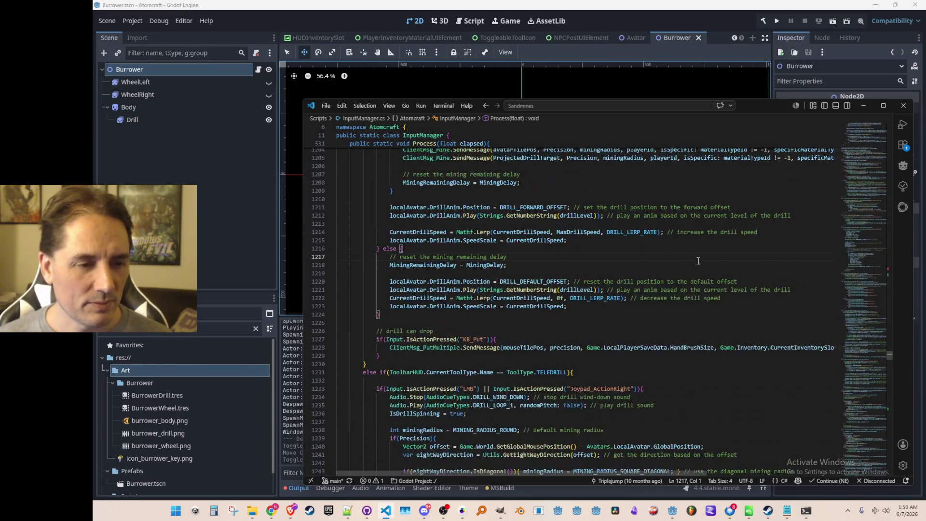
scroll(628, 316, "down", 20)
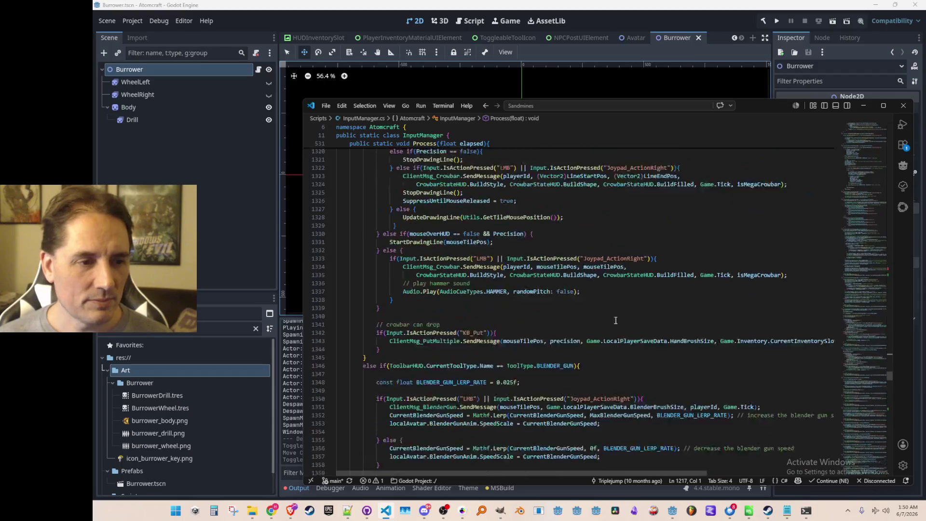
scroll(609, 330, "down", 19)
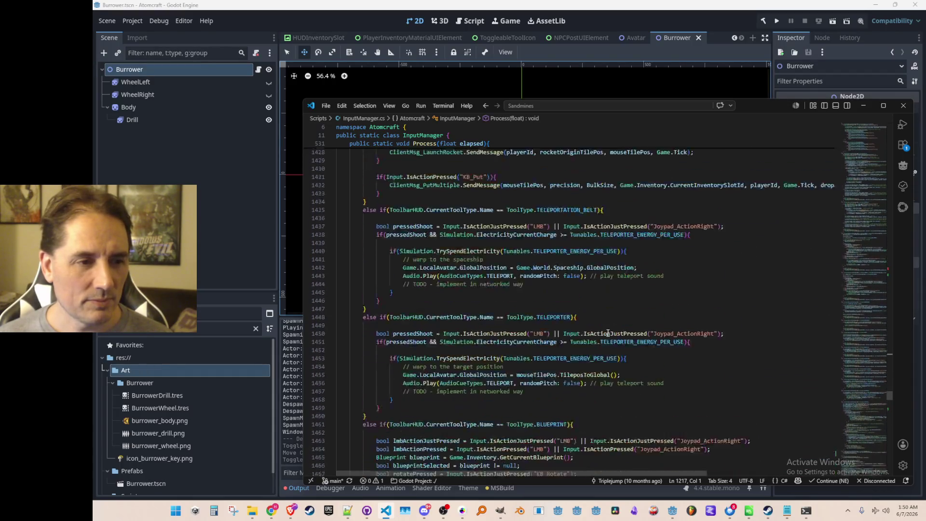
scroll(609, 337, "down", 6)
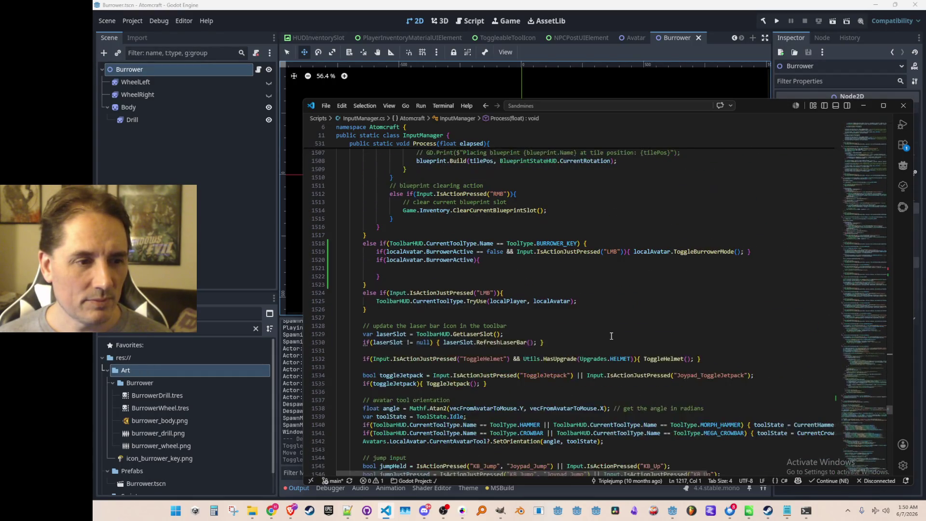
Return to the empty BurrowerActive block and bring up the search to find Avatar.
left_click(536, 310)
scroll(546, 309, "down", 2)
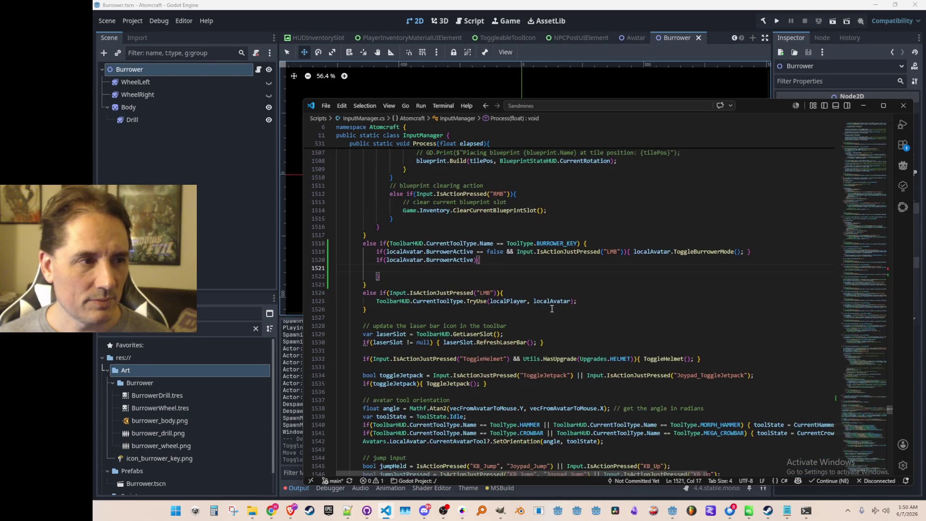
scroll(564, 296, "up", 1)
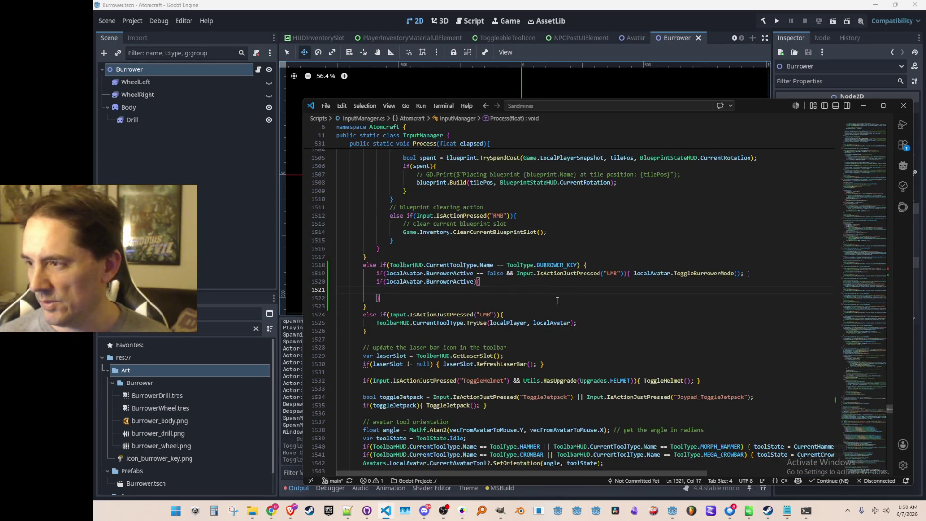
key("ctrl+t")
In Avatar.cs, add a public OnBurrowerDrillPressed() method after ToggleBurrowerMode calling Burrower.OnDrillPressed().
type("BurrowerActive")
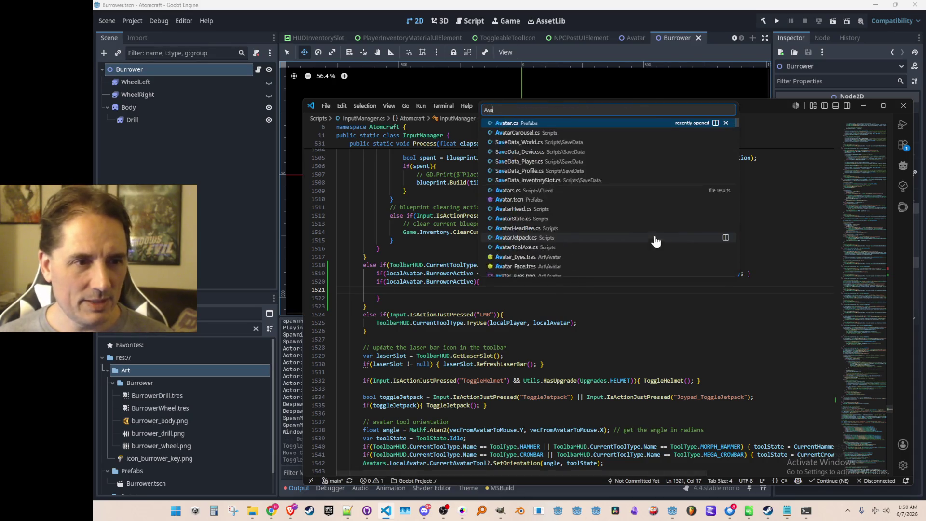
key("Return")
scroll(663, 290, "down", 2)
left_click(688, 295)
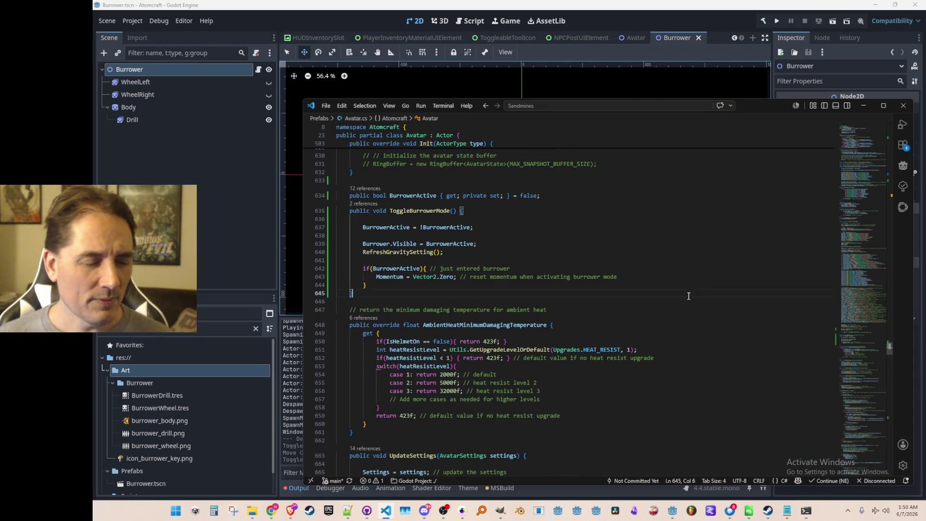
key("Return")
type("public")
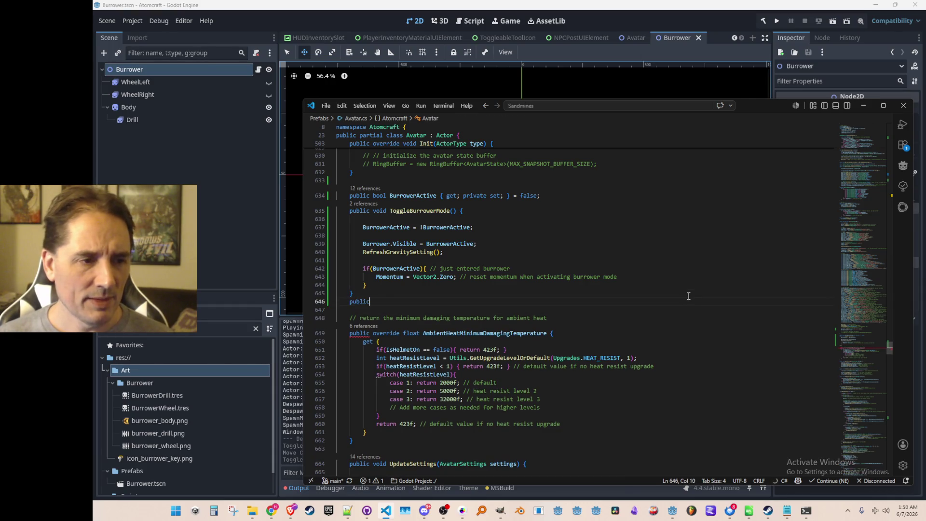
type(" void OnBu")
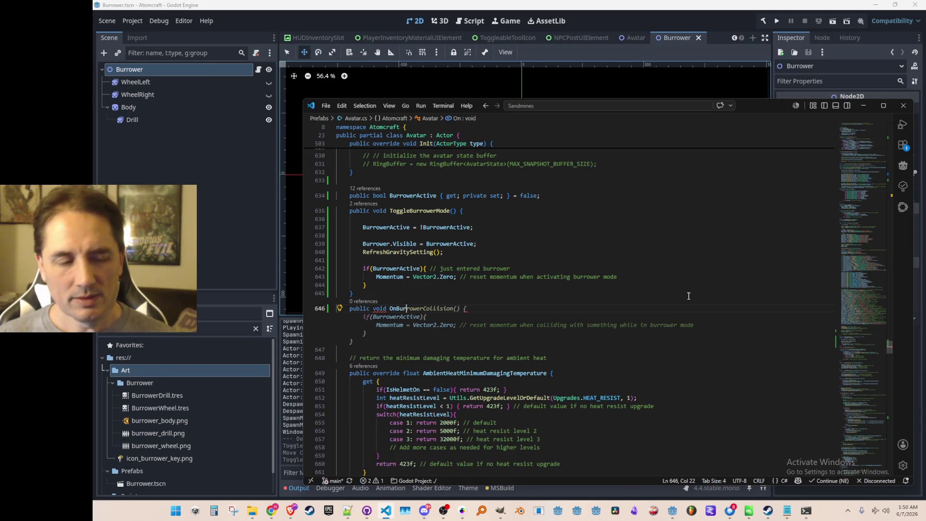
type("rrowd")
key("BackSpace")
key("BackSpace")
key("BackSpace")
type("erDrill")
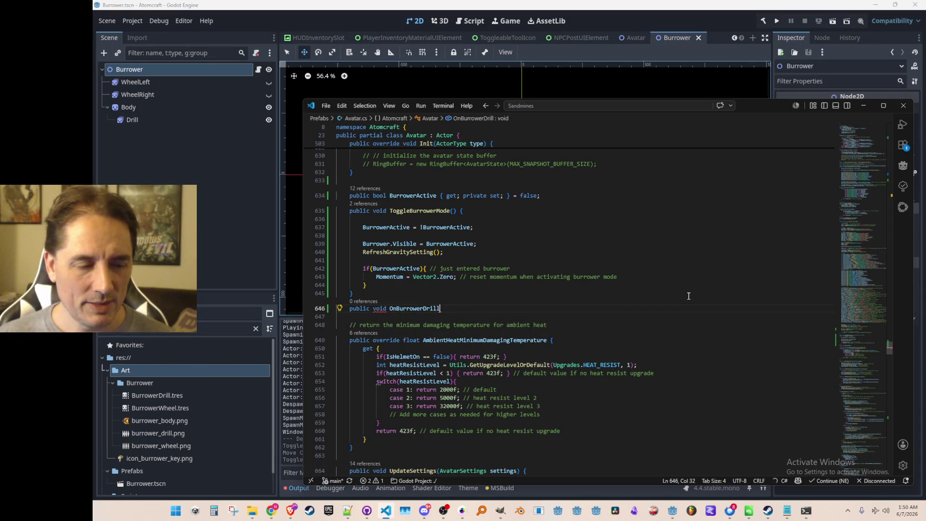
type("Pressed() {")
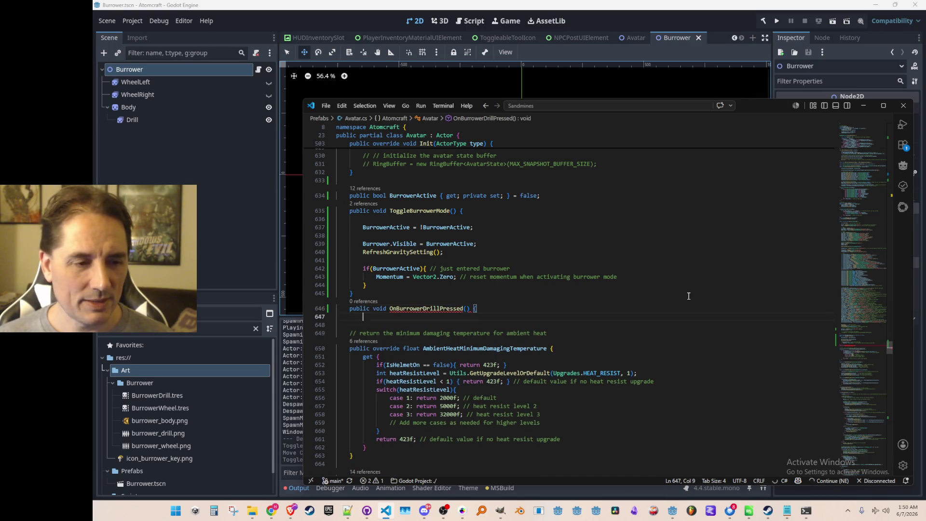
key("Return")
type("Burrower.OnDril")
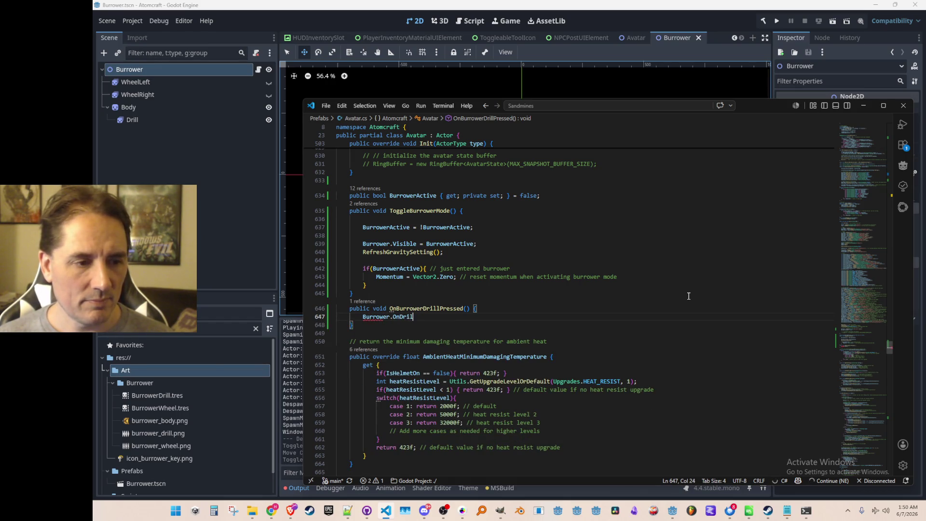
type("lPressed();")
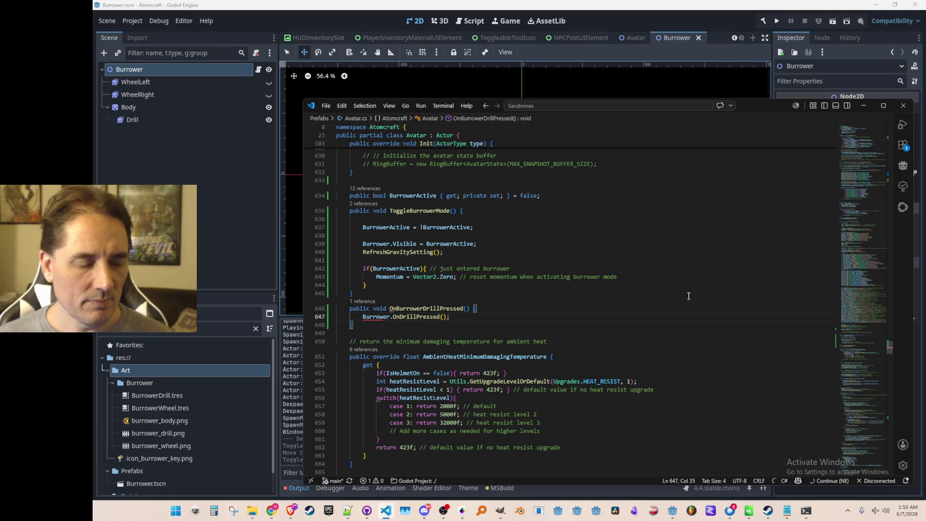
key("ctrl+p")
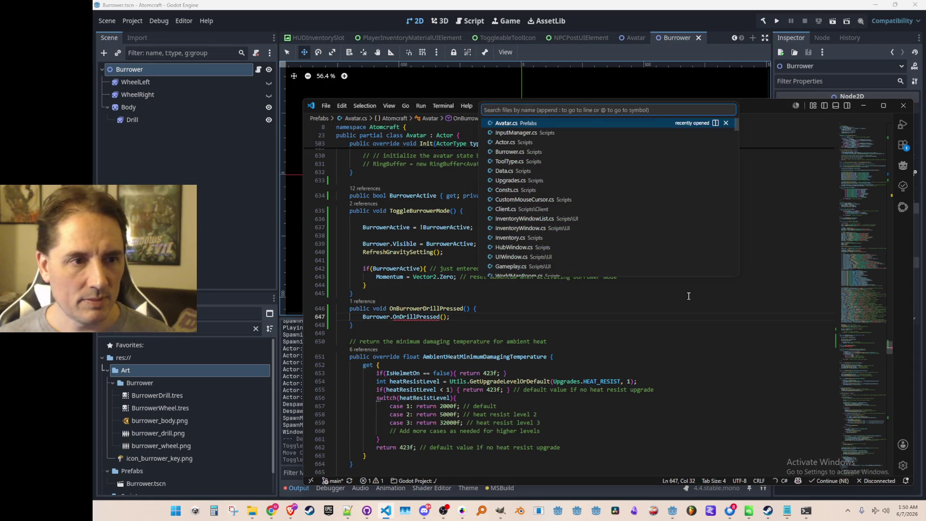
Open Burrower.cs and paste an OnDrillPressed method after Init containing the mining code.
left_click(600, 152)
scroll(665, 251, "down", 3)
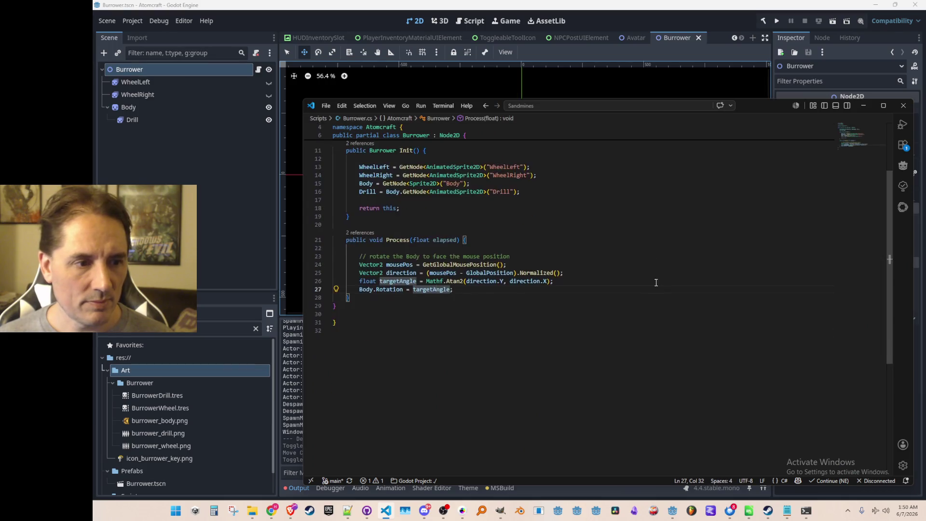
key("Return")
key("Return")
key("ctrl+v")
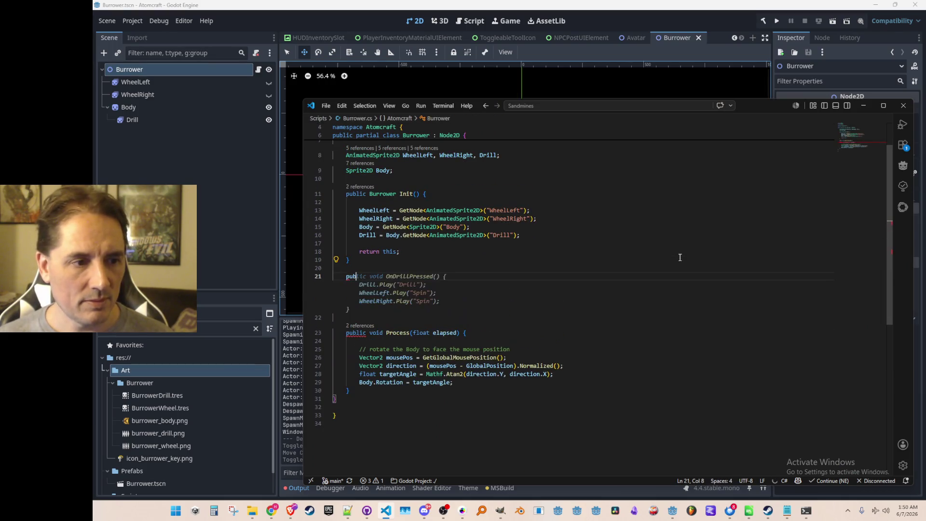
key("Return")
key("Return")
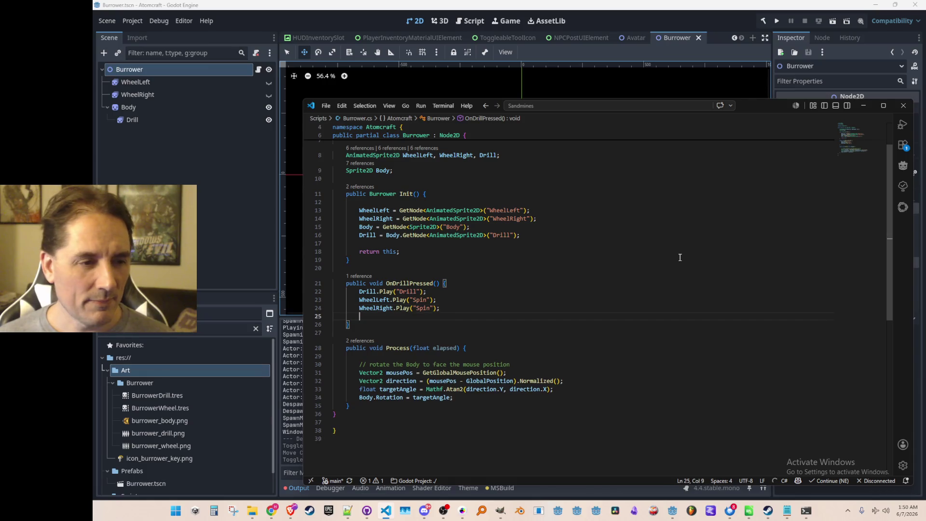
key("ctrl+v")
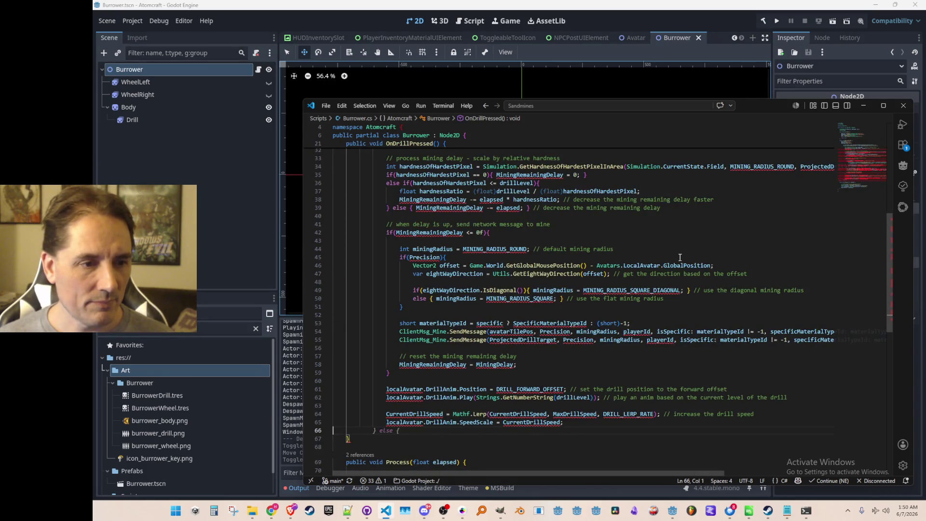
Remove the wheel Spin animation calls from the top of OnDrillPressed.
scroll(680, 257, "up", 7)
left_click(696, 238)
key("Home")
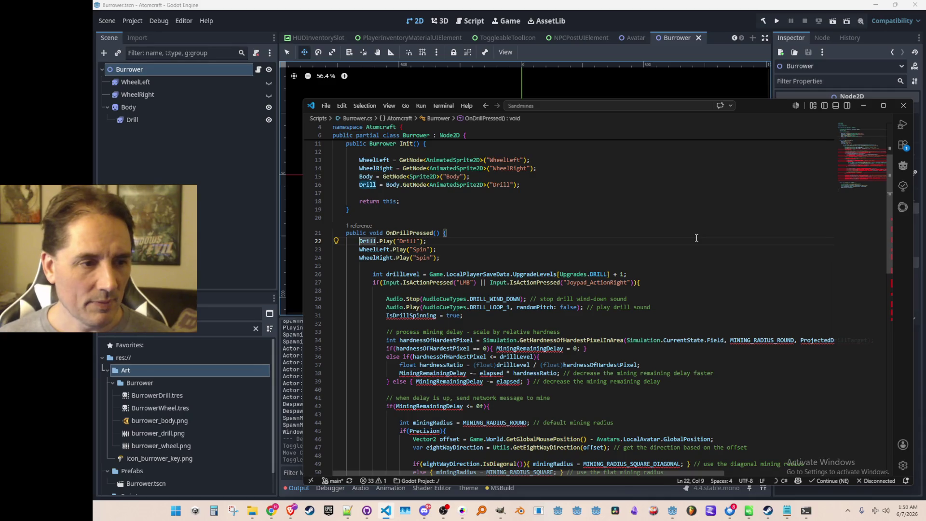
key("Home")
key("Return")
key("Down")
key("shift+Down")
key("shift+Down")
key("Delete")
Change the drill animation call to Drill.Play() with no animation name.
key("Up")
key("End")
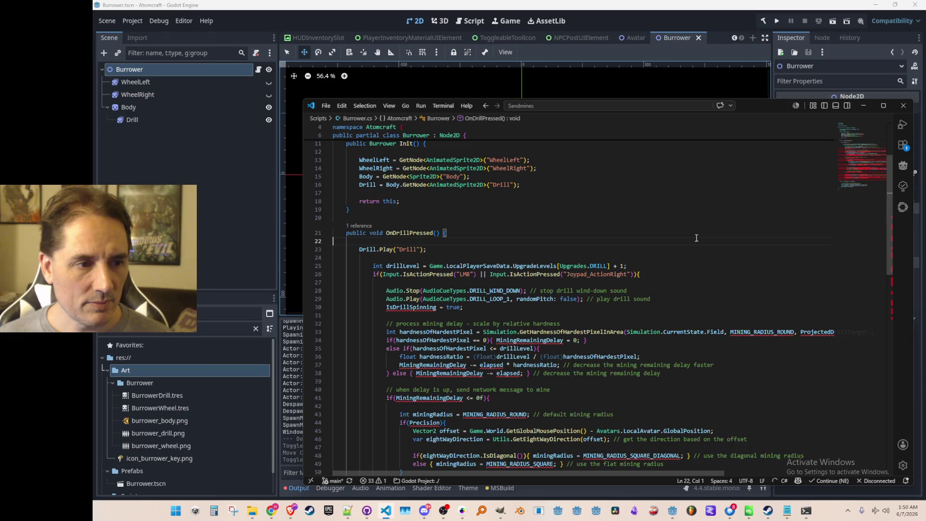
key("shift+Left")
key("ctrl+shift+Left")
key("BackSpace")
key("BackSpace")
key("Home")
key("Down")
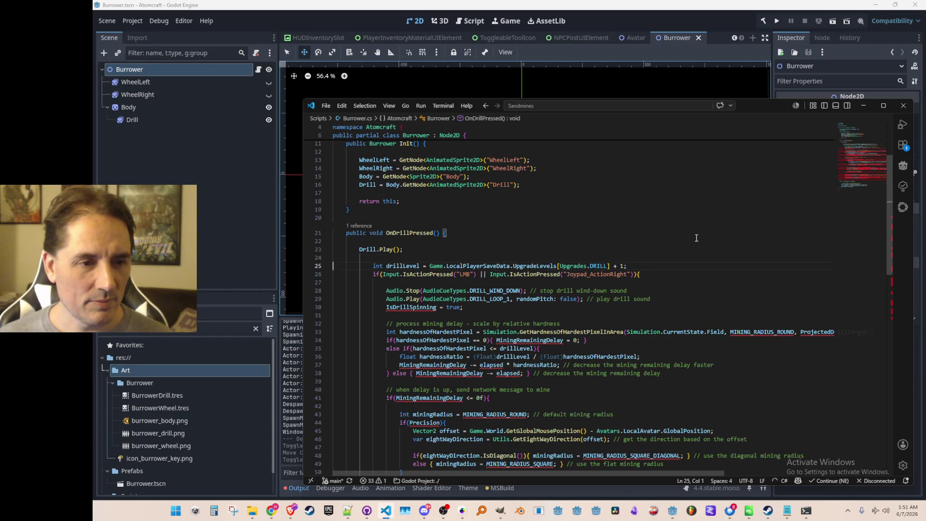
Copy the LMB or Joypad_ActionRight input condition and return to InputManager.cs's burrower branch.
scroll(696, 270, "down", 1)
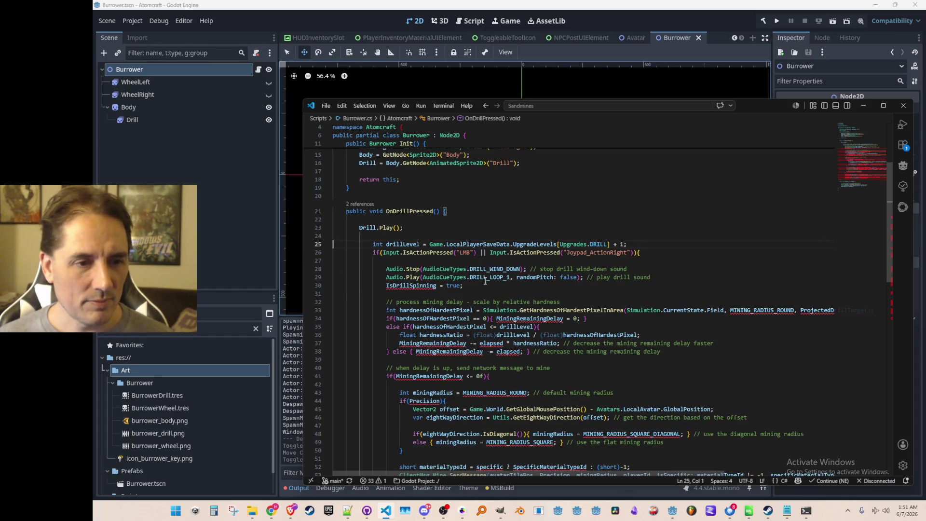
left_click(396, 254)
key("shift+alt+Right")
key("shift+alt+Right")
key("shift+alt+Right")
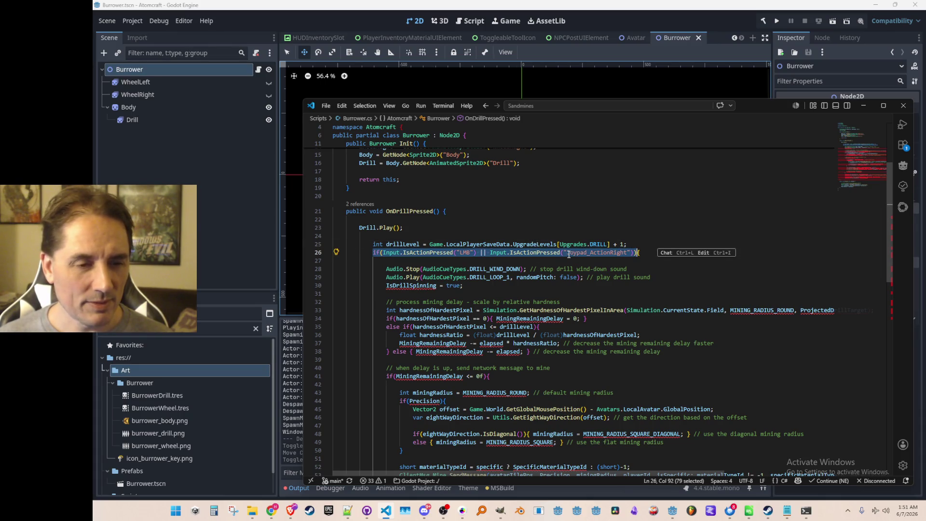
key("Left")
key("alt+Left")
key("alt+Left")
key("alt+Left")
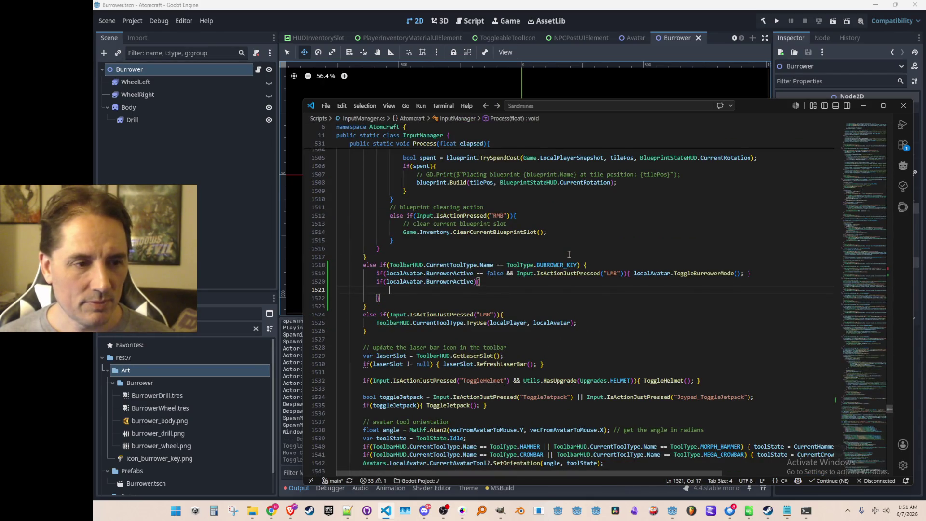
Paste the LMB/Joypad_ActionRight if into the BurrowerActive block, calling localAvatar.OnBurrowerDrillPressed().
type("if(Input.IsActionPressed(\"LMB\") || Input.IsActionPressed(\"Joypad_ActionRight\"))")
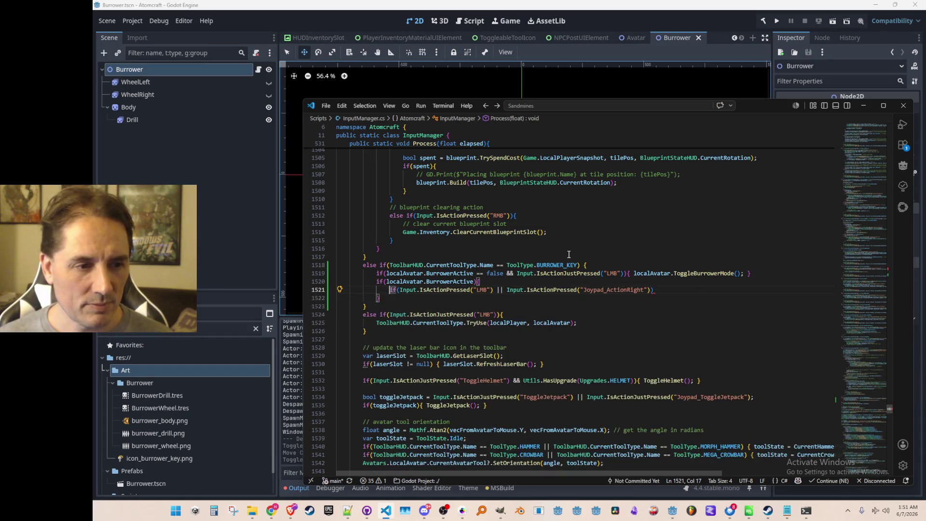
key("End")
key("Return")
type("{")
key("Return")
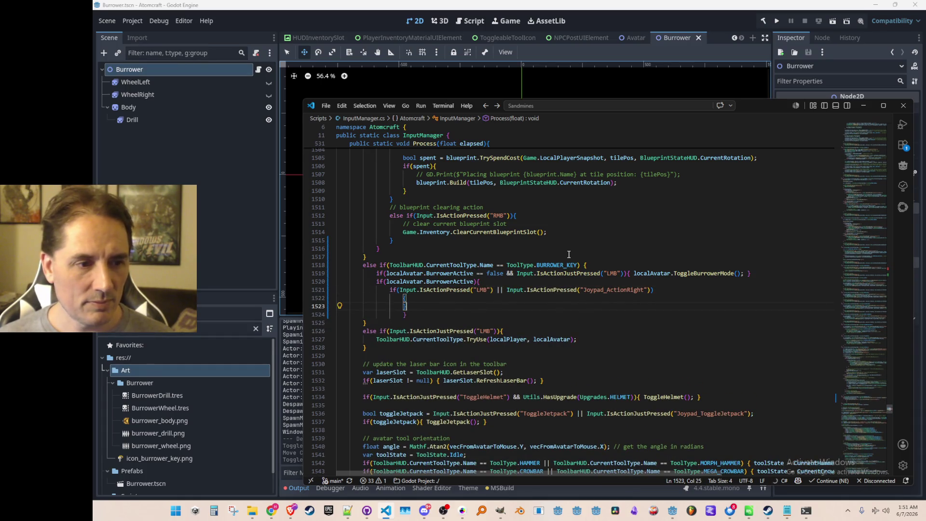
key("BackSpace")
type("}")
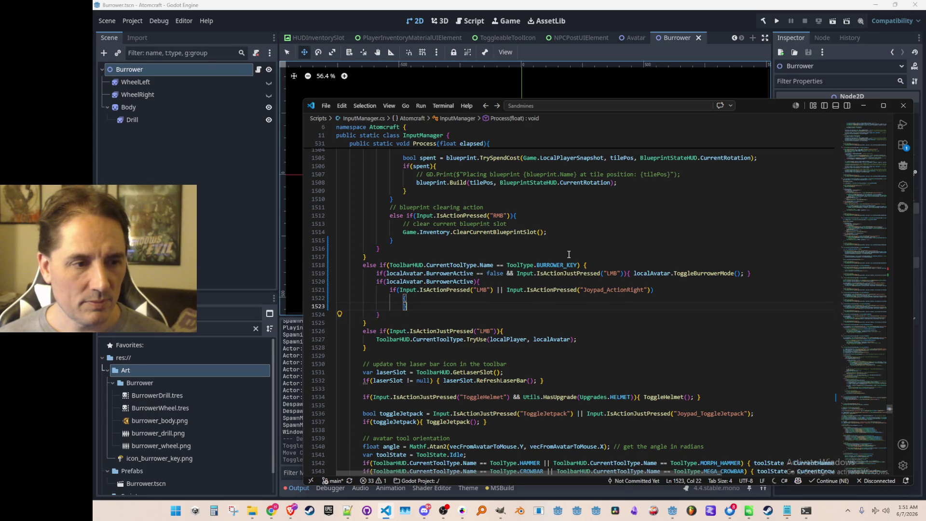
key("Return")
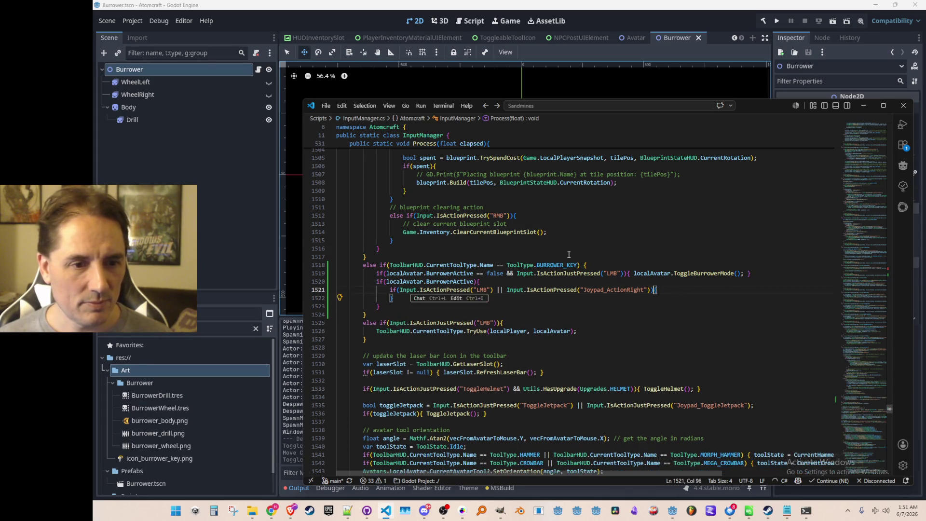
key("ctrl+z")
key("ctrl+z")
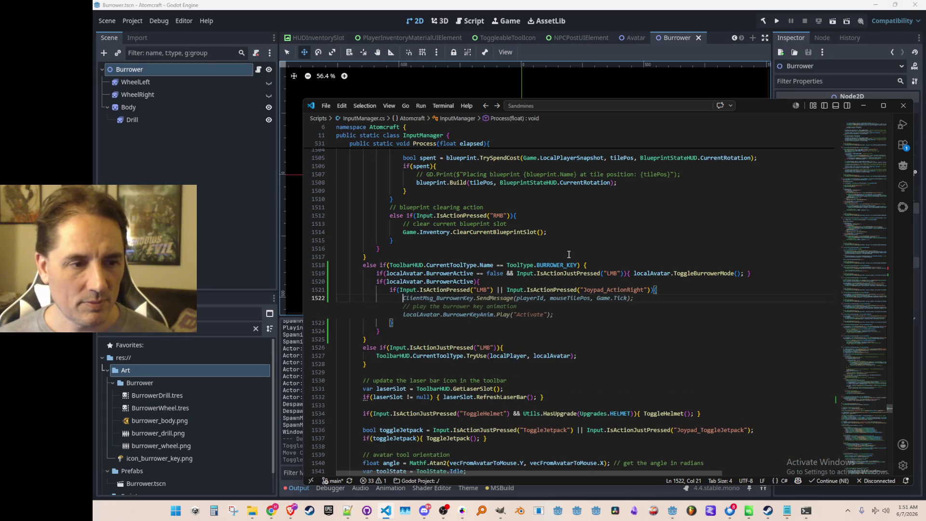
type("localAvatar.OnBurrowerDrillPressed();")
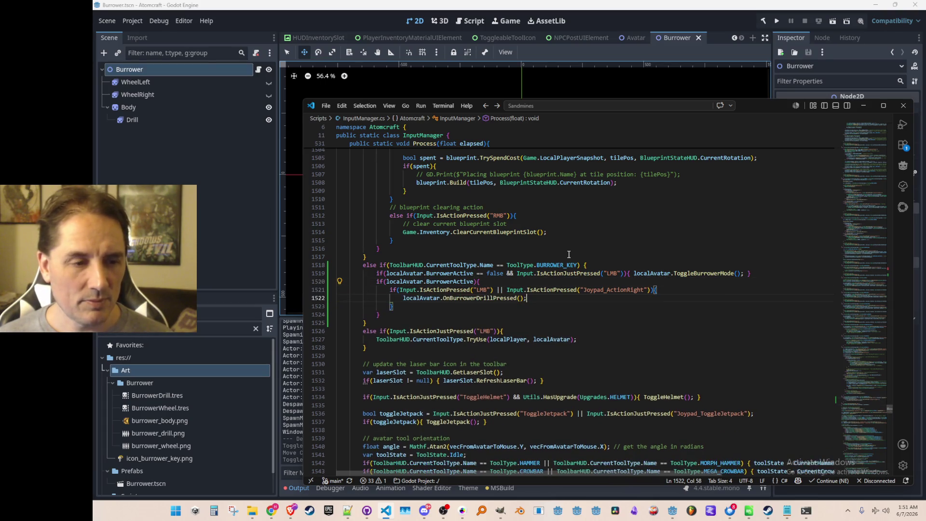
Follow OnBurrowerDrillPressed's definition through to Burrower's OnDrillPressed.
key("Left")
key("Left")
key("Left")
key("F12")
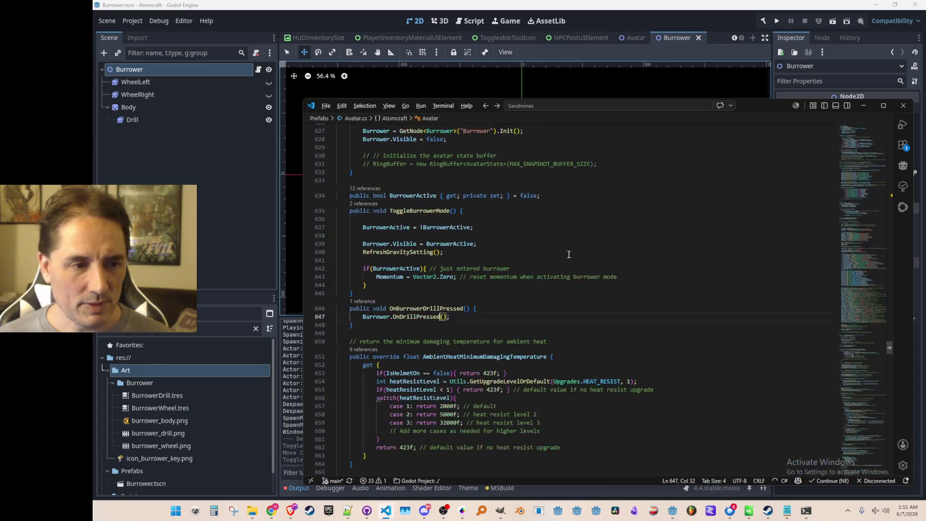
key("alt+Left")
key("alt+Right")
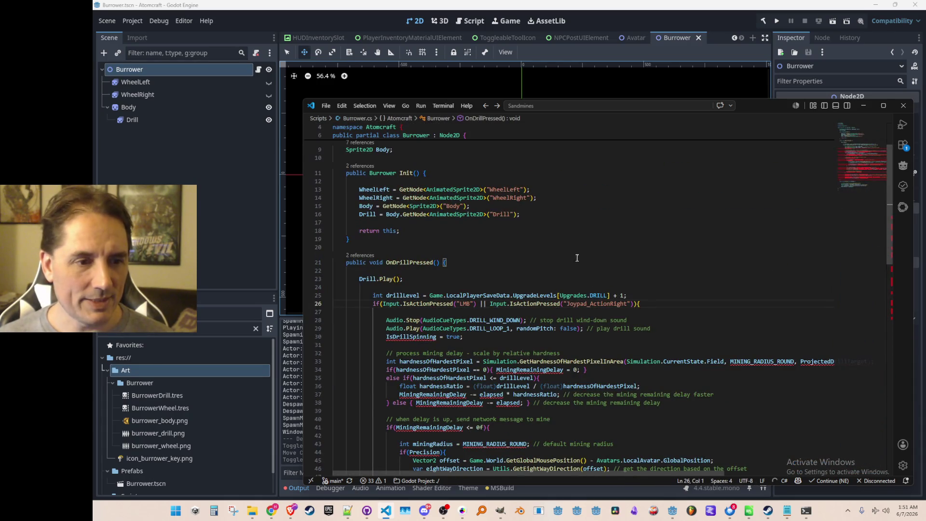
scroll(576, 255, "down", 3)
left_click(710, 224)
key("Up")
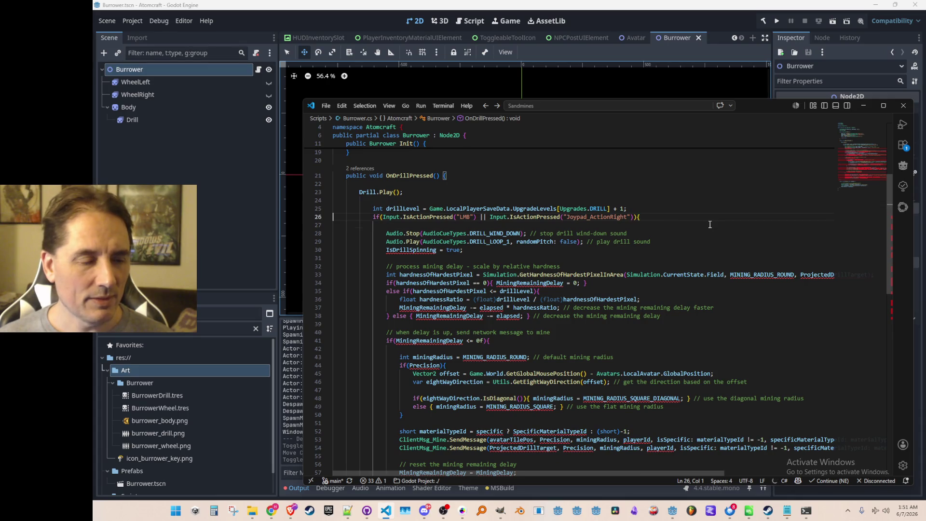
key("shift+Tab")
key("ctrl+shift+k")
key("Down")
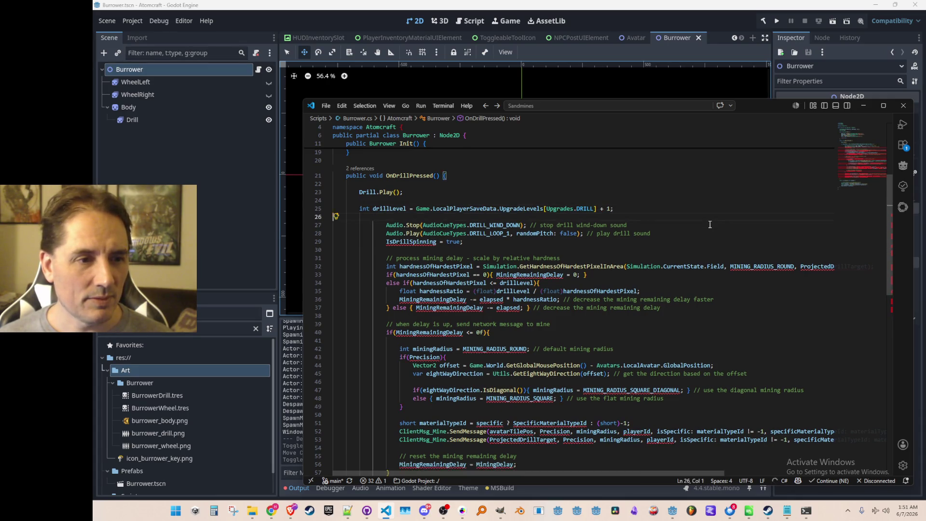
scroll(723, 212, "down", 1)
key("shift+Down")
key("shift+Down")
key("shift+Down")
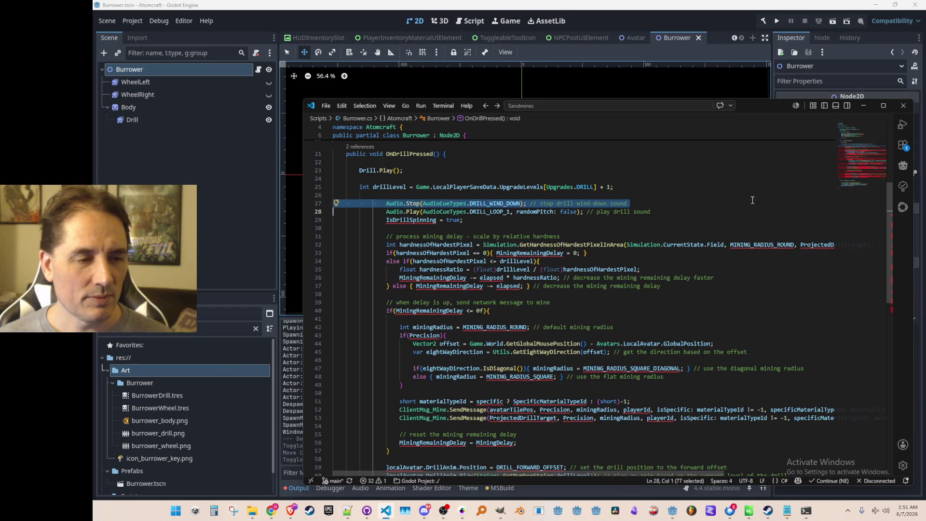
key("shift+Down")
key("shift+Down")
key("shift+Down")
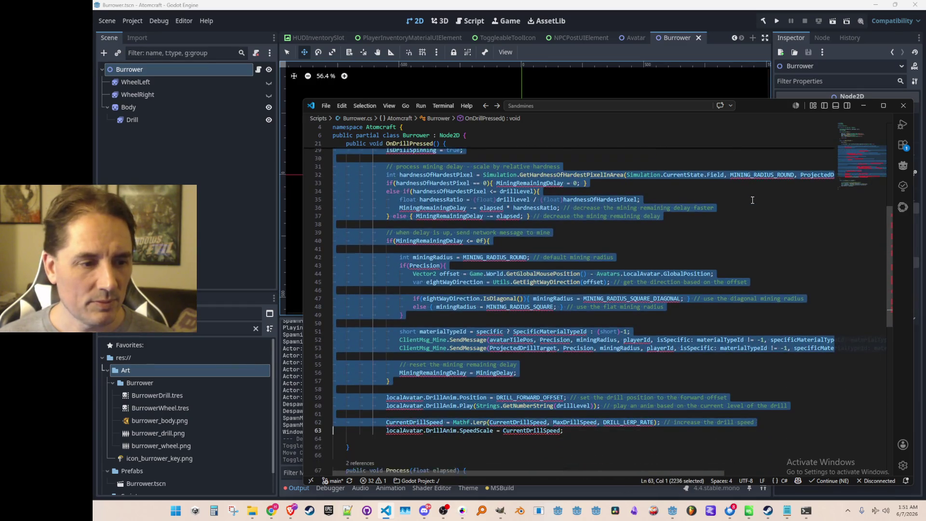
key("shift+Tab")
key("Up")
scroll(750, 199, "up", 1)
key("Up")
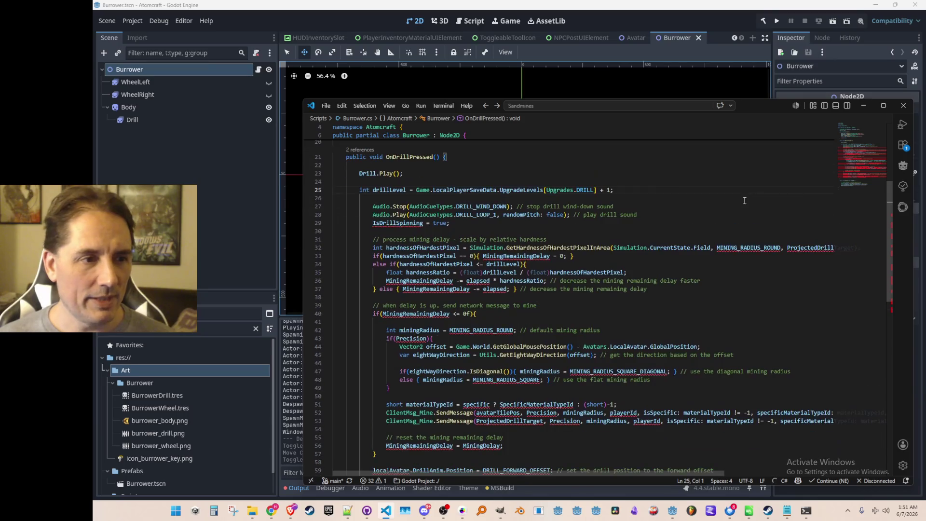
key("Down")
key("shift+Down")
key("shift+Down")
key("shift+Down")
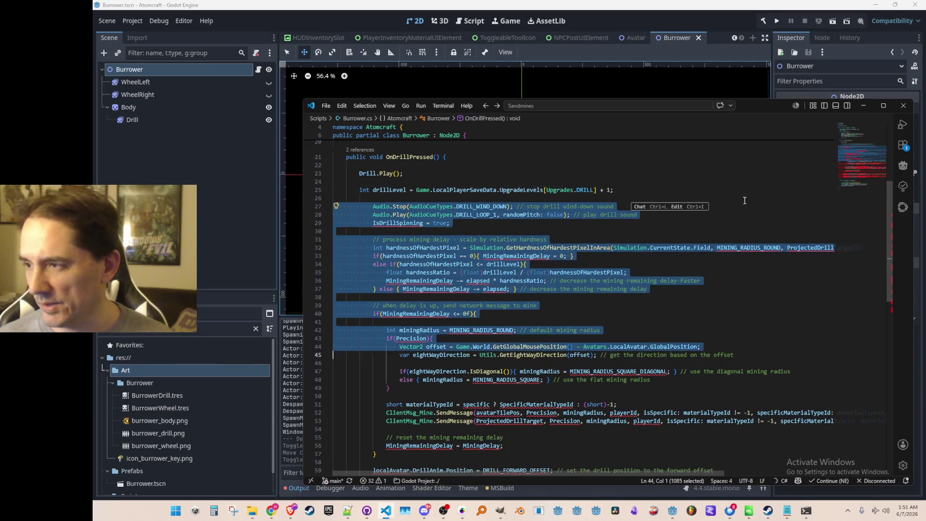
key("shift+Down")
key("shift+Down")
key("shift+Down")
key("shift+Tab")
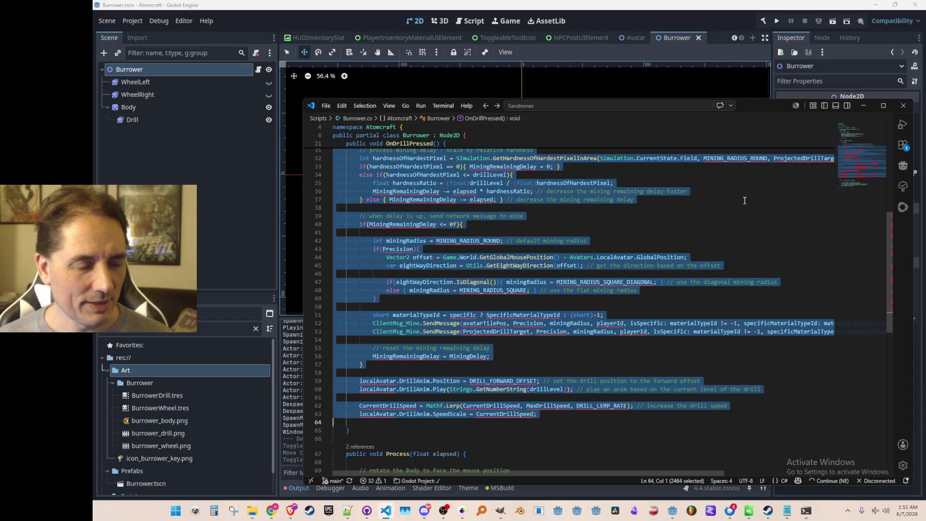
key("Down")
key("Return")
key("Up")
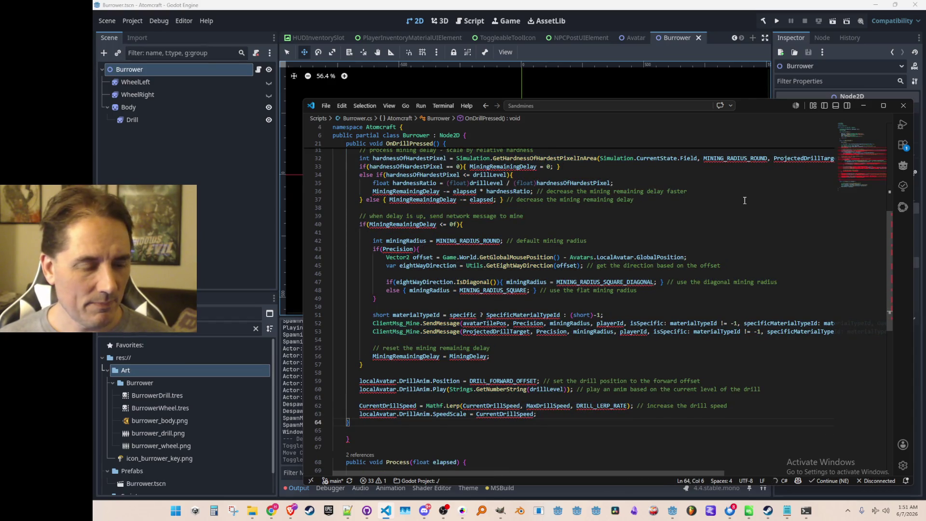
scroll(717, 195, "up", 1)
scroll(647, 255, "up", 8)
scroll(646, 261, "down", 12)
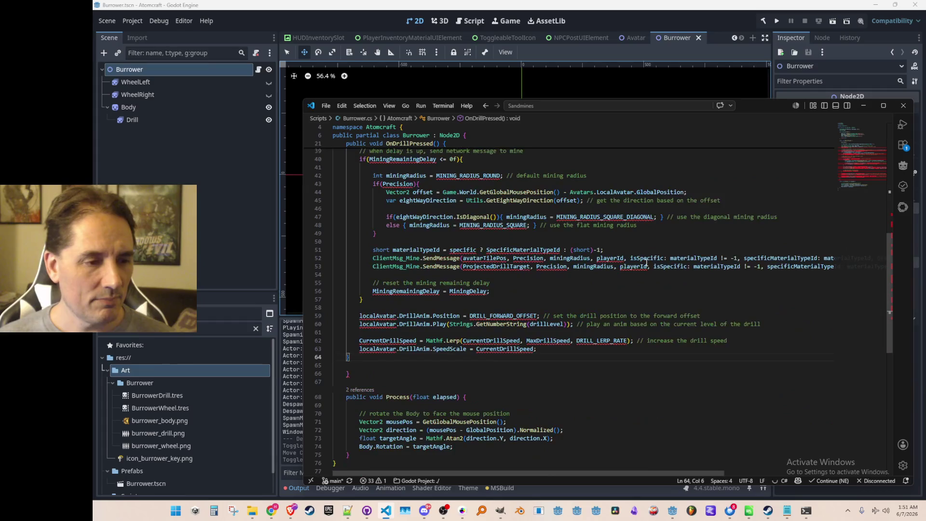
key("Down")
key("ctrl+shift+k")
key("ctrl+shift+k")
key("Up")
key("Up")
key("Up")
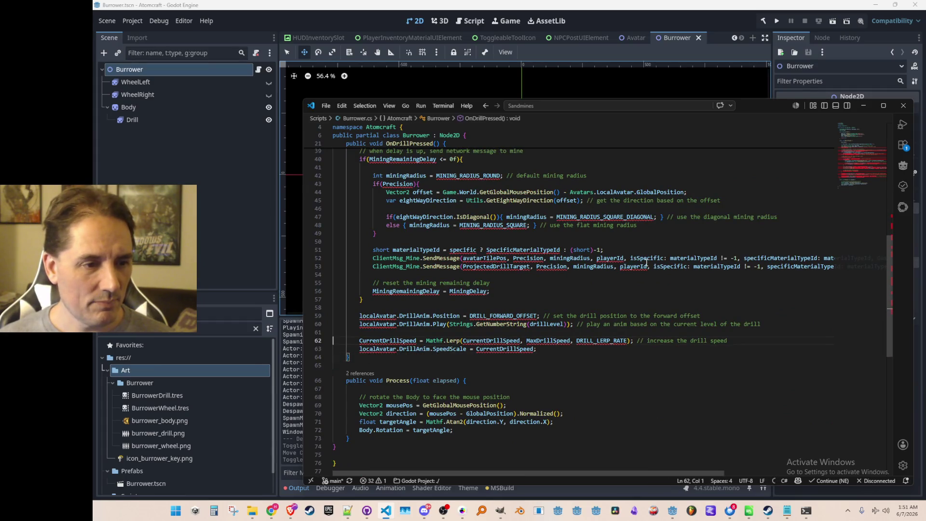
scroll(598, 361, "up", 8)
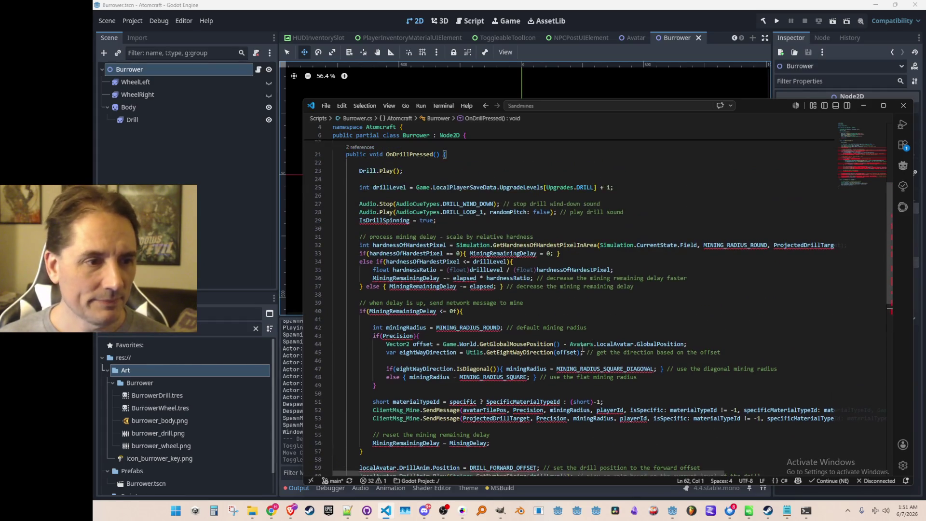
scroll(603, 343, "down", 1)
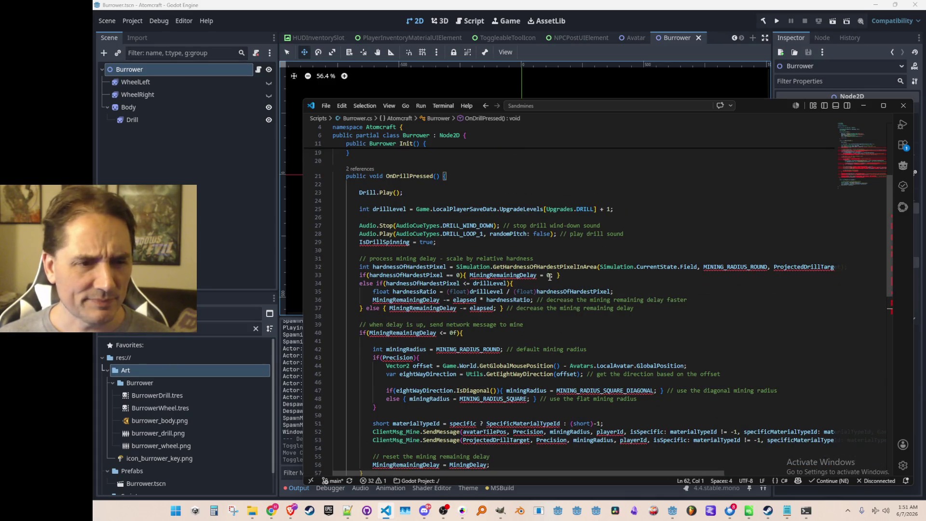
Add the field 'bool IsDrillSpinning;' on a new line above OnDrillPressed in Burrower.cs.
left_click(580, 268)
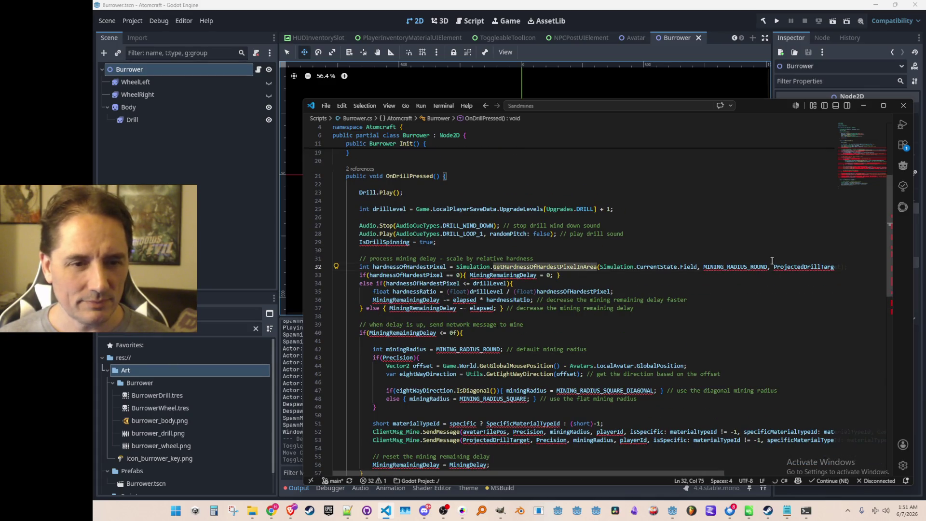
key("Up")
key("Up")
key("Up")
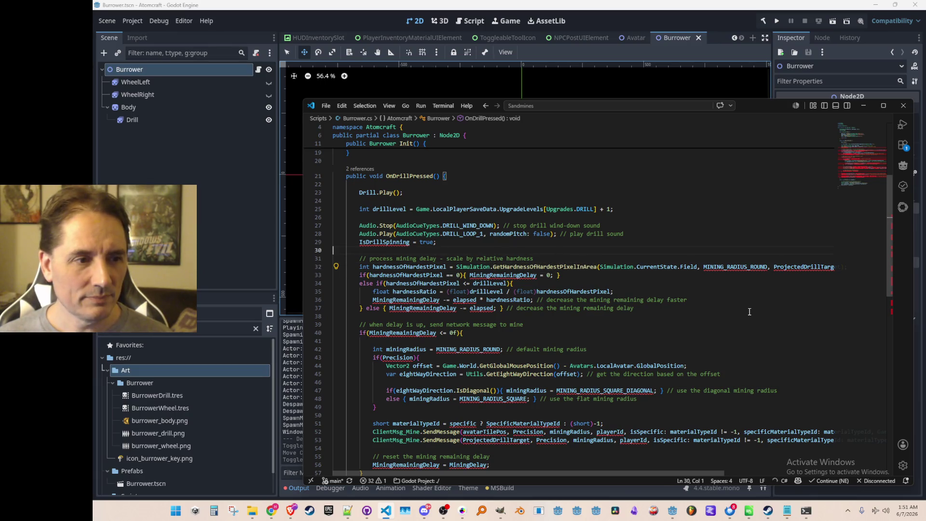
key("Home")
key("Up")
key("Up")
key("Up")
key("Up")
key("Up")
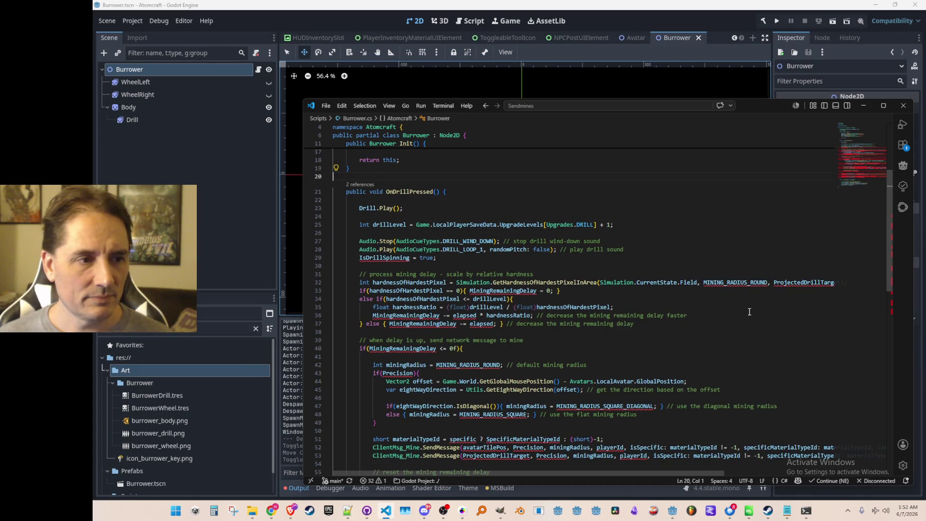
key("Return")
key("Return")
key("Up")
type("bool")
key("Tab")
key("Down")
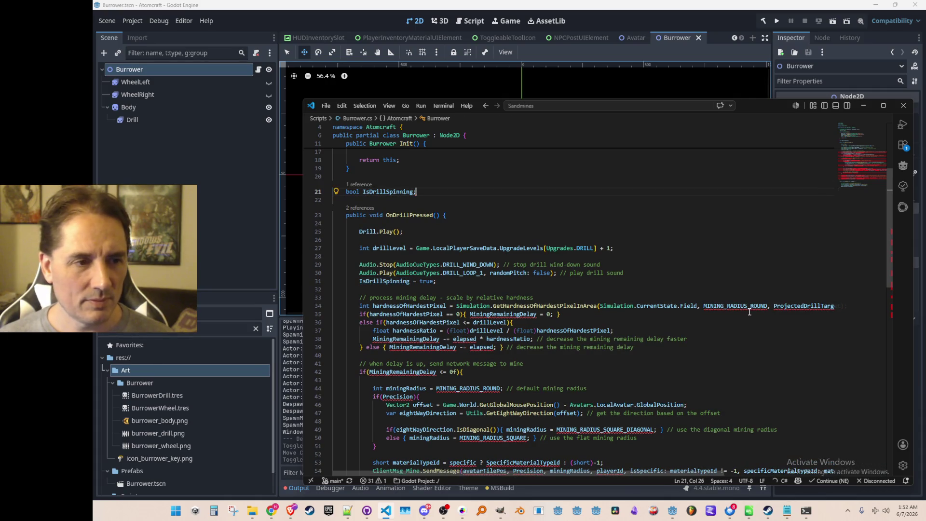
left_click(604, 225)
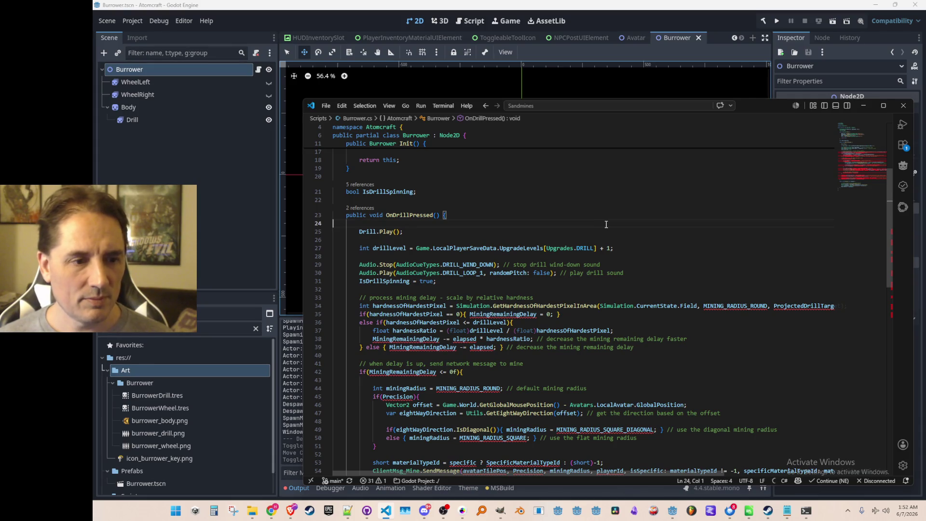
key("alt+Left")
key("alt+Left")
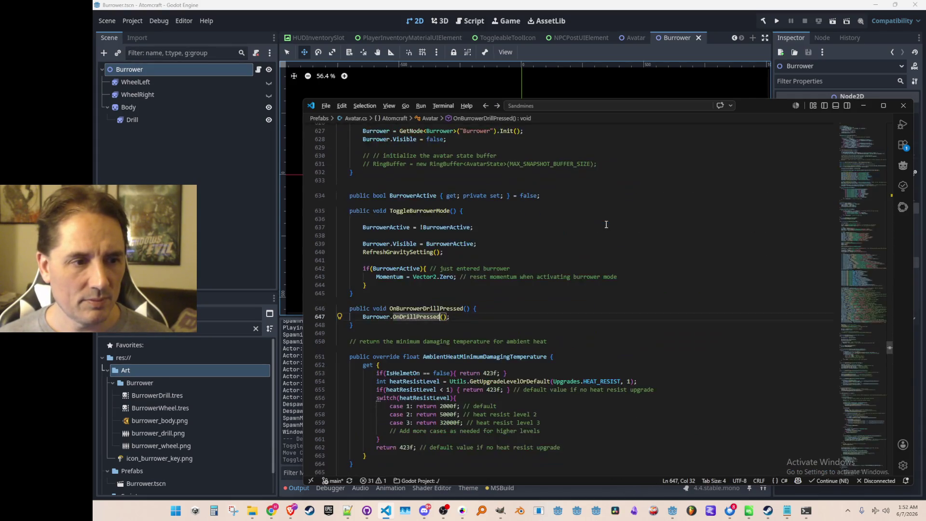
Trace OnDrillPressed's callers back to InputManager.cs's BASE_MINING_DELAY constant on line 149.
key("alt+Left")
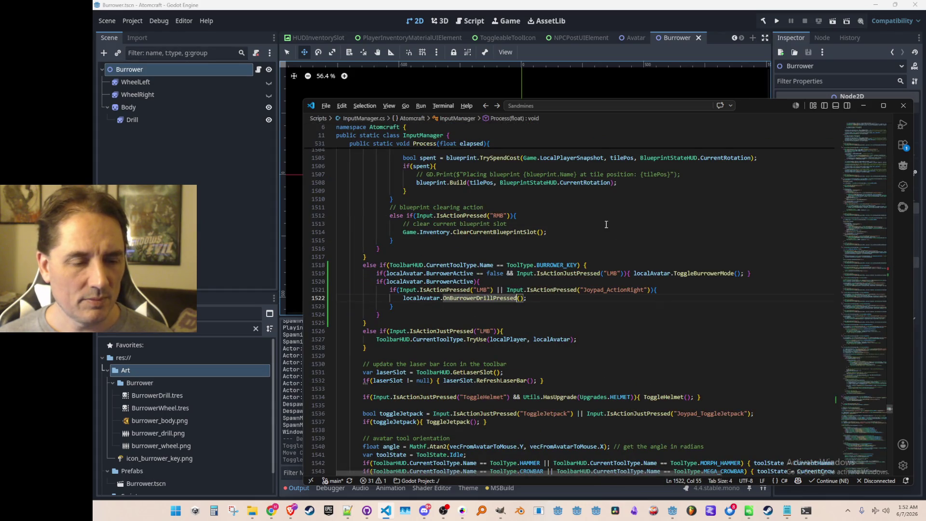
key("alt+Left")
key("alt+Right")
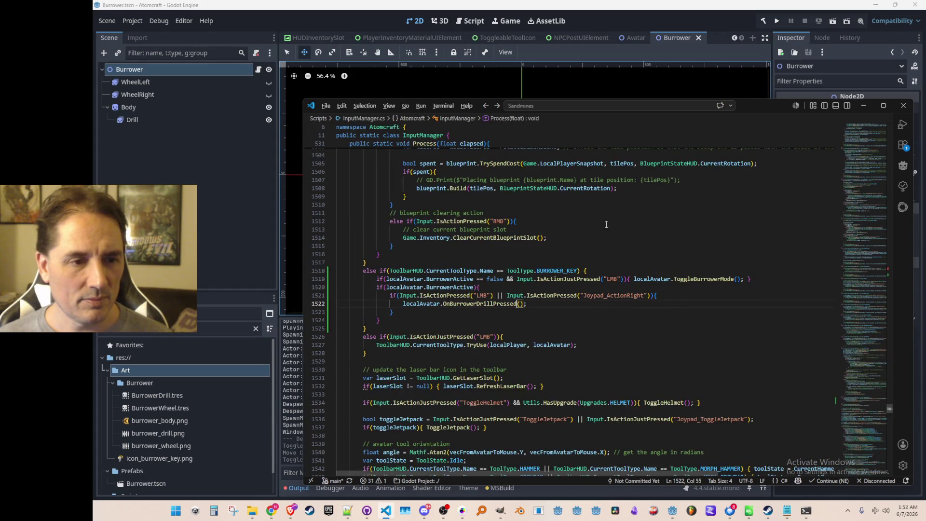
key("alt+Left")
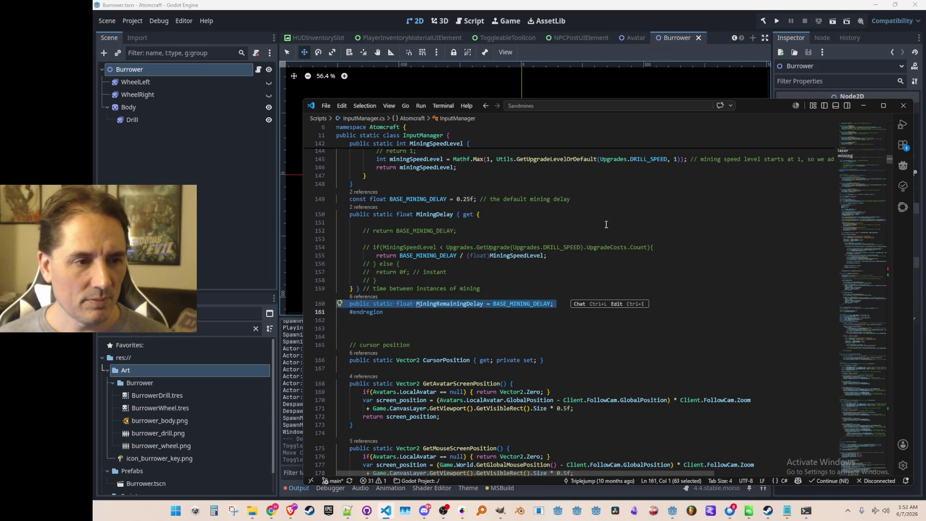
key("alt+Left")
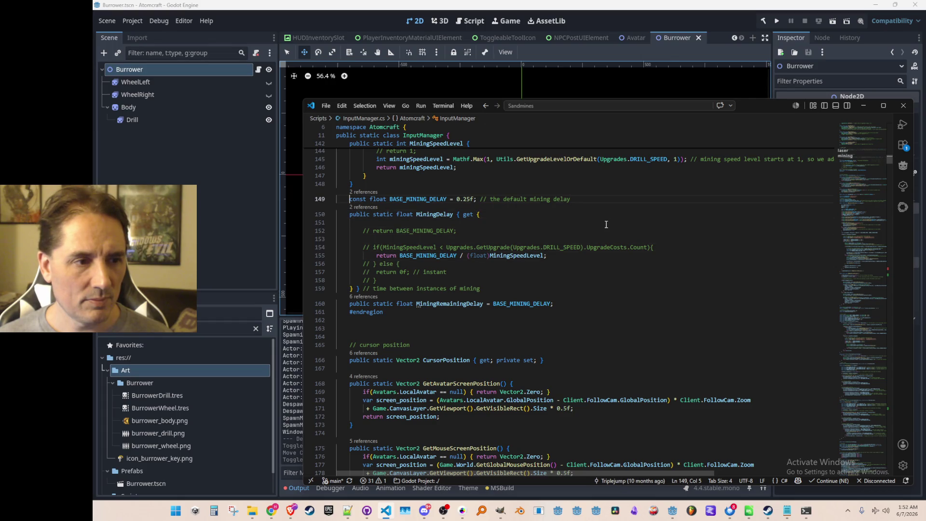
Declare BASE_MINING_DELAY as public const, then return to the drill handling in Process.
type("public")
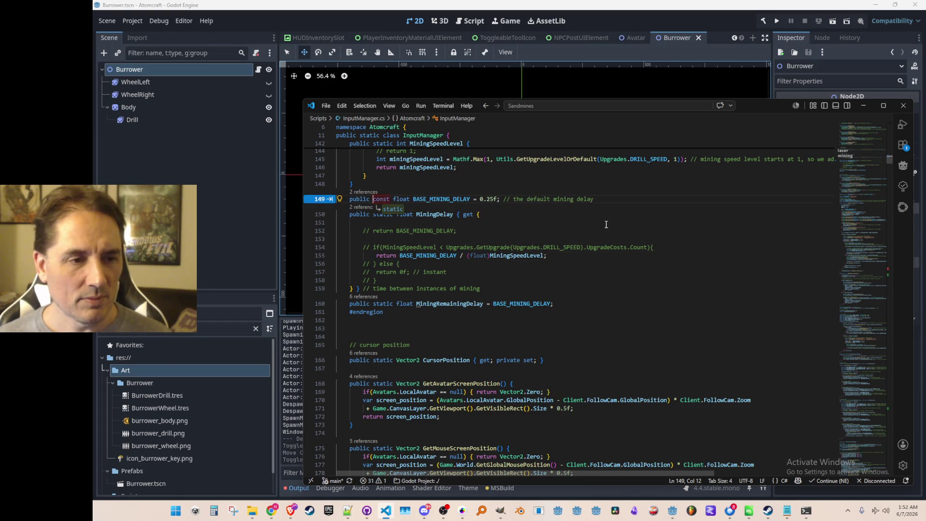
key("Down")
key("Home")
key("Home")
key("Down")
key("Down")
key("Down")
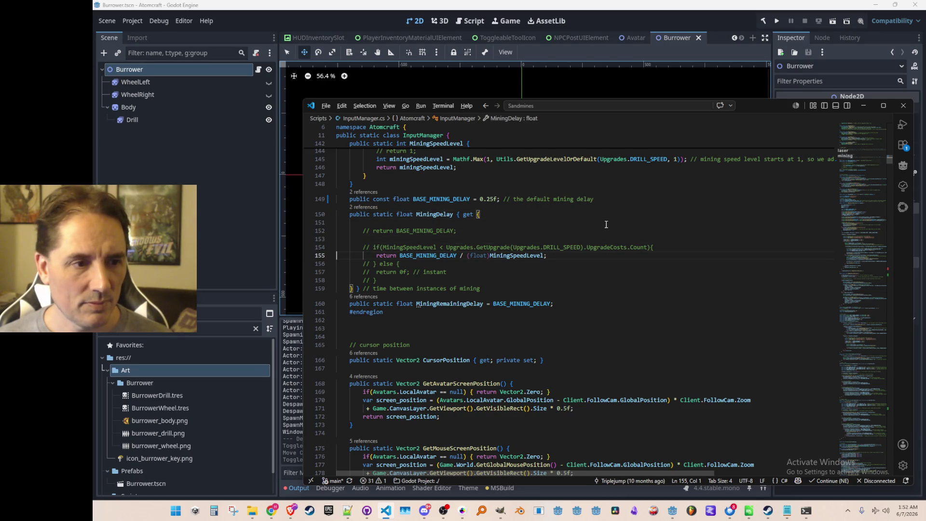
key("alt+Left")
key("alt+Left")
key("alt+Left")
key("alt+Left")
key("alt+Left")
key("alt+Left")
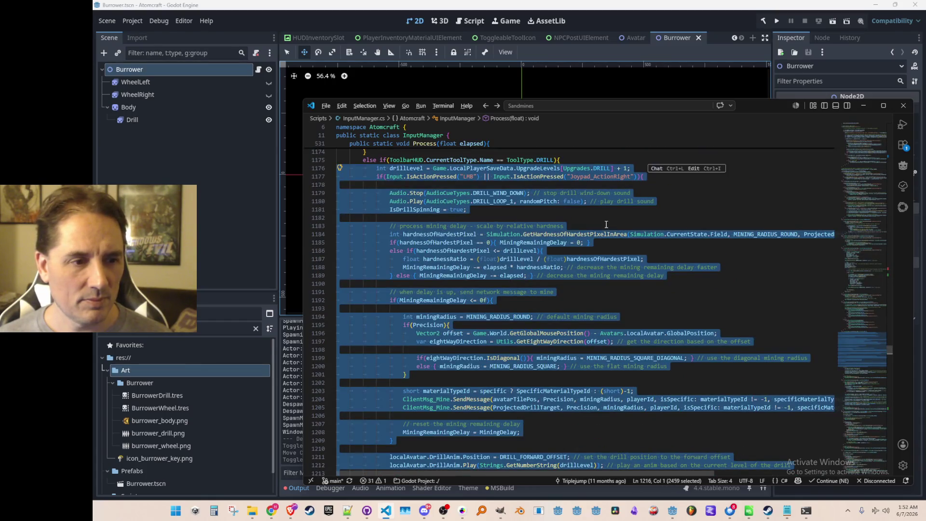
key("alt+Left")
In Burrower.cs, add a non-static MiningRemainingDelay field initialised to InputManager.BASE_MINING_DELAY.
scroll(606, 224, "up", 10)
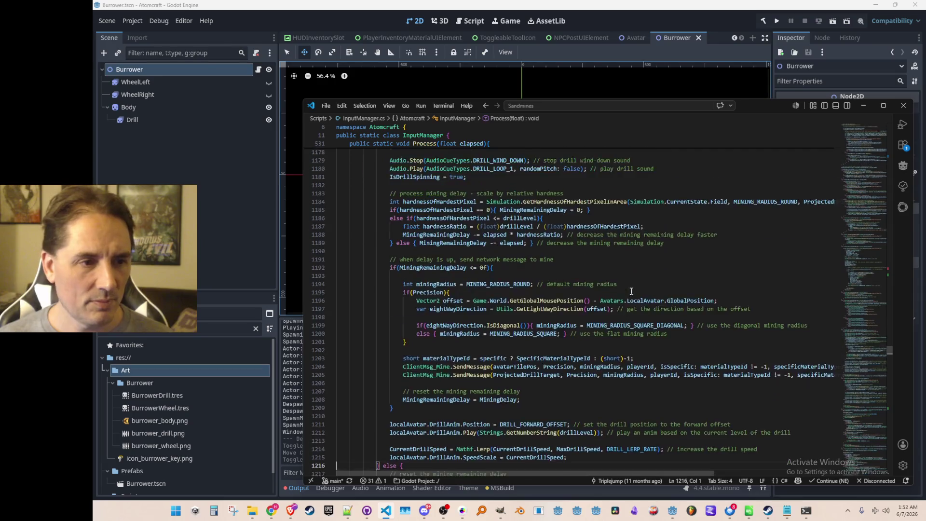
key("ctrl+p")
type("burr")
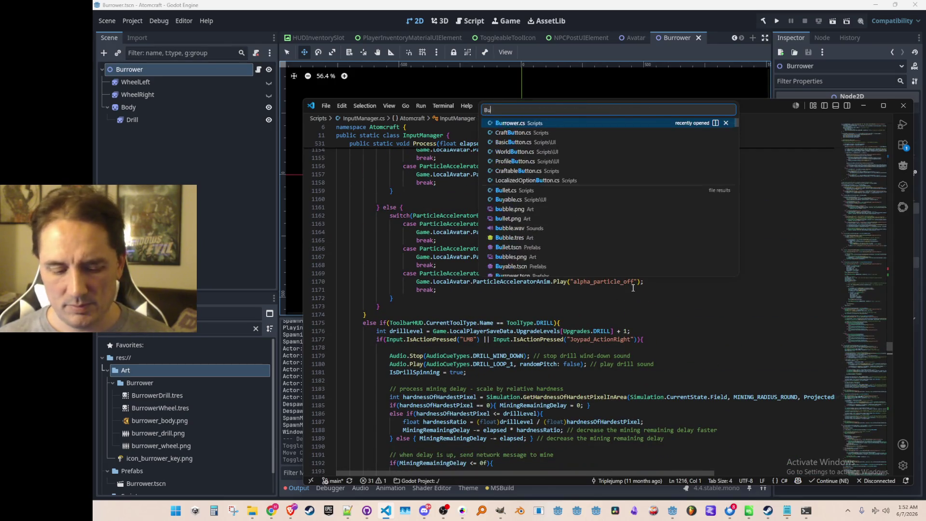
key("Return")
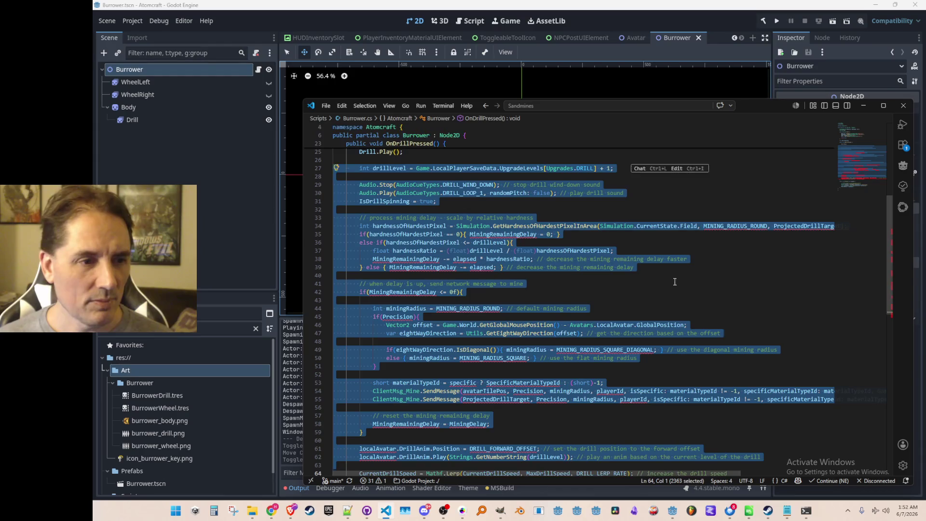
left_click(512, 235)
key("ctrl+z")
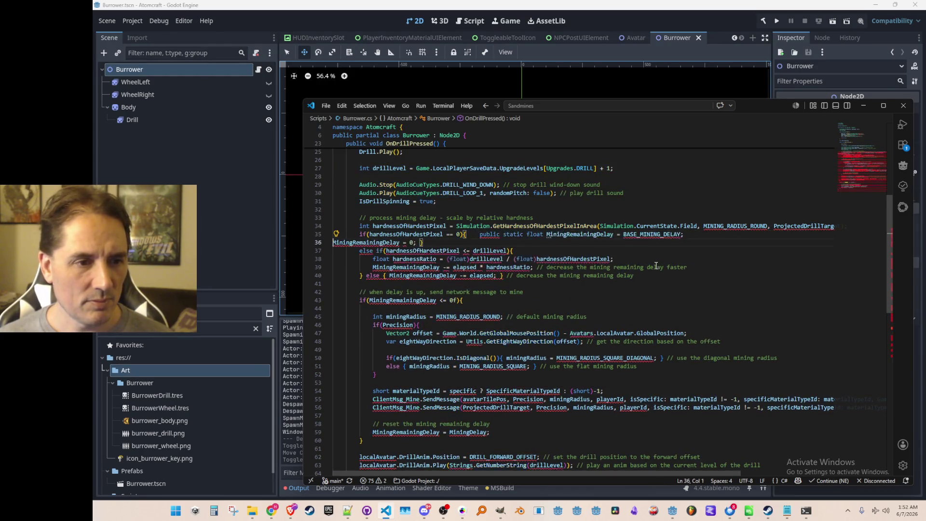
key("ctrl+y")
key("ctrl+z")
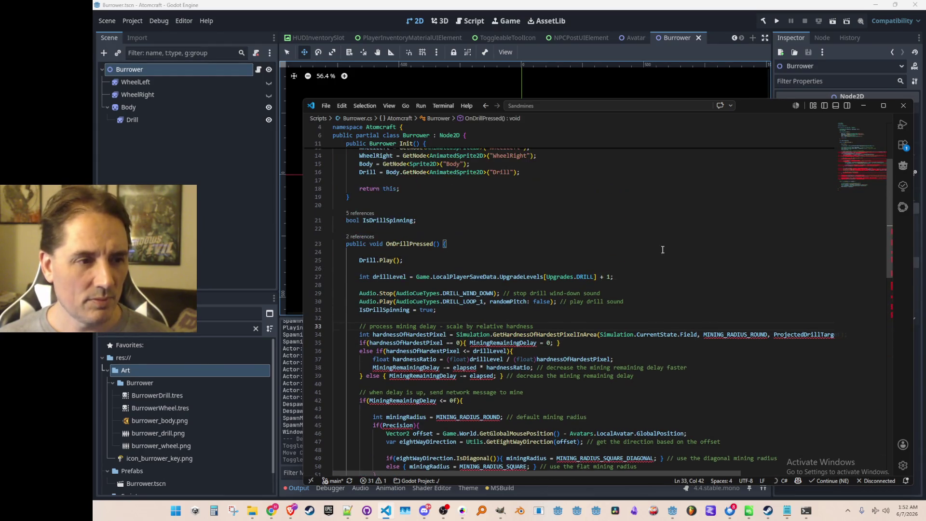
key("ctrl+z")
key("ctrl+z")
key("ctrl+z")
key("ctrl+z")
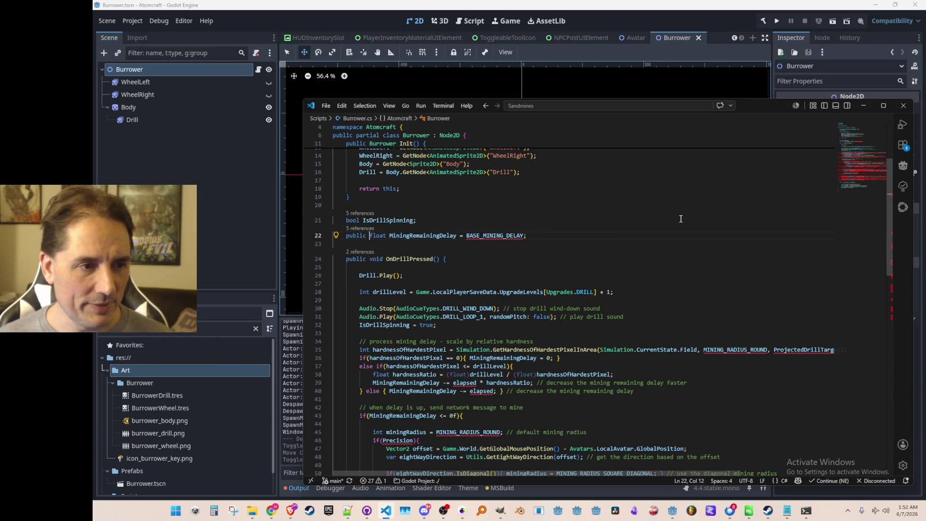
key("End")
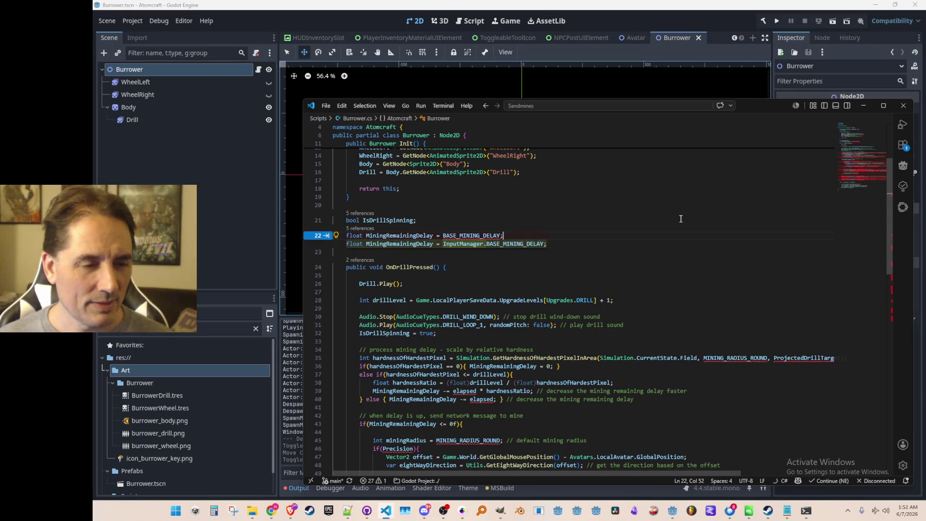
key("Tab")
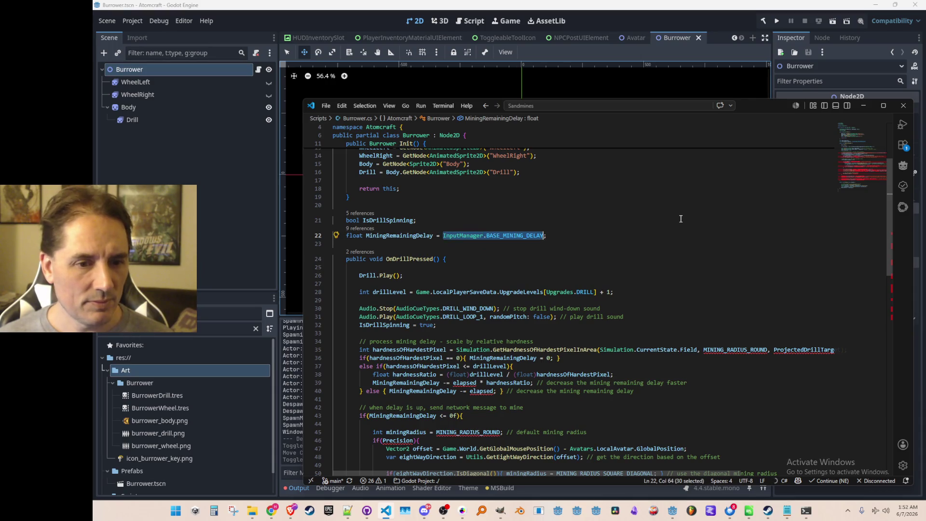
key("Down")
Highlight and review every use of MiningRemainingDelay in Burrower.cs.
scroll(624, 304, "down", 3)
scroll(609, 342, "down", 2)
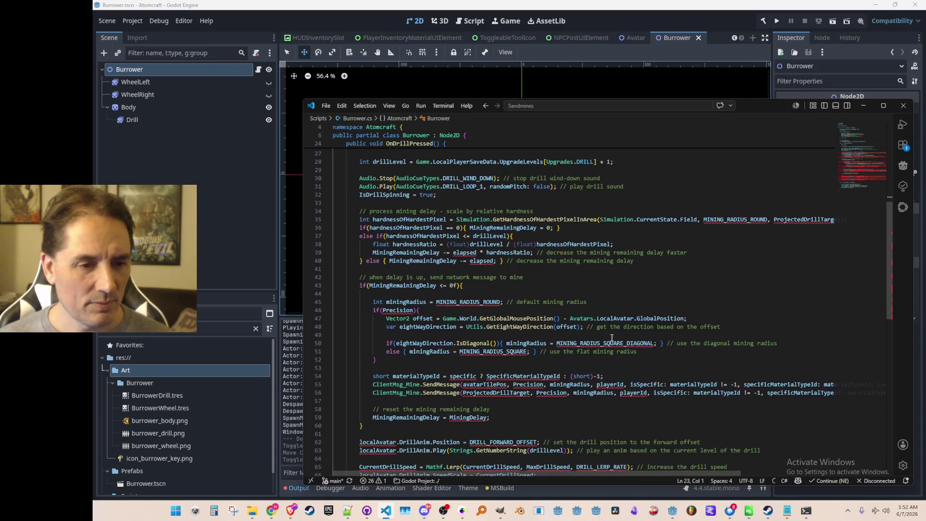
scroll(623, 324, "down", 3)
scroll(622, 322, "up", 1)
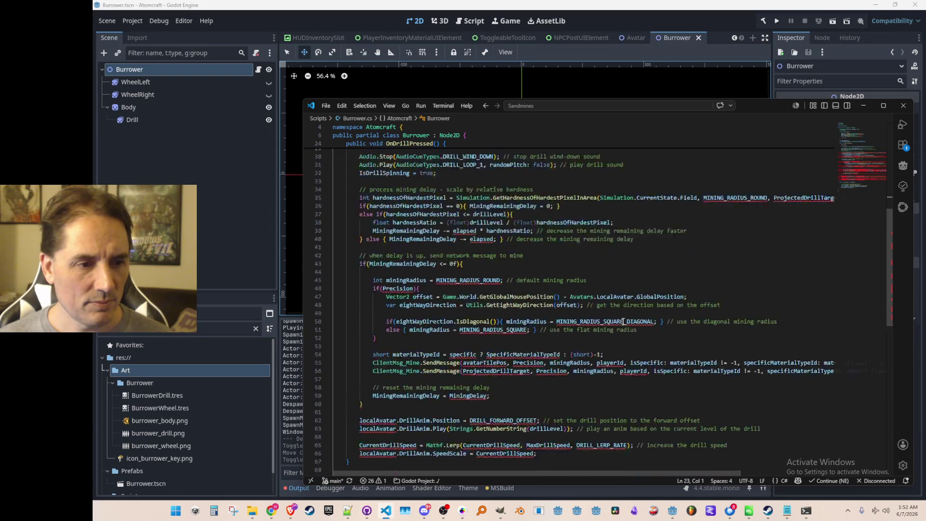
scroll(503, 361, "up", 8)
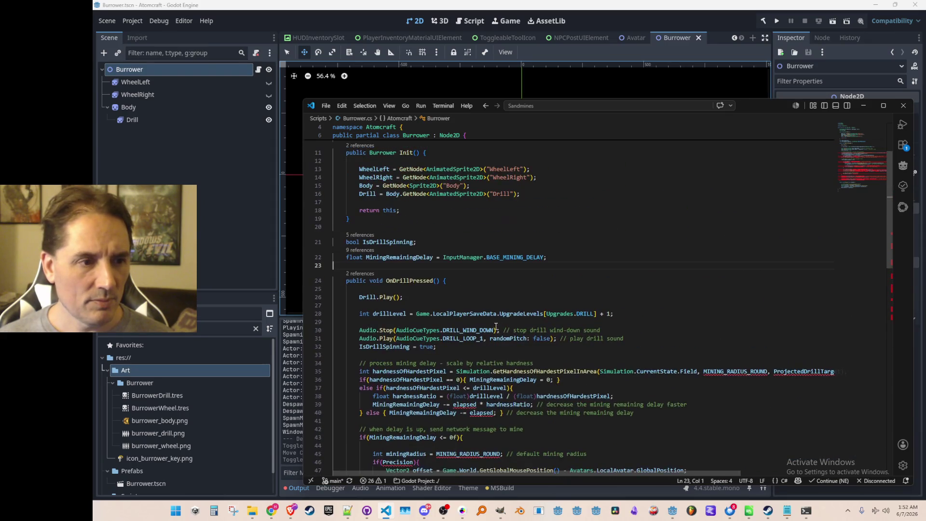
double_click(410, 259)
scroll(520, 318, "down", 4)
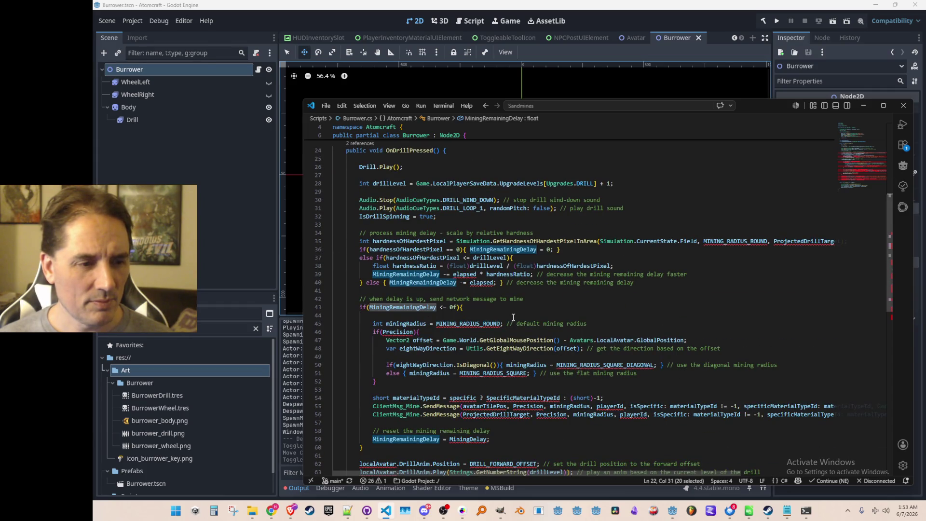
scroll(512, 321, "up", 4)
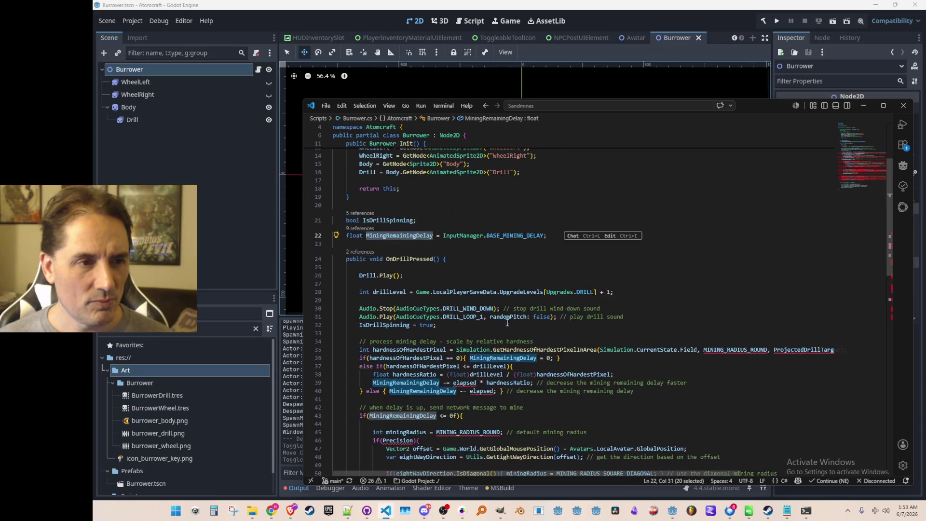
Replace MiningDelay in the mining reset line with InputManager.BASE_MINING_DELAY.
left_click(483, 235)
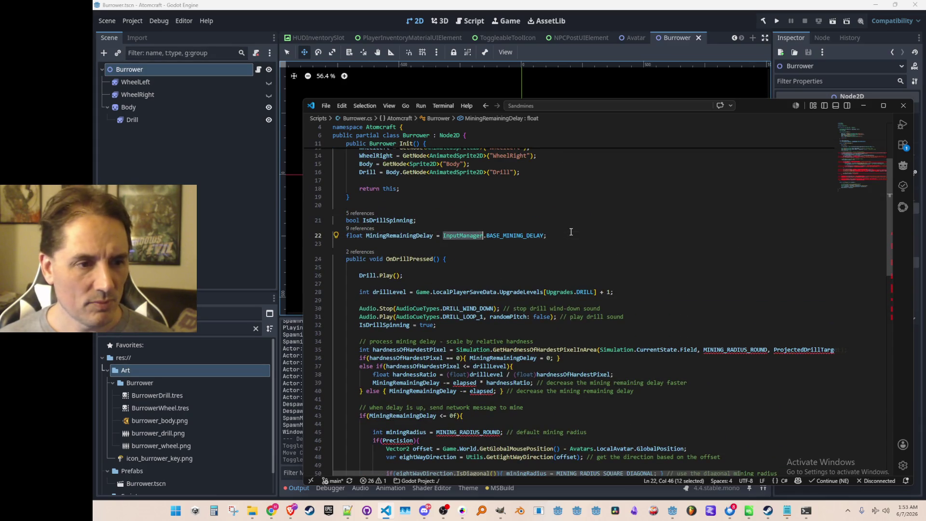
key("Down")
scroll(531, 283, "down", 4)
scroll(531, 284, "down", 3)
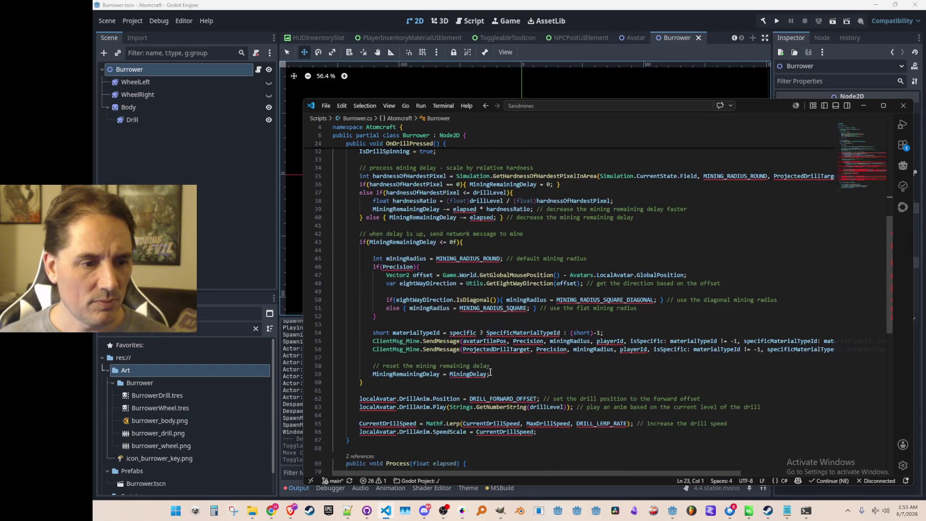
double_click(479, 374)
type("InputManager.BASE_MINING_DELAY")
left_click(450, 382)
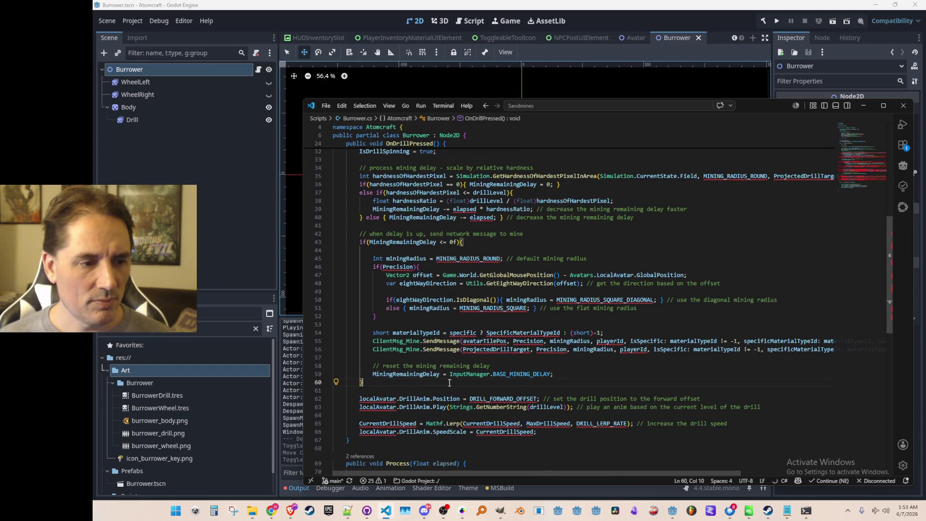
left_click(449, 388)
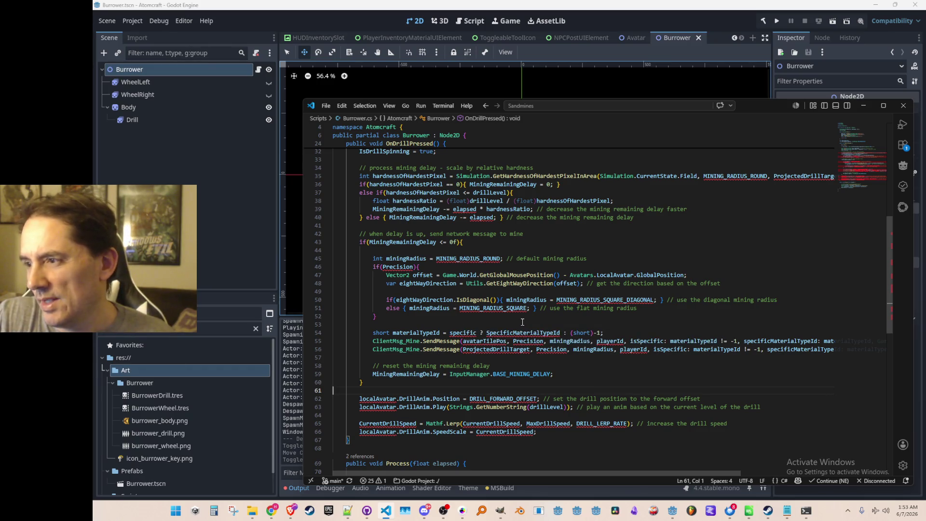
scroll(527, 289, "down", 1)
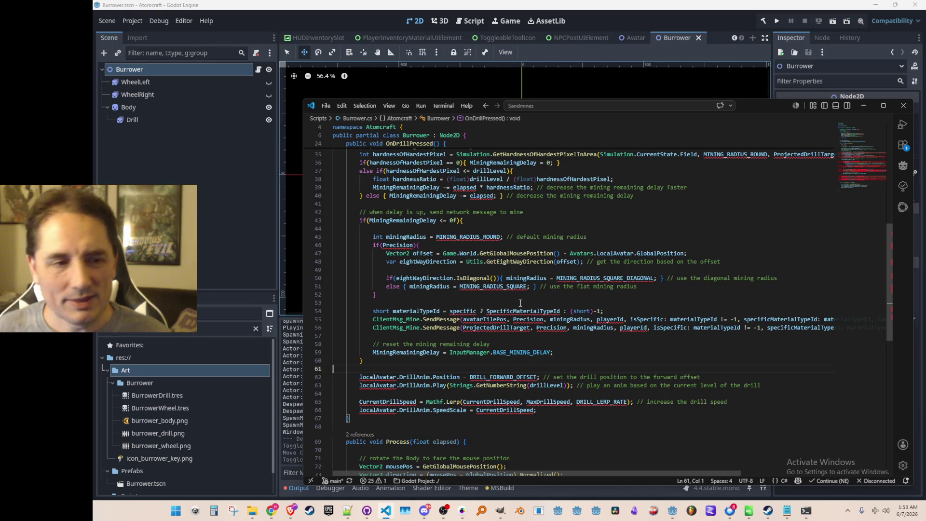
key("Up")
key("Up")
key("Up")
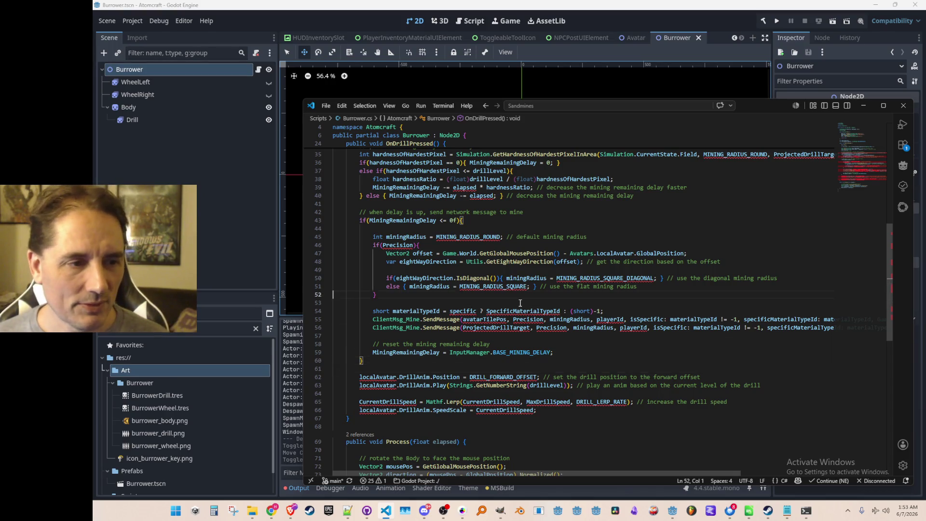
key("Up")
key("Up")
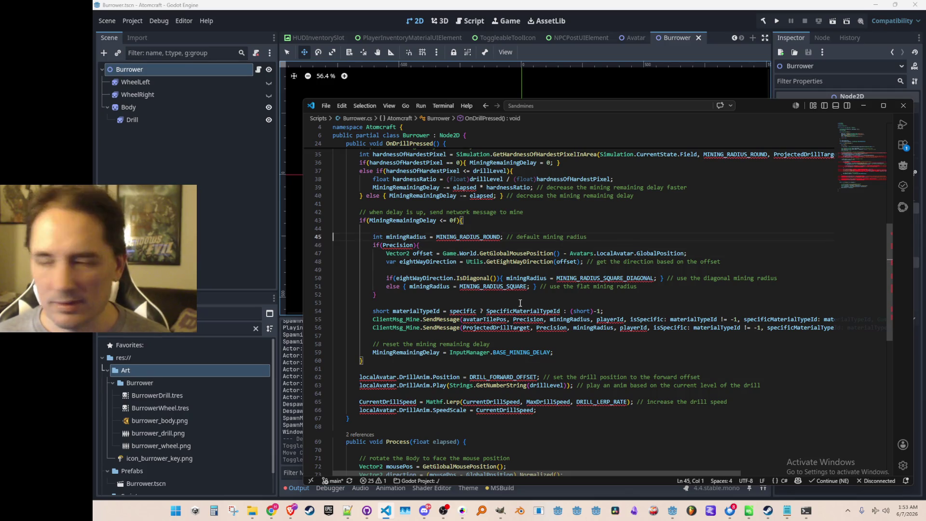
key("Down")
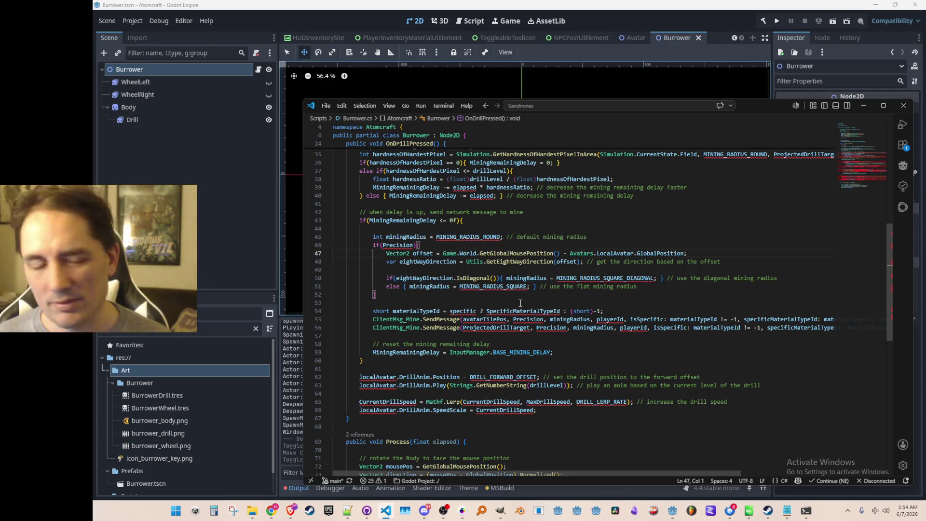
key("Down")
key("Down")
key("Down")
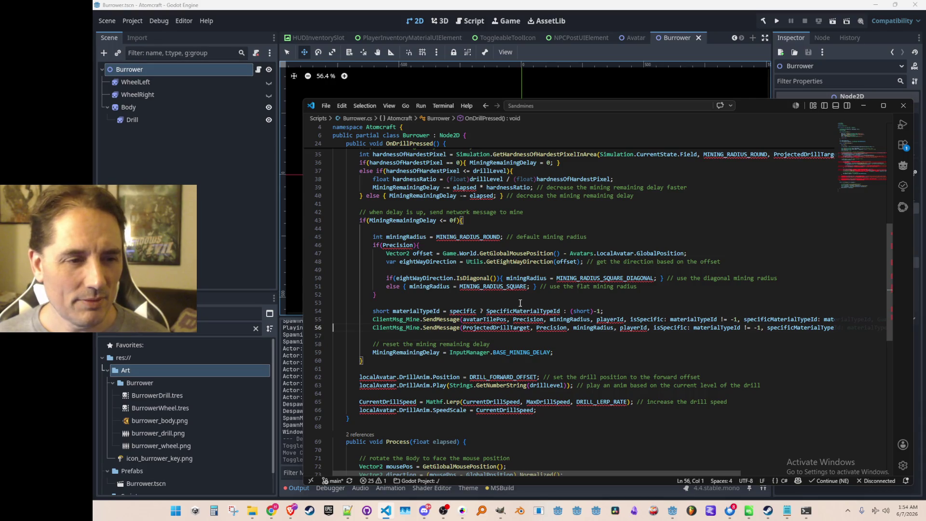
key("Up")
key("Up")
key("Down")
key("ctrl+Right")
key("ctrl+Right")
key("ctrl+Right")
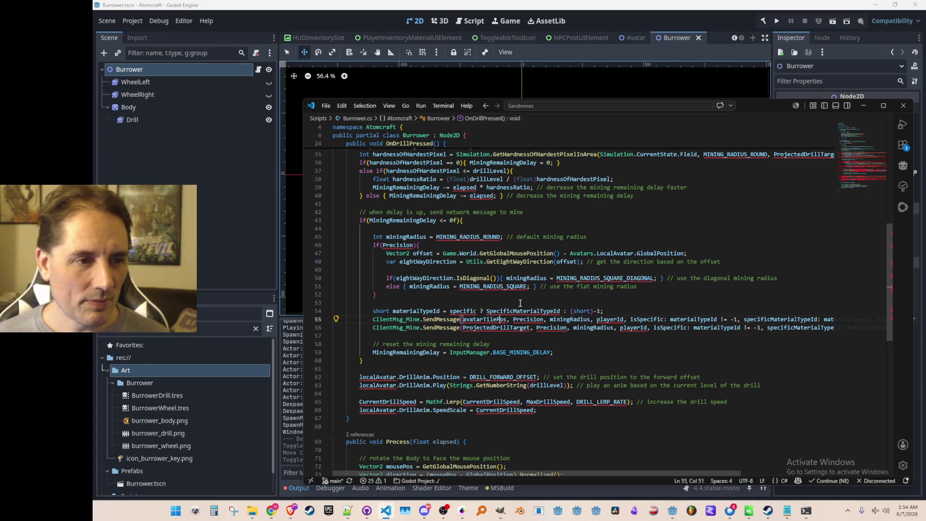
double_click(464, 237)
key("Up")
scroll(411, 387, "up", 1)
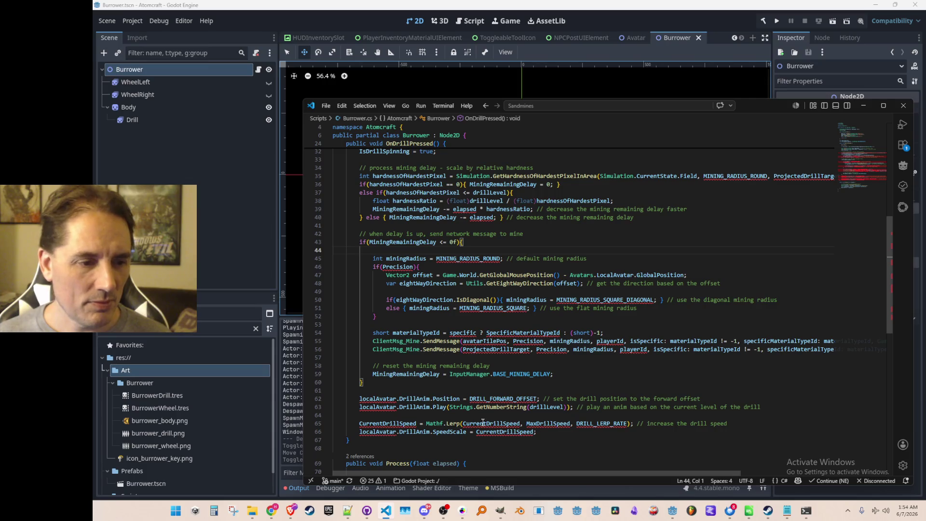
scroll(563, 258, "up", 2)
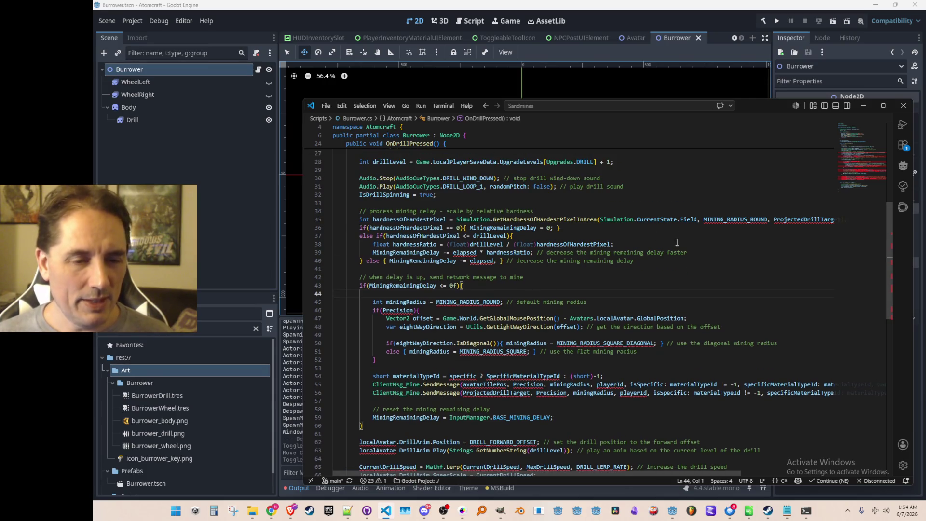
key("ctrl+p")
type("Inputm")
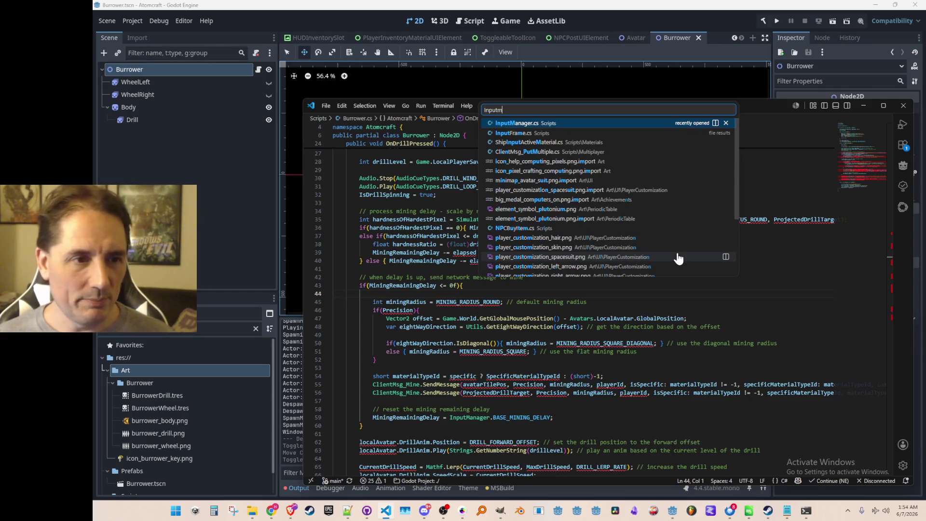
left_click(606, 124)
key("ctrl+f")
key("Return")
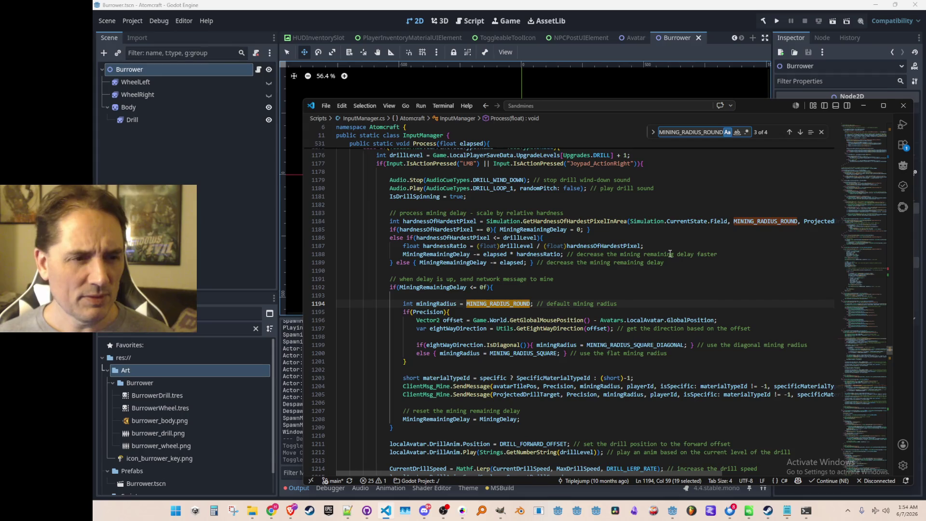
key("Escape")
key("F12")
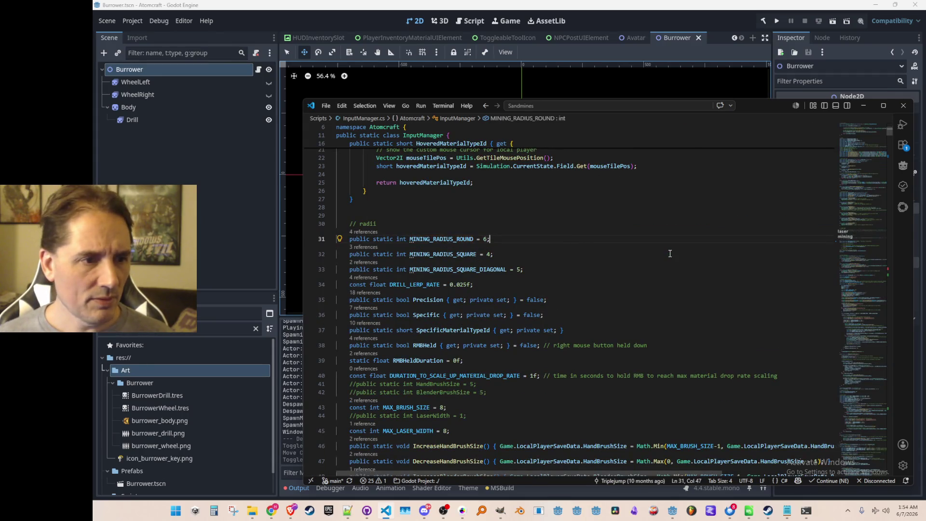
key("Home")
key("shift+Down")
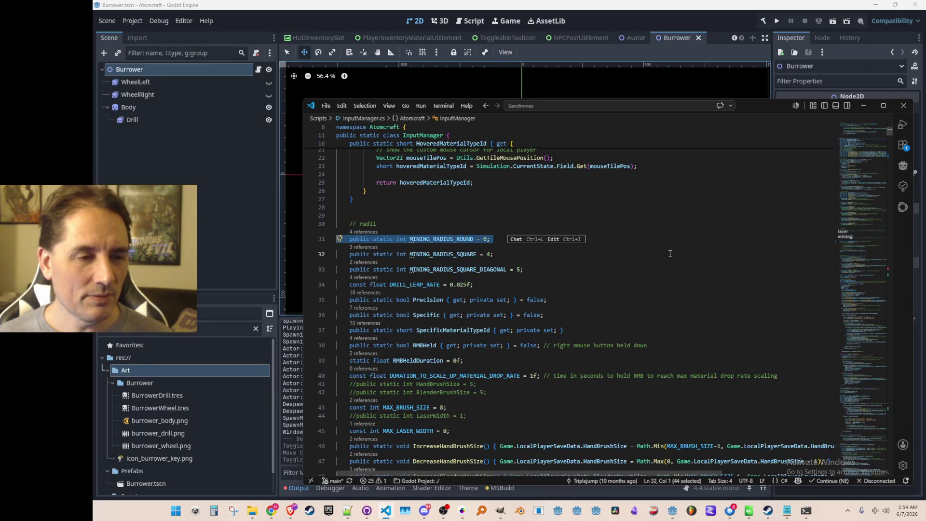
key("Down")
key("Up")
key("Up")
key("shift+End")
key("ctrl+c")
key("Up")
key("F3")
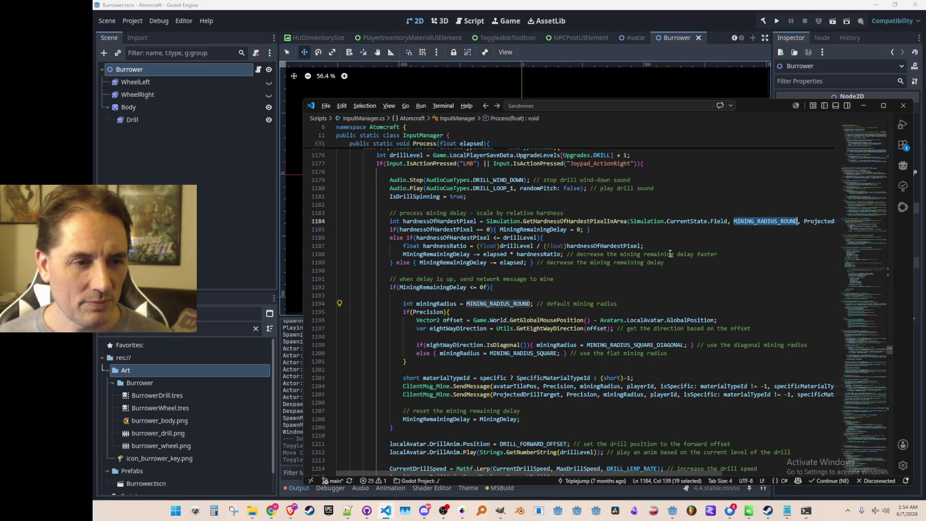
key("F3")
key("Page_Down")
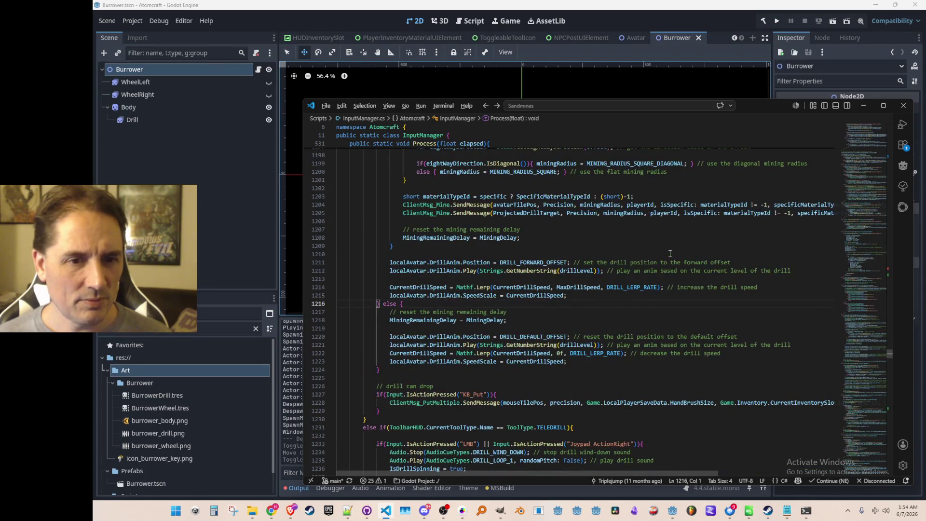
key("ctrl+Tab")
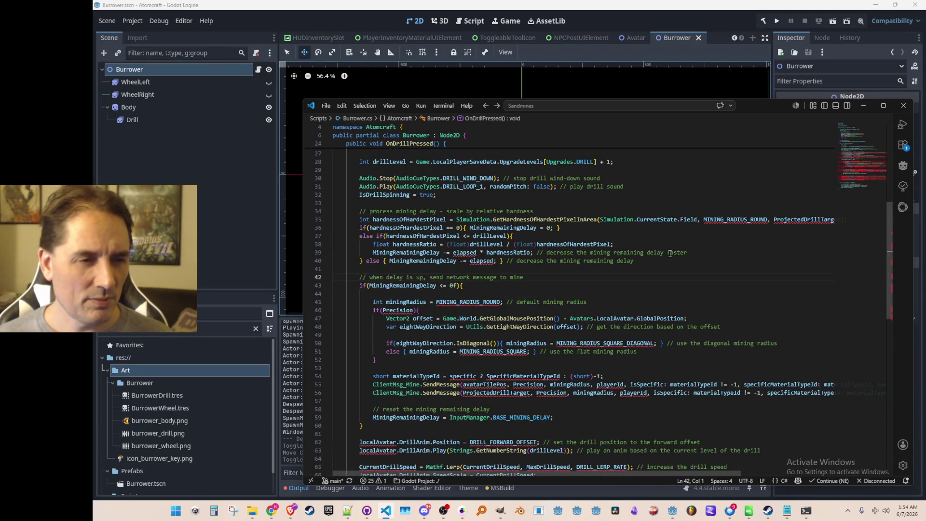
Paste the radius declaration at line 23 and turn it into const int MINING_RADIUS = 16;.
scroll(670, 253, "up", 8)
scroll(698, 260, "down", 3)
left_click(699, 260)
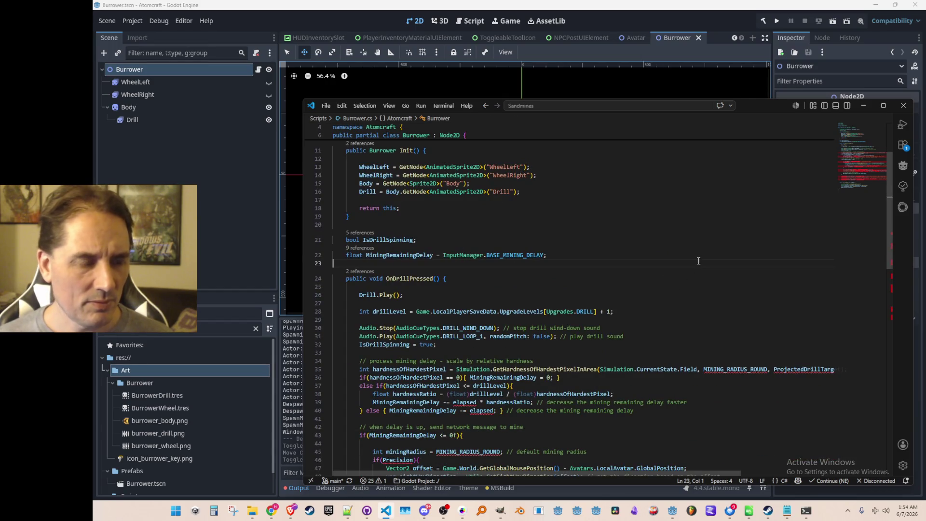
key("ctrl+v")
key("Up")
key("Home")
key("ctrl+shift+Right")
key("ctrl+shift+Right")
type("const")
key("ctrl+Right")
key("ctrl+Right")
key("BackSpace")
key("BackSpace")
key("BackSpace")
key("ctrl+Right")
key("ctrl+Right")
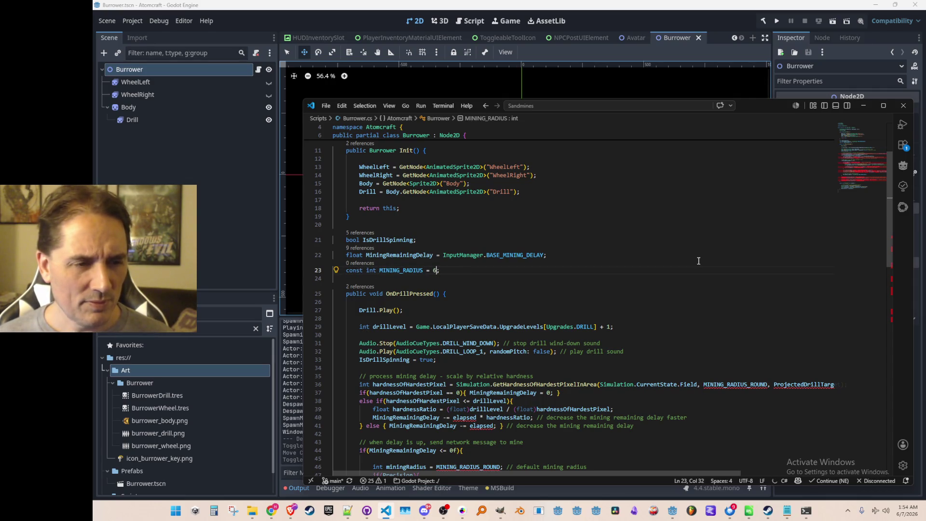
key("BackSpace")
type("16")
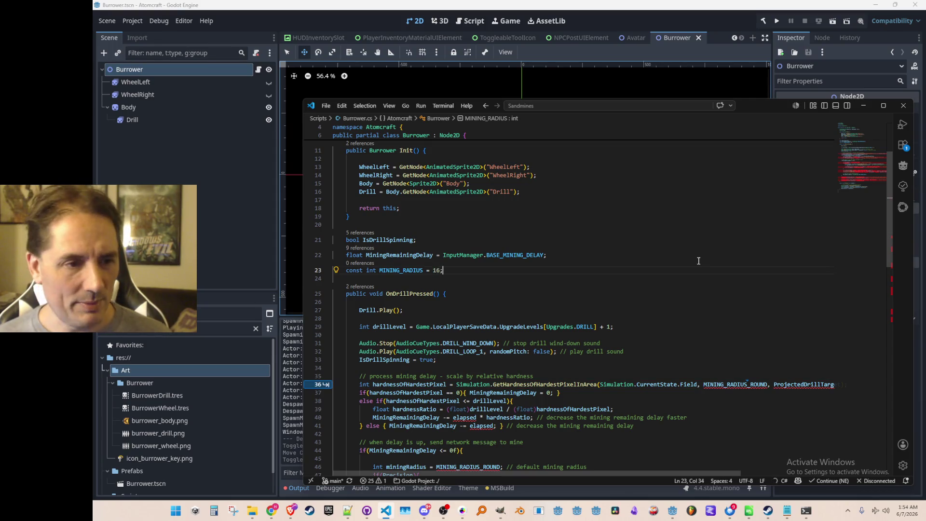
key("Home")
key("Home")
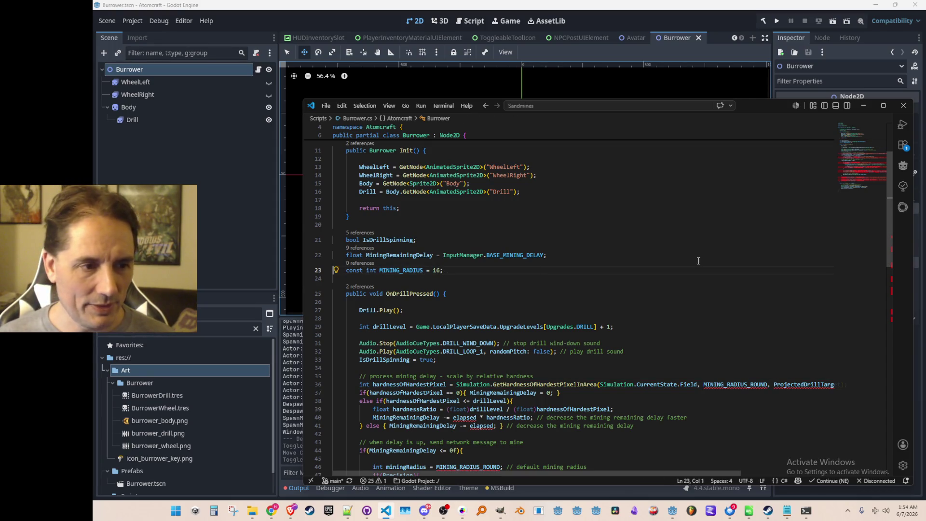
Replace every MINING_RADIUS_ROUND in Burrower.cs with MINING_RADIUS.
scroll(698, 261, "down", 3)
left_click(742, 297)
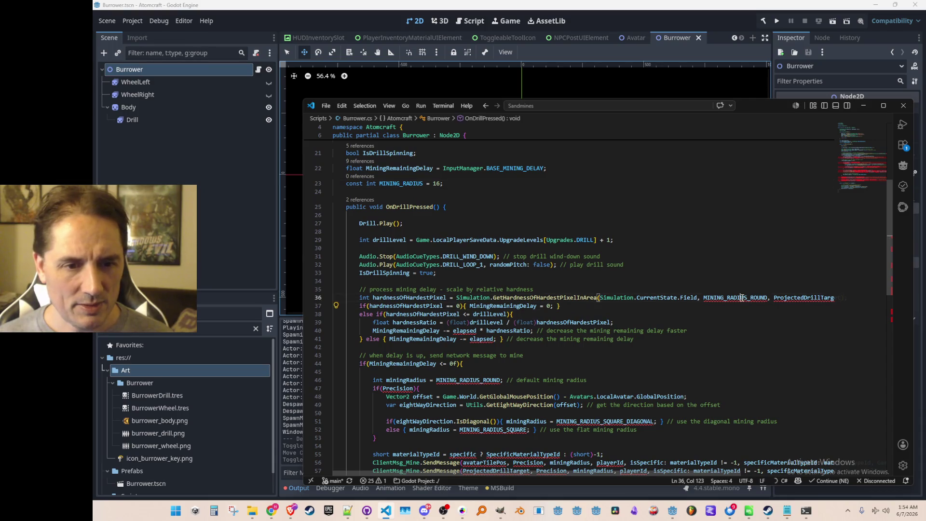
key("ctrl+h")
key("Return")
key("Return")
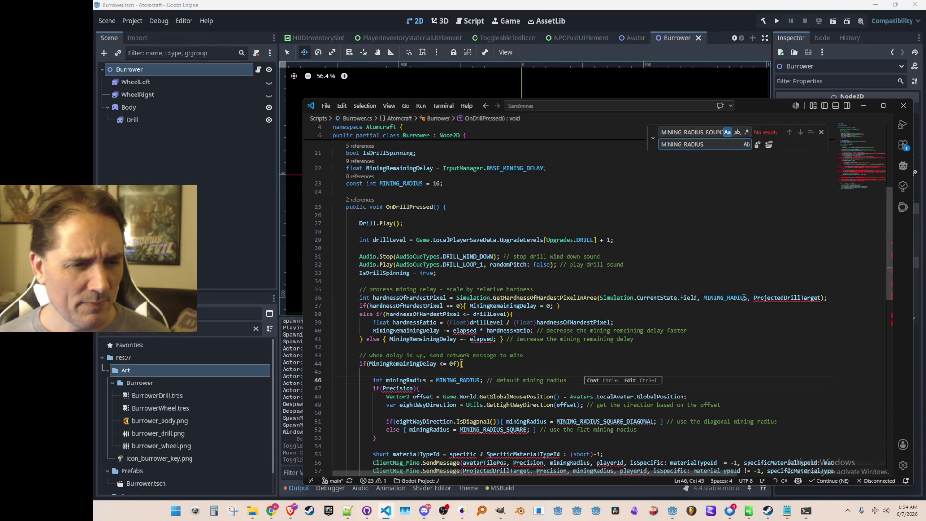
key("Escape")
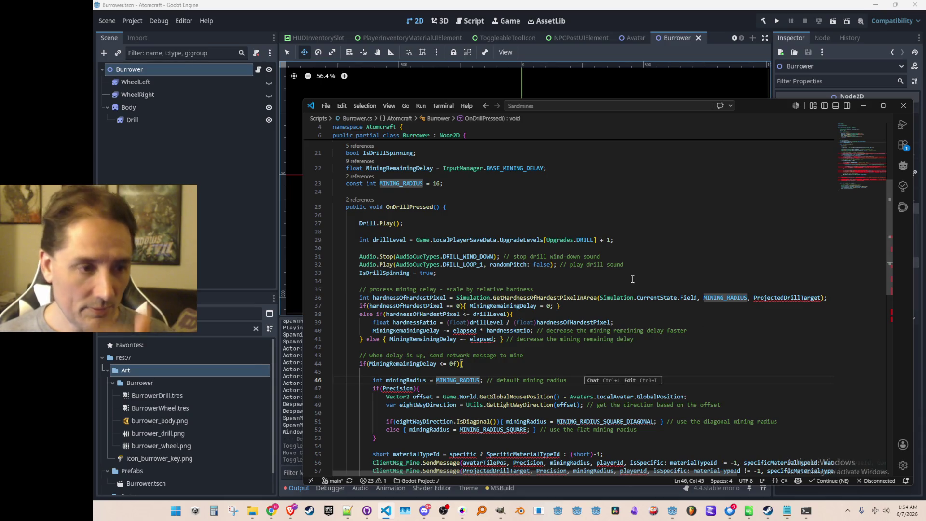
scroll(632, 279, "down", 1)
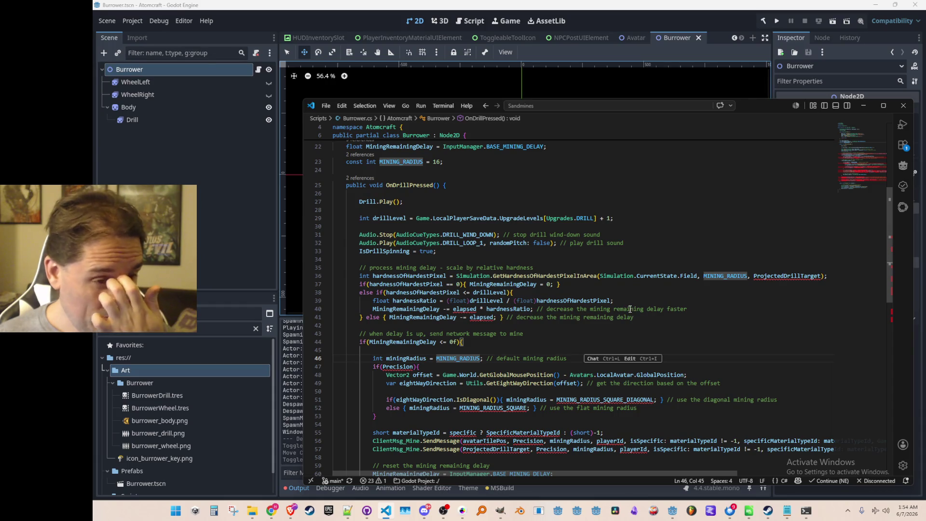
scroll(637, 307, "up", 4)
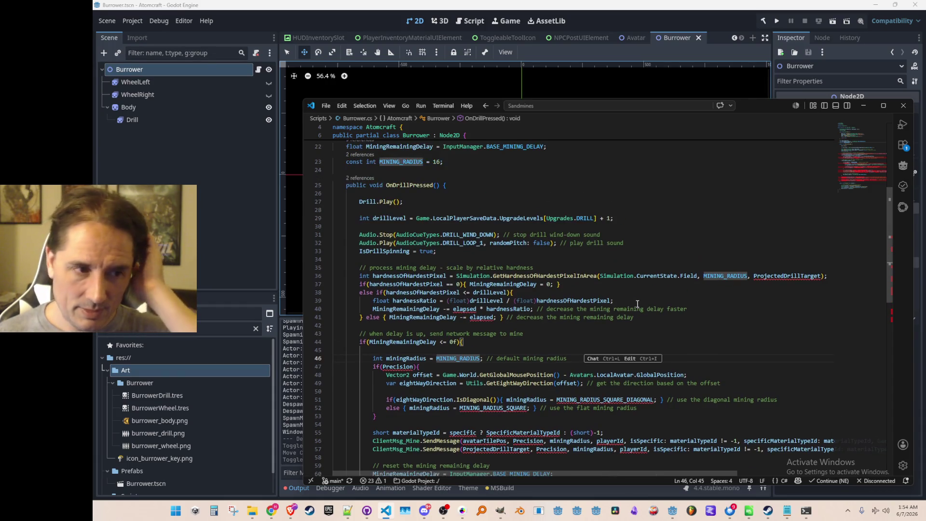
scroll(636, 302, "down", 18)
scroll(644, 300, "up", 13)
scroll(646, 299, "up", 4)
scroll(646, 299, "down", 2)
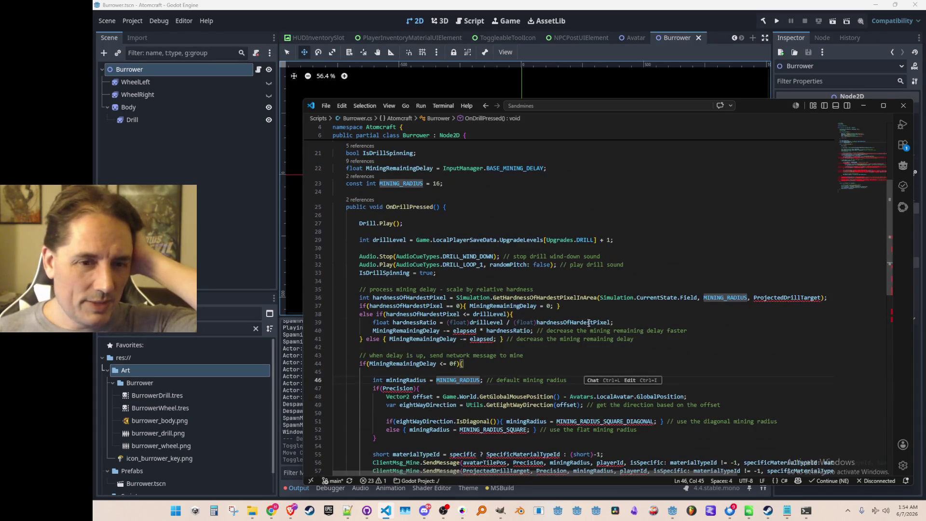
scroll(524, 298, "up", 2)
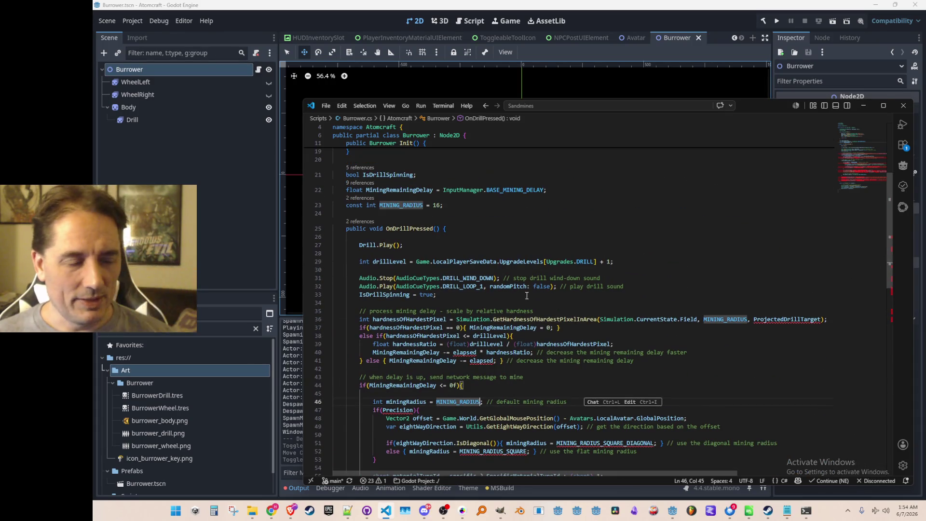
left_click(473, 240)
scroll(523, 270, "up", 2)
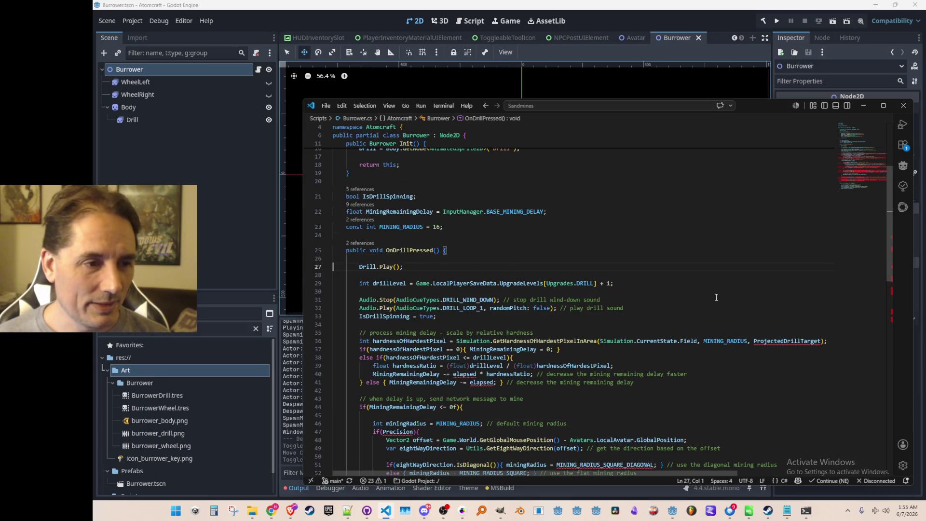
Add a // drill state comment and a bool IsPressed; field above OnDrillPressed.
key("ctrl+shift+Return")
key("Up")
key("Up")
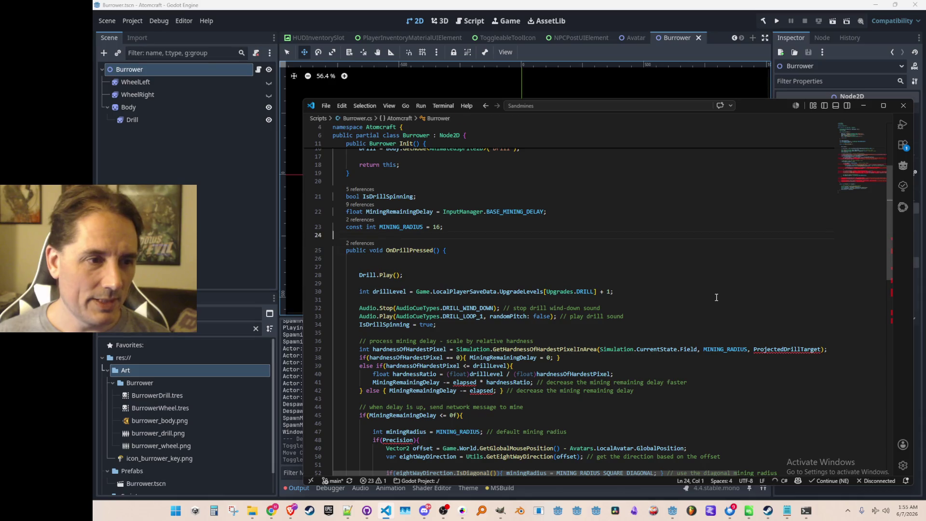
key("Return")
key("Return")
key("Up")
type("// drill state")
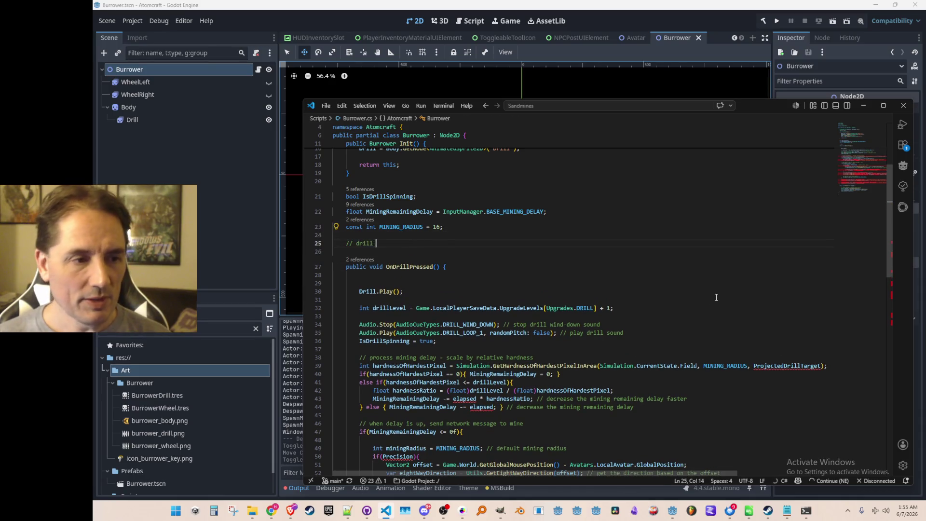
key("Return")
type("bool I")
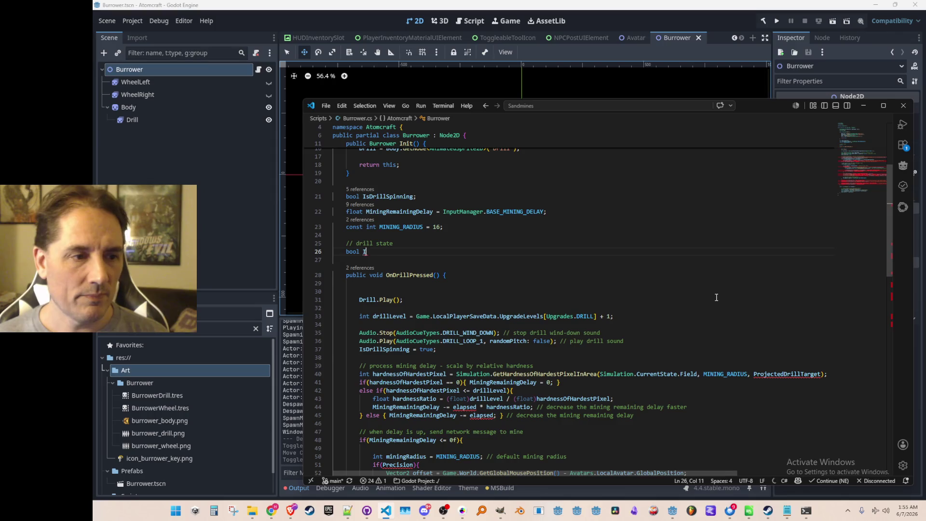
type("sPressed;")
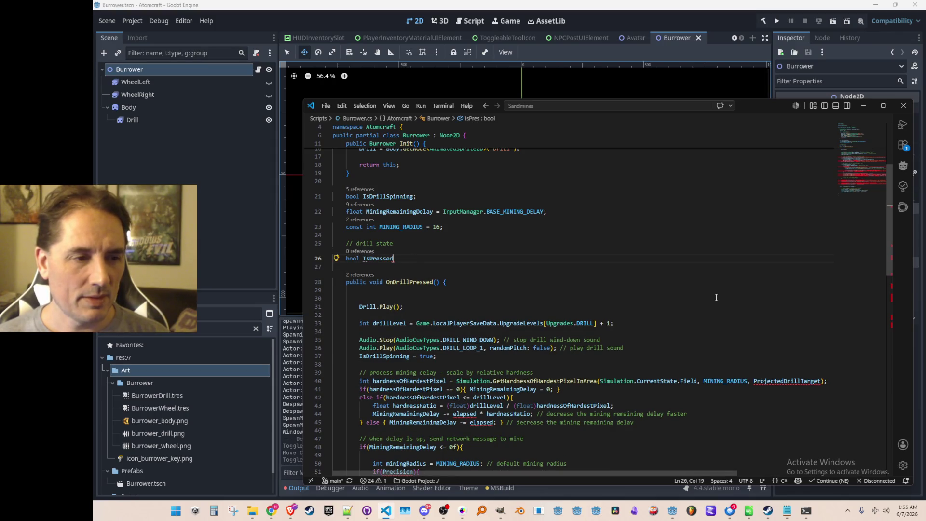
Make OnDrillPressed set IsPressed = true; before Drill.Play().
key("Down")
key("Down")
key("End")
key("Return")
type("IsPressed = true;")
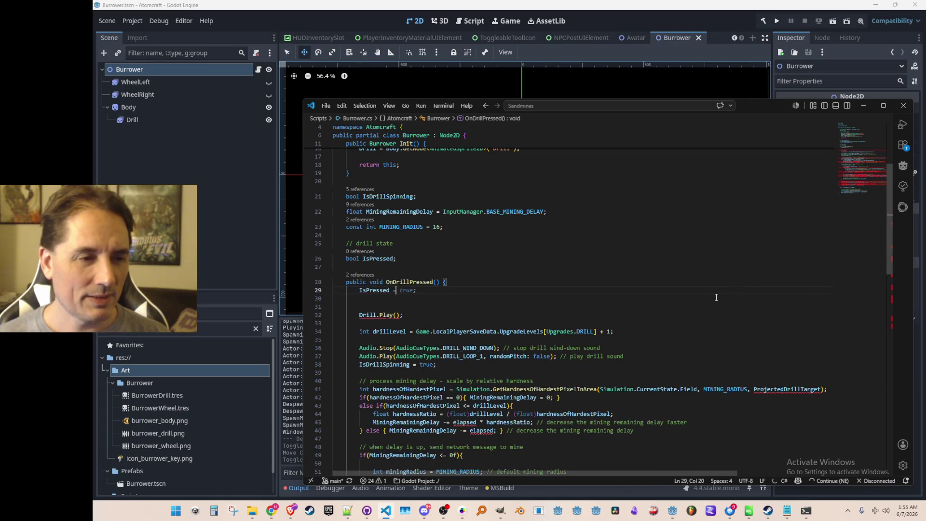
key("Down")
scroll(716, 297, "down", 3)
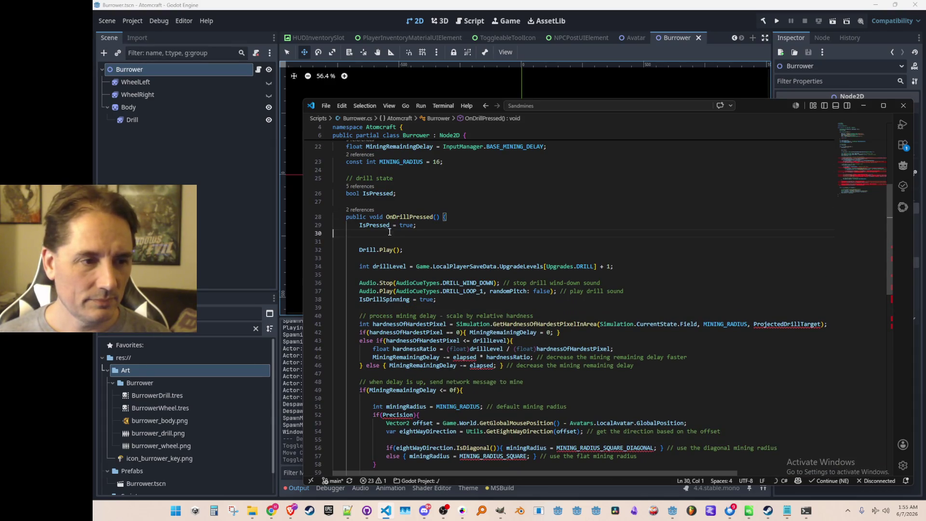
left_click(507, 242)
End Process() with a // drill activation comment and an empty if (IsPressed) block.
scroll(581, 307, "down", 6)
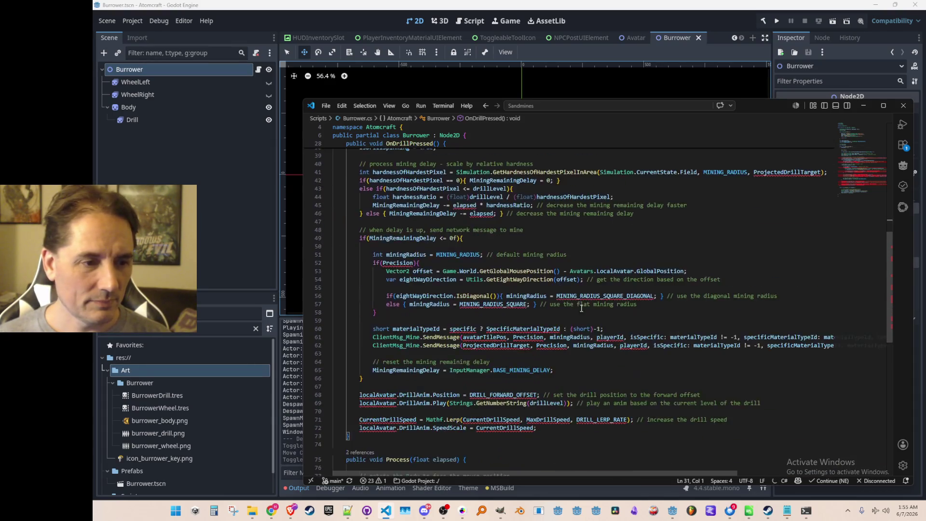
scroll(580, 307, "down", 5)
left_click(649, 385)
key("Return")
type("// ")
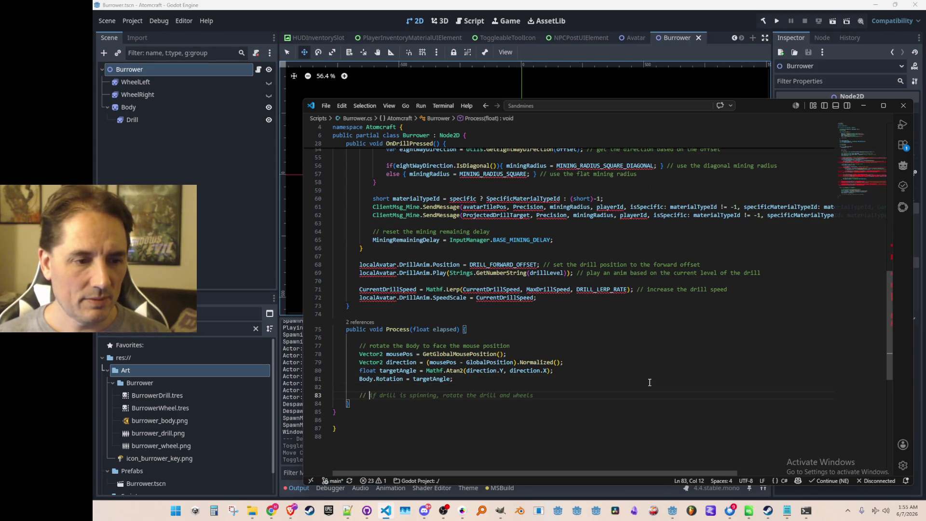
type("drill activation")
key("Return")
type("if ")
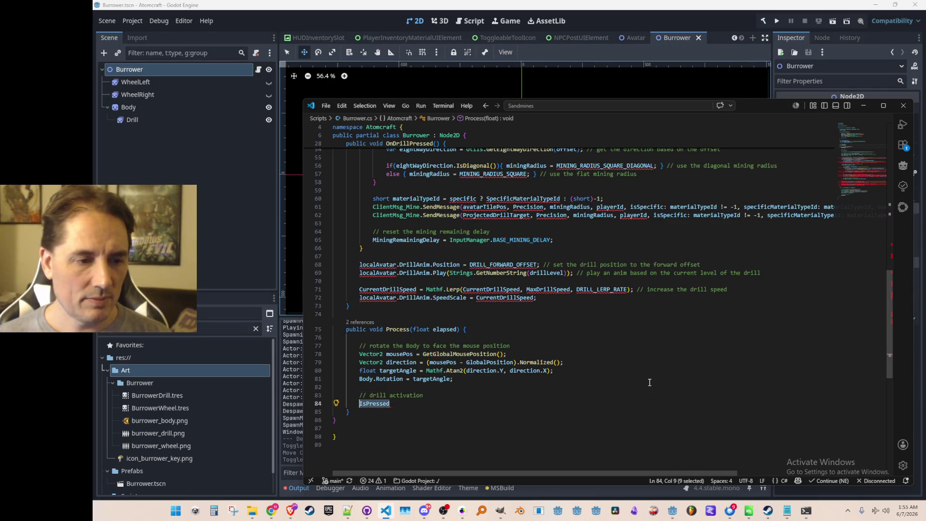
type("(IsPressed)")
key("Return")
type("{")
key("Return")
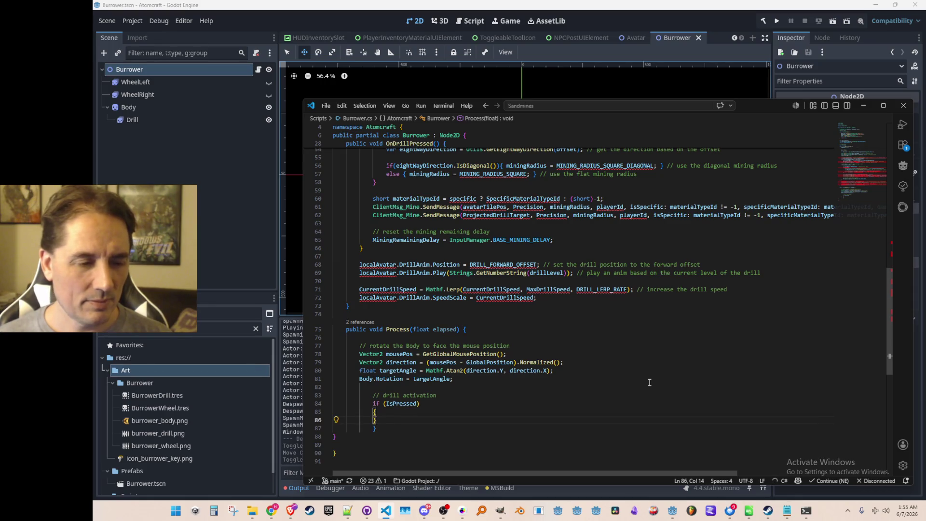
key("ctrl+z")
key("ctrl+z")
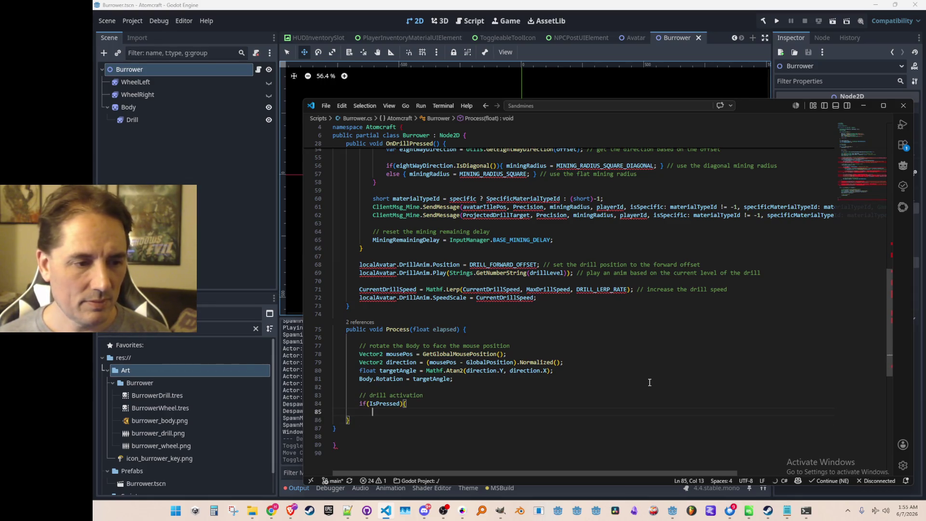
key("End")
scroll(587, 319, "up", 10)
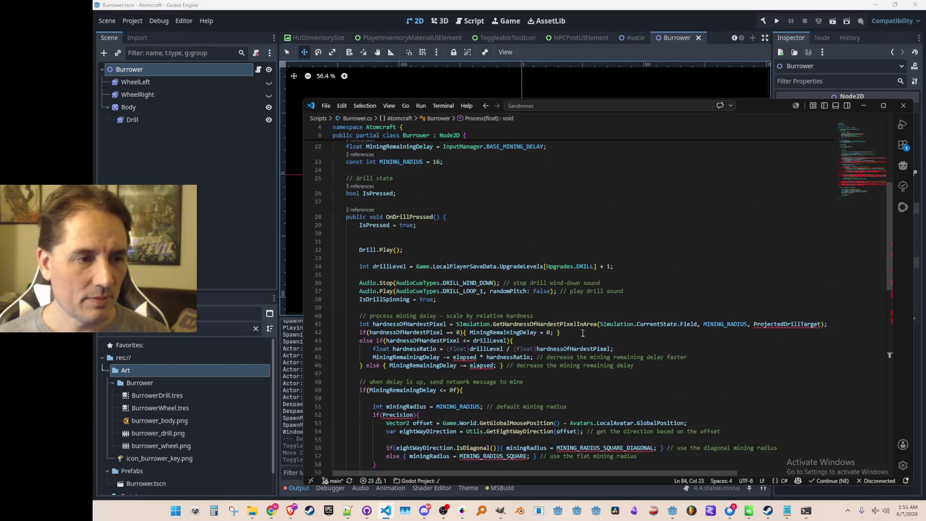
scroll(619, 295, "down", 1)
left_click(682, 213)
Remove the Drill.Play() and mining code from OnDrillPressed.
key("Down")
key("Down")
key("shift+Down")
key("shift+Down")
key("shift+Down")
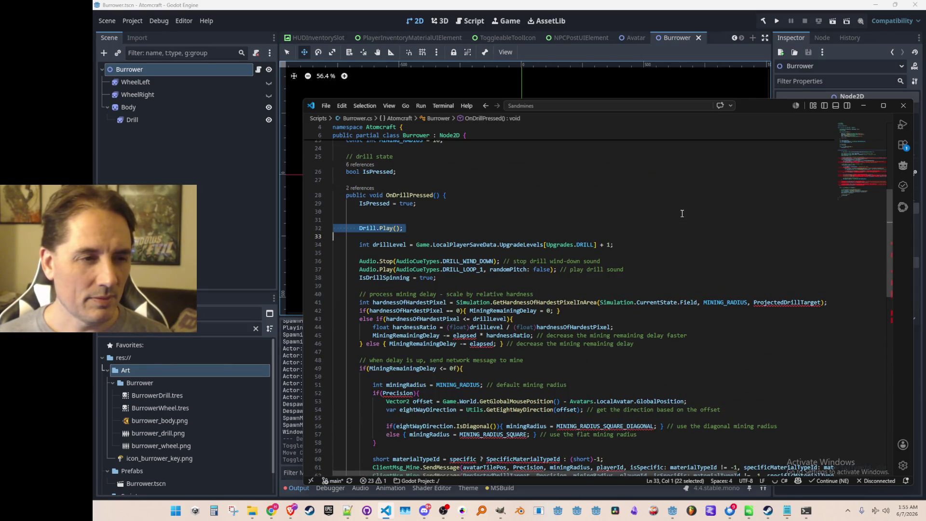
key("shift+Down")
key("shift+Down")
key("shift+Down")
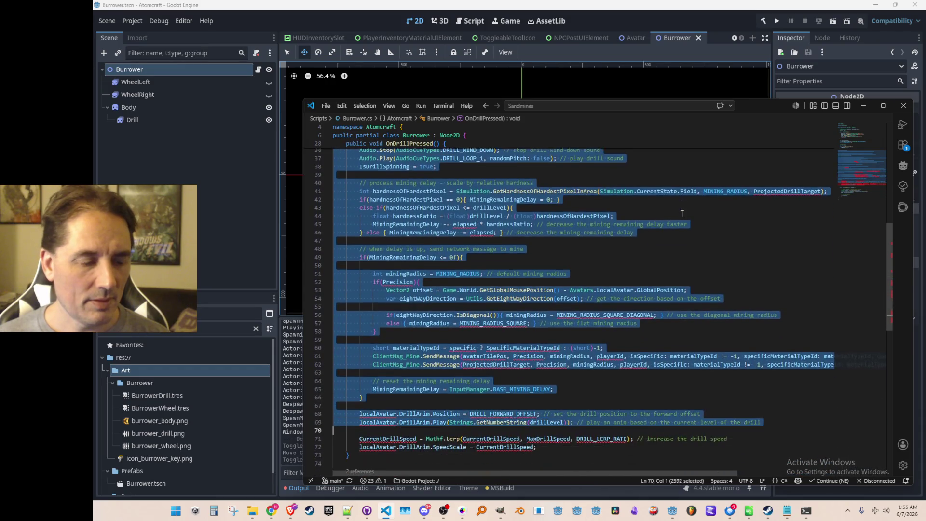
key("Delete")
scroll(677, 214, "up", 6)
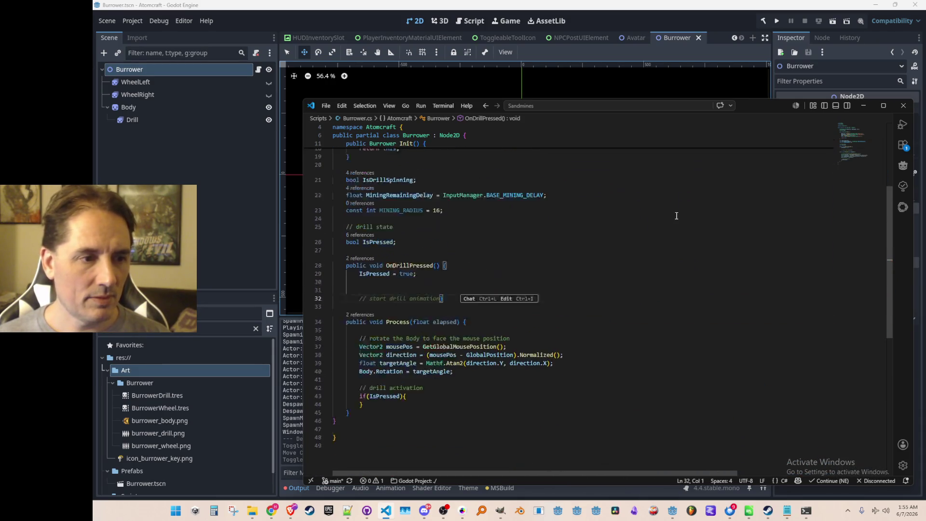
Collapse OnDrillPressed onto one line containing only IsPressed = true;.
key("BackSpace")
key("BackSpace")
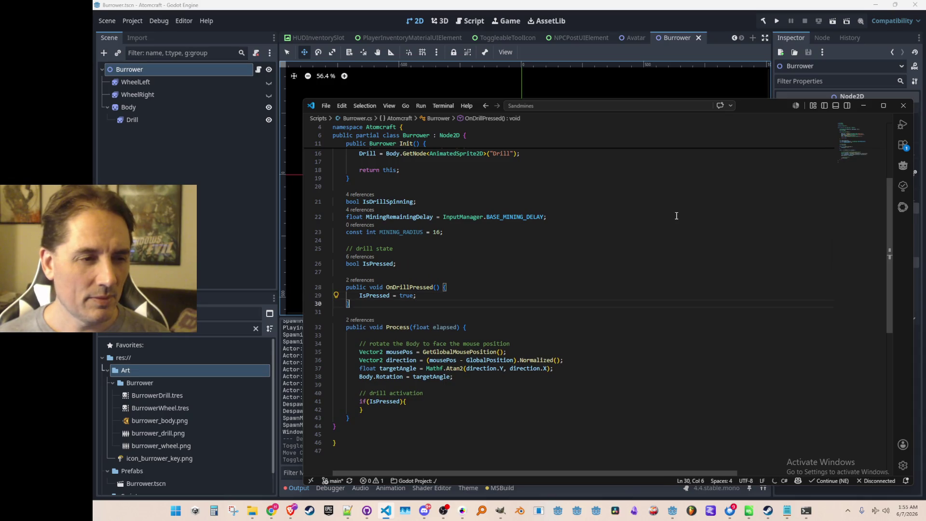
key("Up")
key("BackSpace")
key("BackSpace")
key("Down")
key("BackSpace")
key("BackSpace")
key("Down")
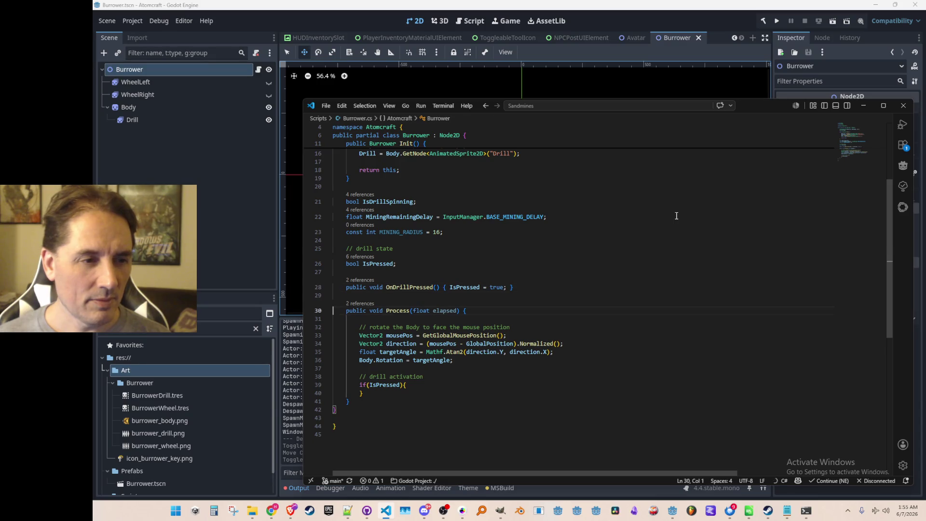
scroll(652, 286, "down", 1)
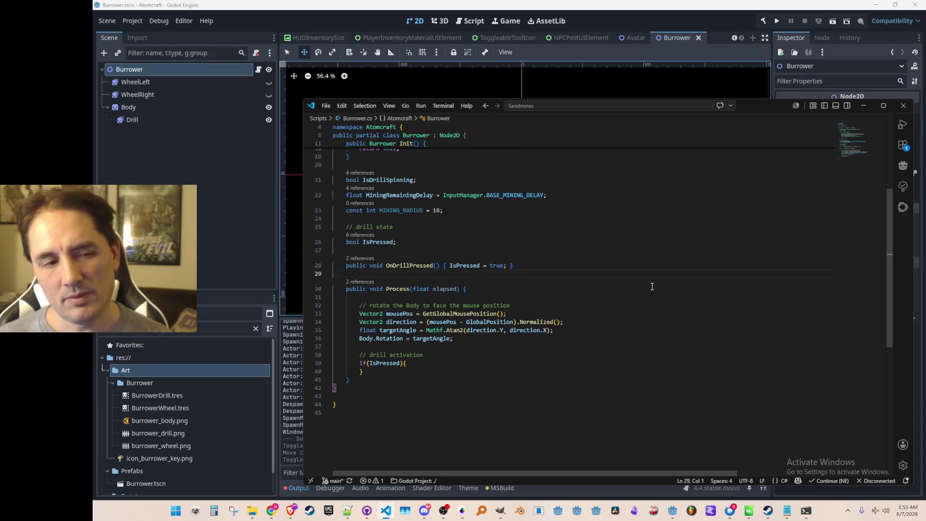
scroll(628, 321, "down", 1)
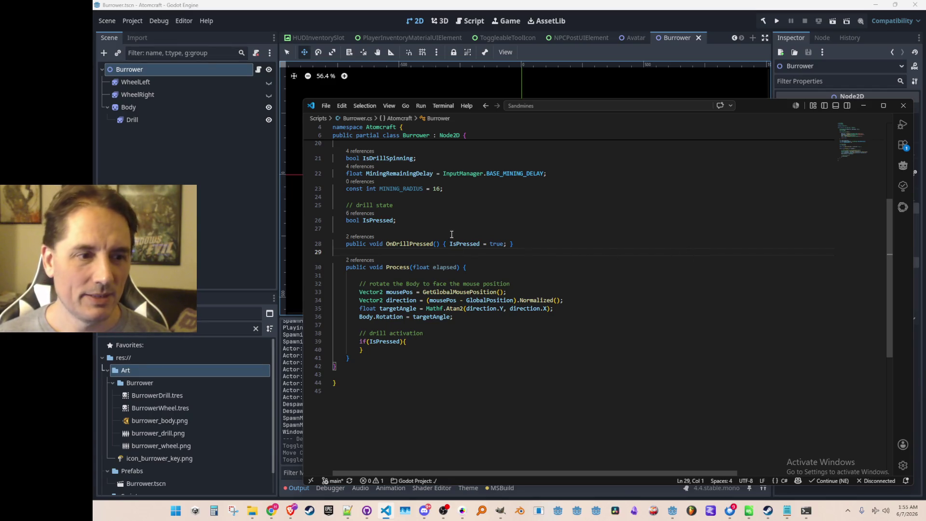
left_click(714, 324)
scroll(714, 324, "down", 1)
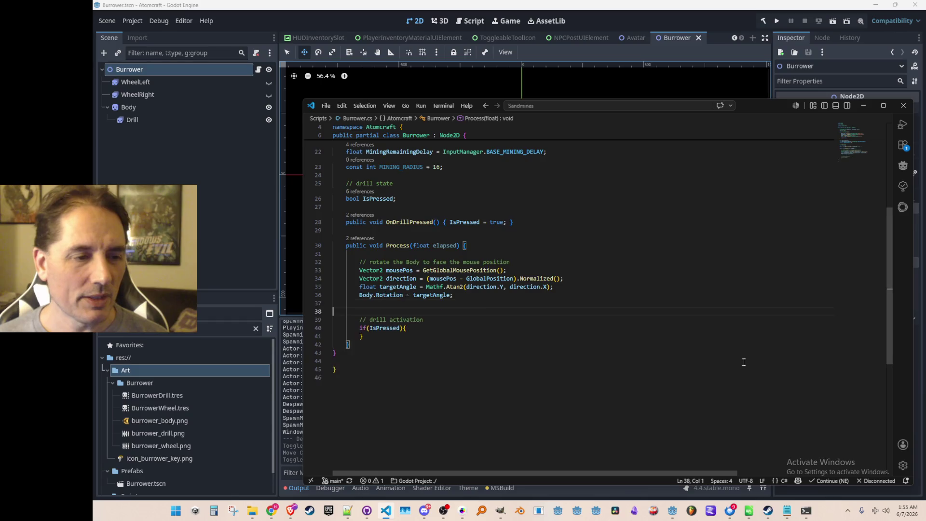
Paste the drilling and mining code inside the if (IsPressed) block and indent it.
key("ctrl+v")
key("ctrl+z")
key("ctrl+z")
key("ctrl+z")
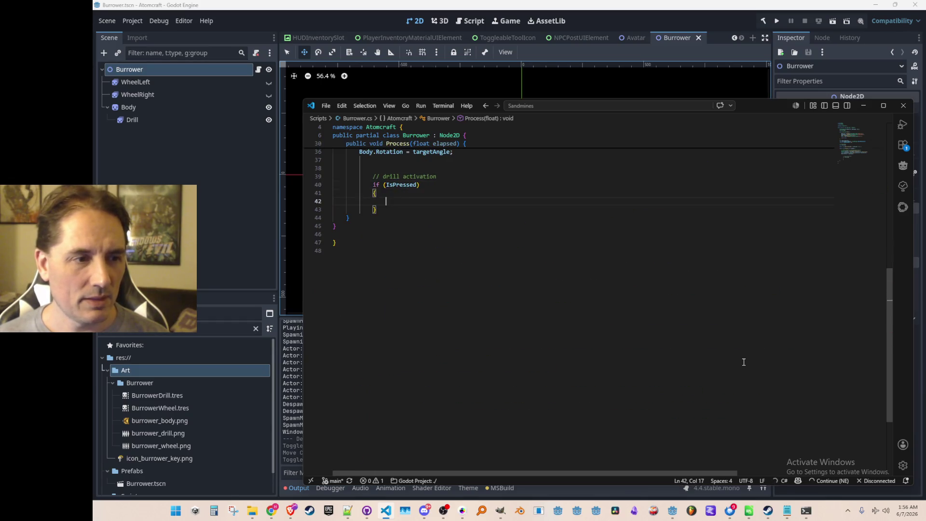
key("ctrl+v")
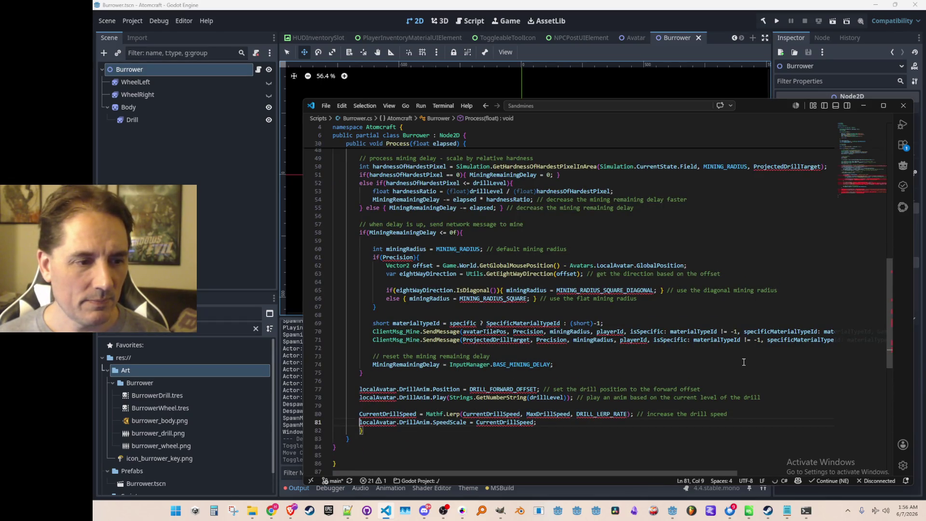
key("shift+Up")
key("shift+Up")
key("shift+Up")
key("shift+Up")
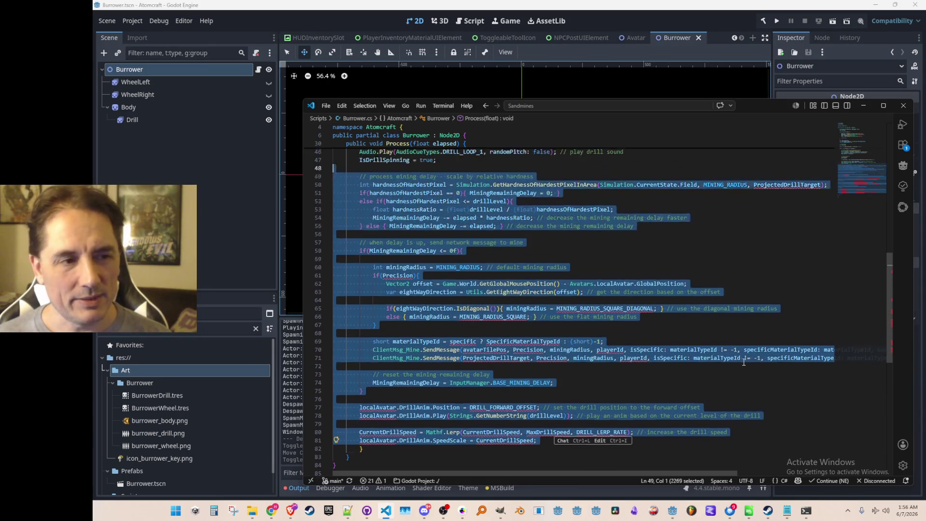
key("shift+Down")
key("shift+Down")
key("shift+Down")
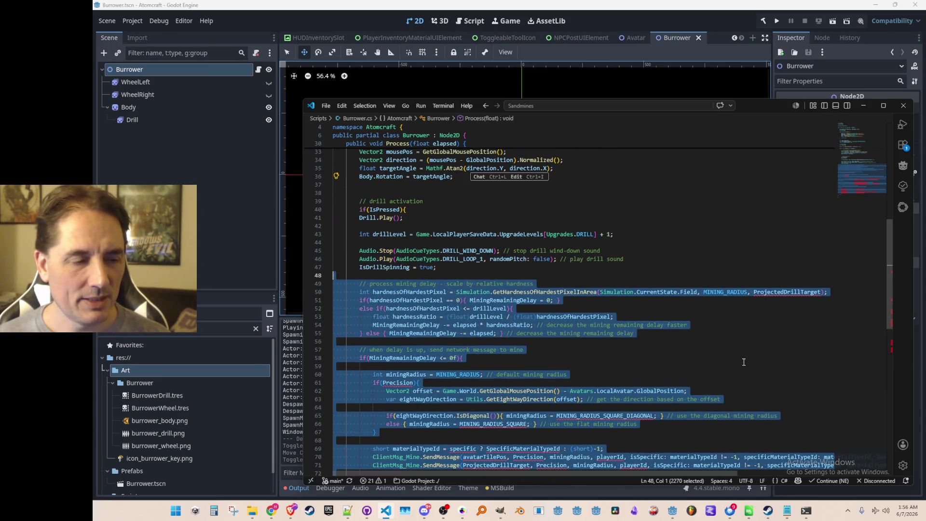
key("shift+Up")
key("shift+Up")
key("shift+Up")
key("Tab")
key("Up")
key("Up")
key("Up")
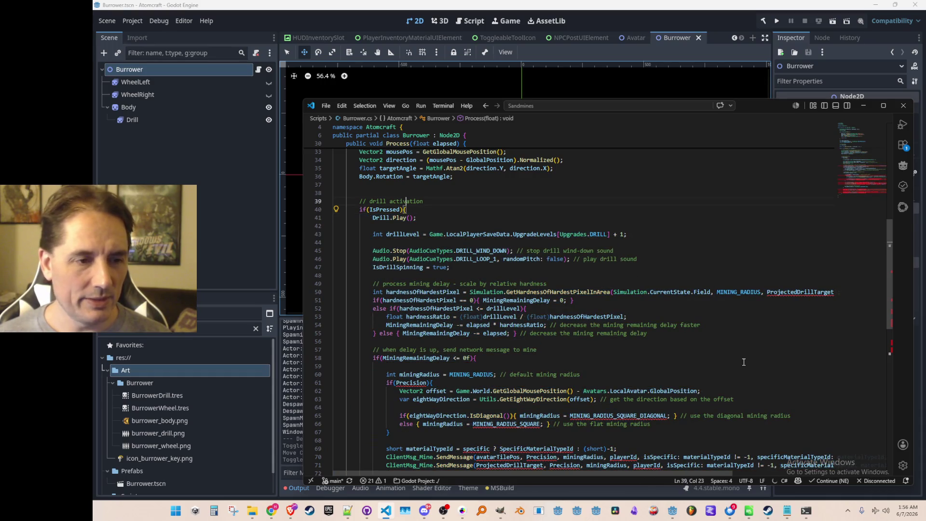
Delete the drill state comment, the IsPressed field and the OnDrillPressed method.
scroll(743, 362, "up", 5)
left_click(651, 262)
key("Up")
key("Up")
key("Up")
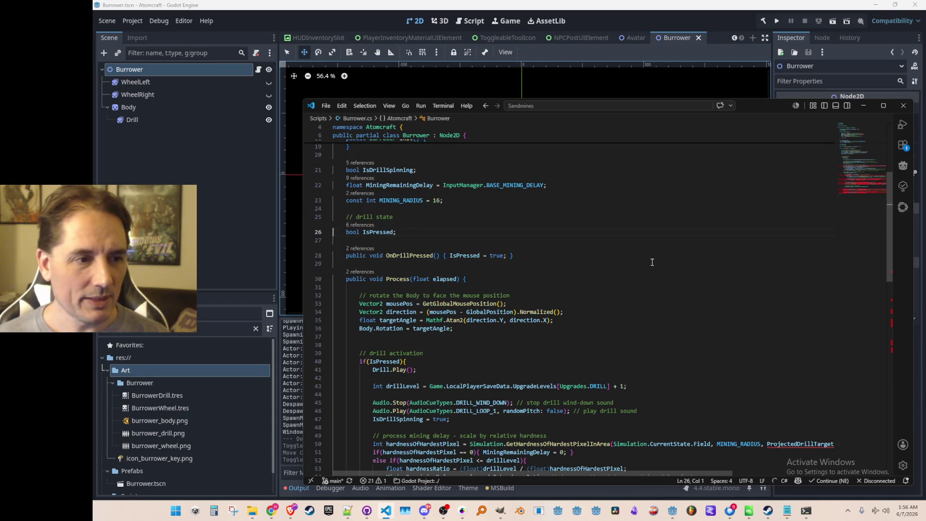
key("shift+Down")
key("shift+Down")
key("shift+Down")
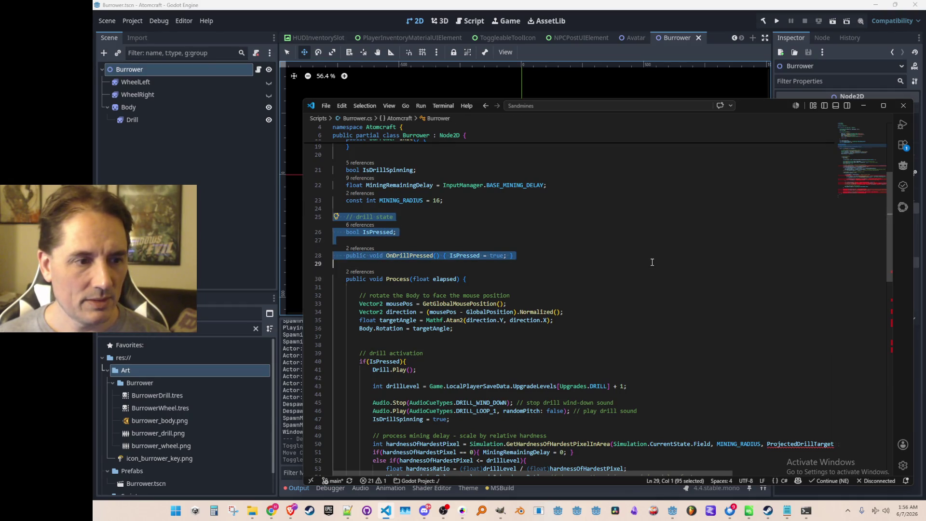
key("Delete")
Open Avatar.cs through quick file search with 'Avata'.
key("ctrl+p")
type("Avata")
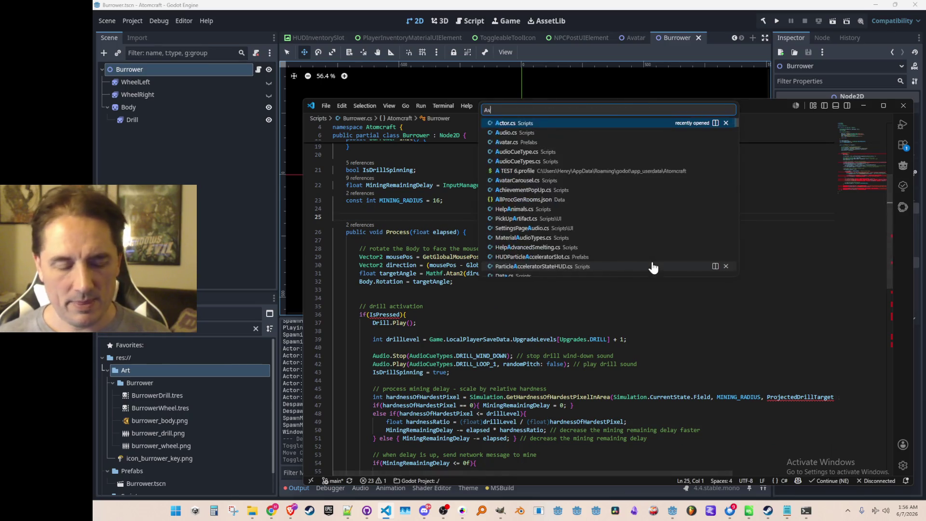
left_click(598, 123)
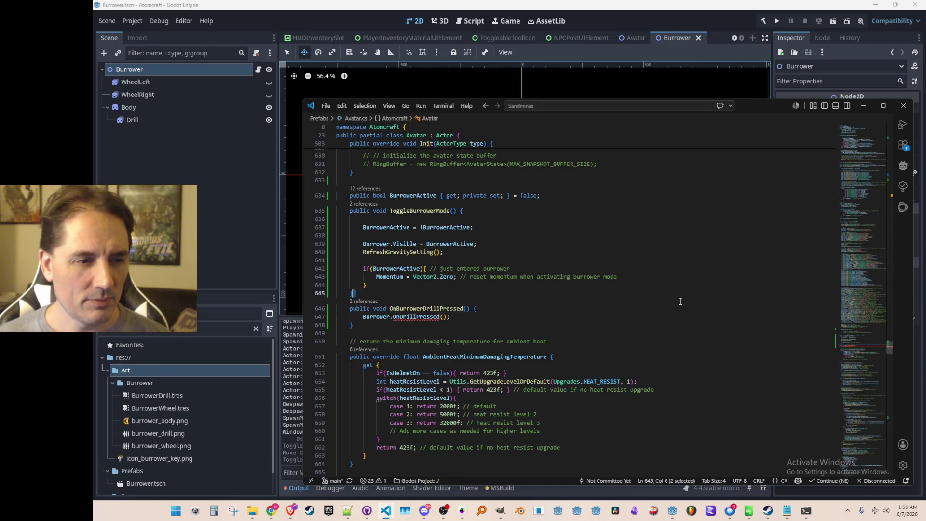
Delete the OnBurrowerDrillPressed method from Avatar.cs.
key("Up")
key("shift+Down")
key("shift+Down")
key("shift+Down")
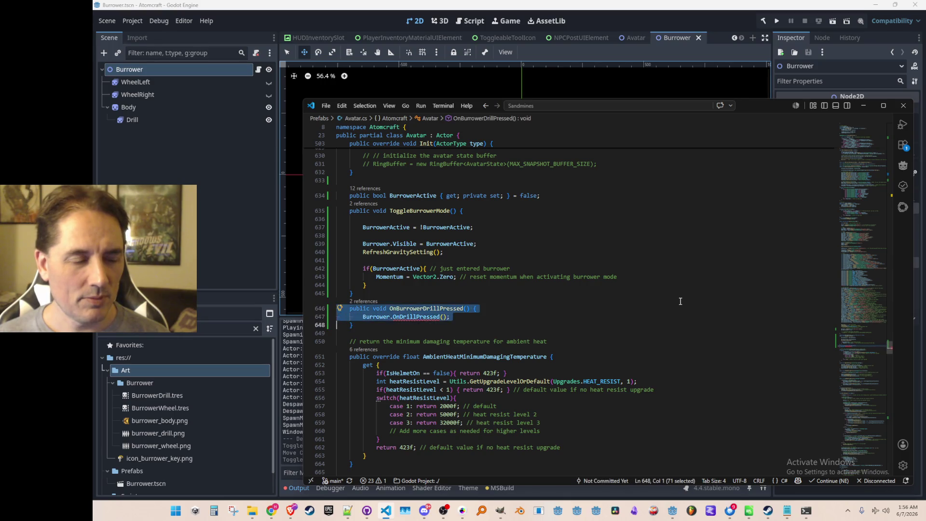
key("Delete")
Open InputManager.cs and search for soundBurrower to find the burrower tool code.
key("ctrl+p")
type("Inpu")
key("Return")
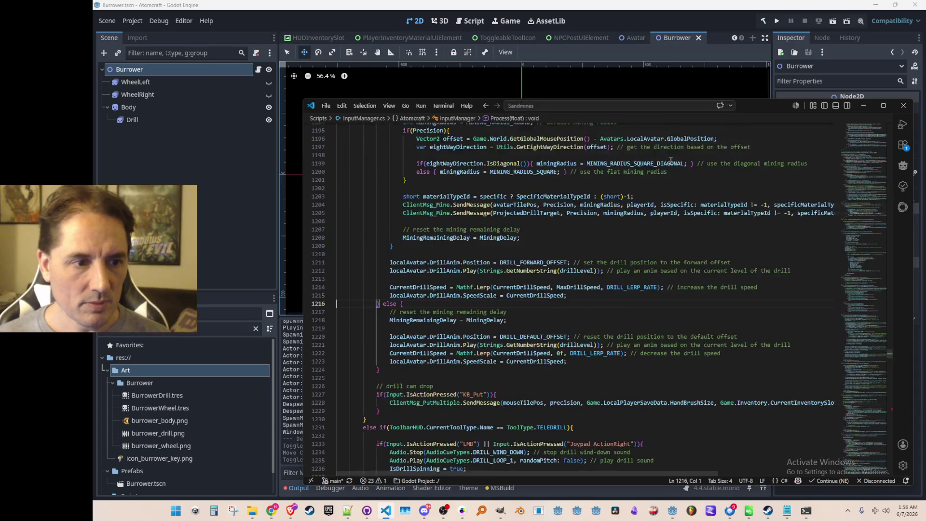
key("ctrl+f")
type("sound")
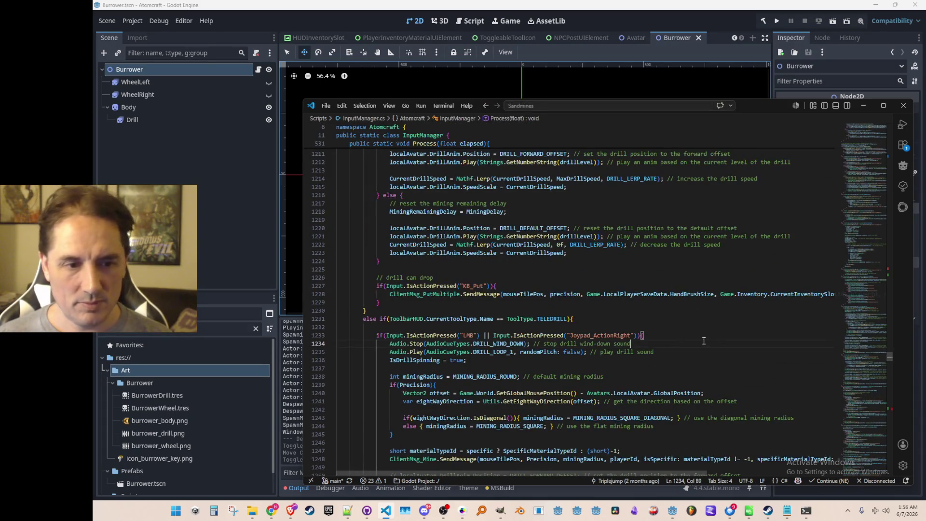
type("Burrower")
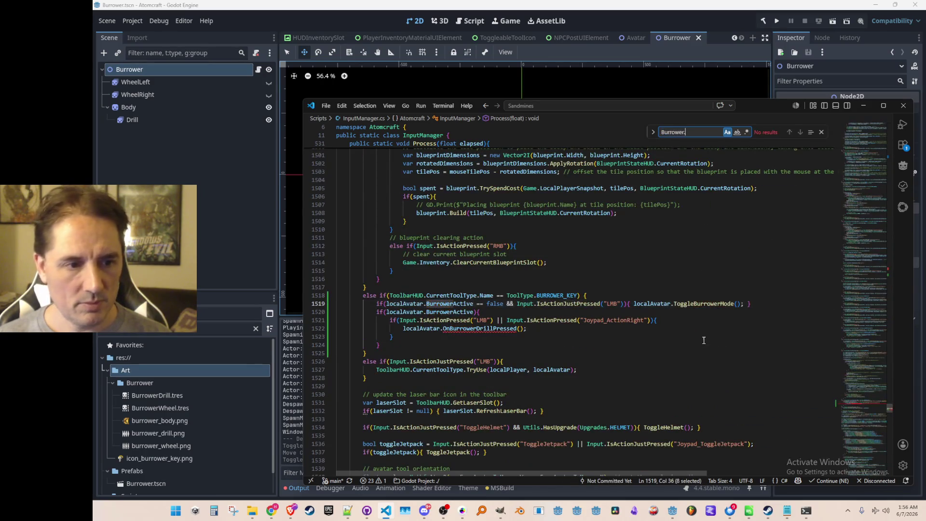
key("Escape")
Cut the LMB / joypad drill-press condition from the burrower branch.
scroll(613, 311, "down", 1)
key("Down")
key("Down")
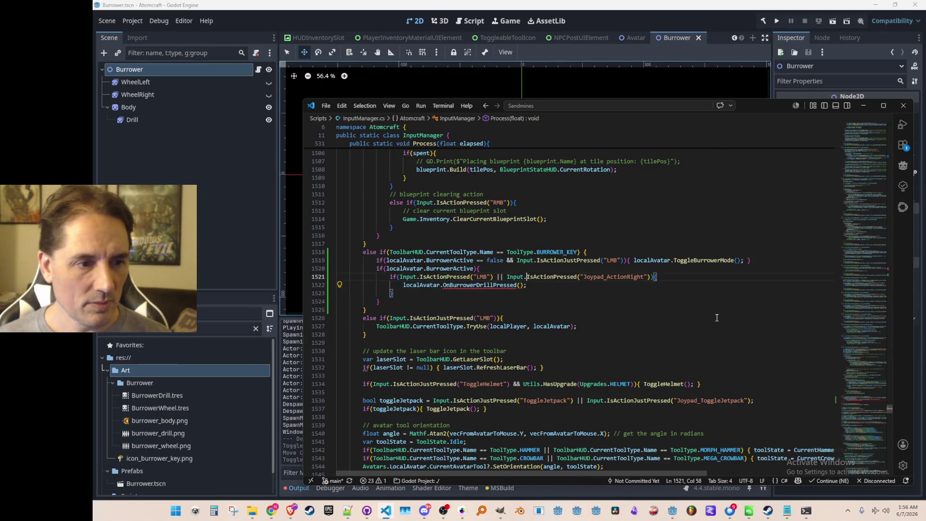
key("Home")
key("ctrl+Right")
key("ctrl+Right")
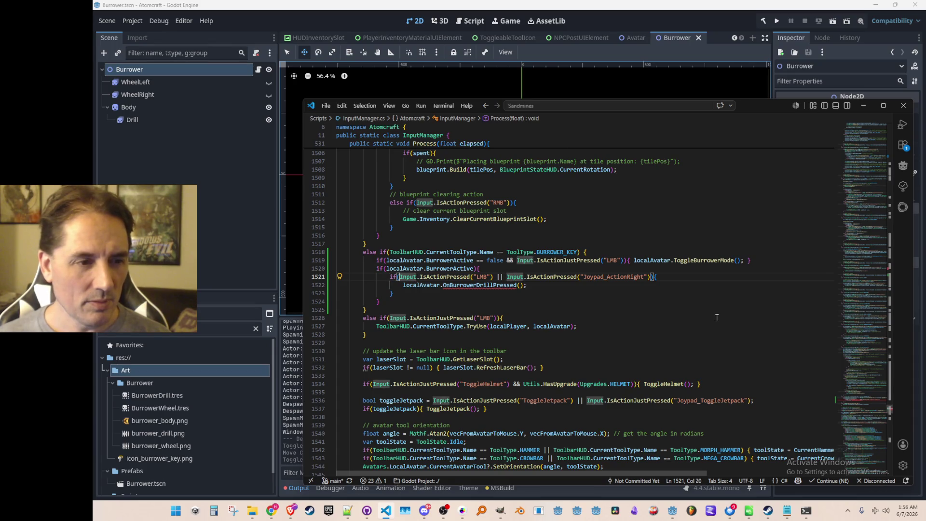
key("shift+End")
key("shift+Left")
key("ctrl+x")
Delete the if (BurrowerActive) drill block and return to Avatar.cs.
key("Home")
key("Home")
key("shift+Up")
key("shift+Down")
key("shift+Down")
key("shift+Down")
key("Delete")
key("Up")
key("Up")
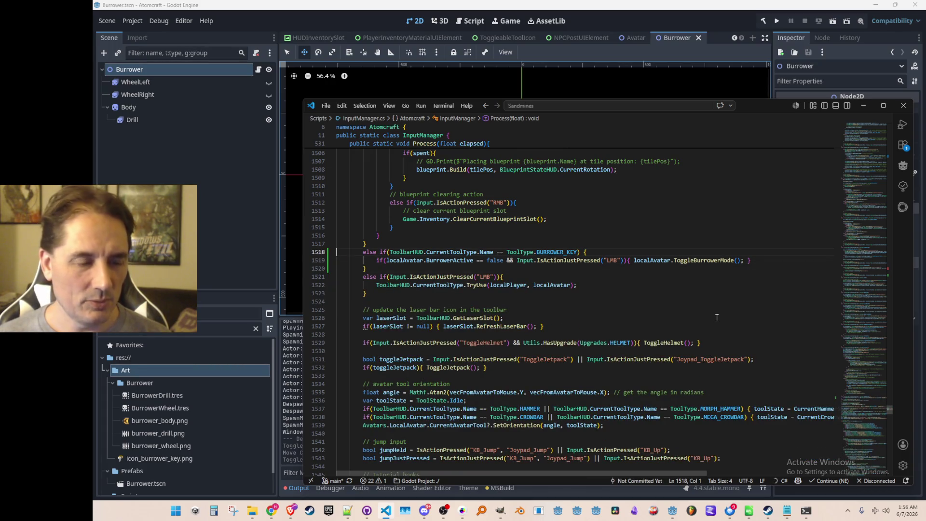
key("alt+Left")
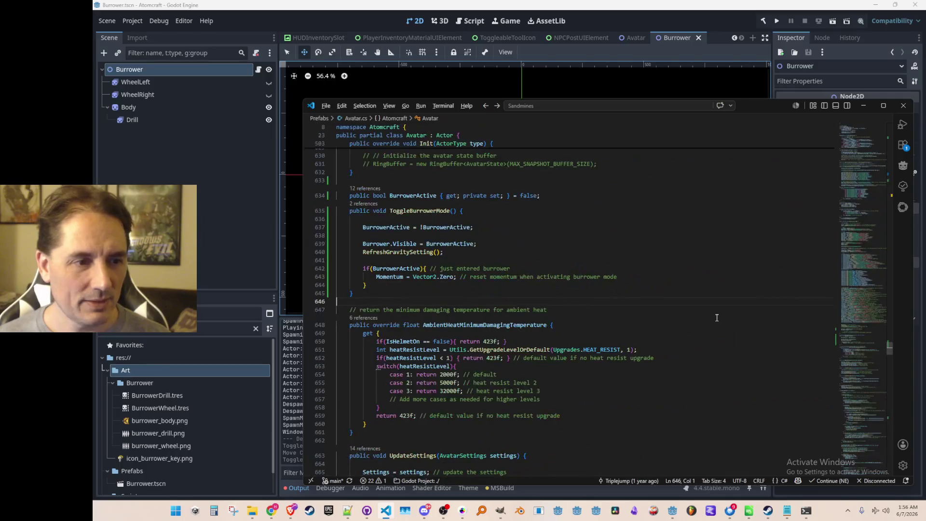
In Burrower.cs, wrap the pasted LMB / Joypad_ActionRight press check at line 34 in an empty if block.
key("alt+Left")
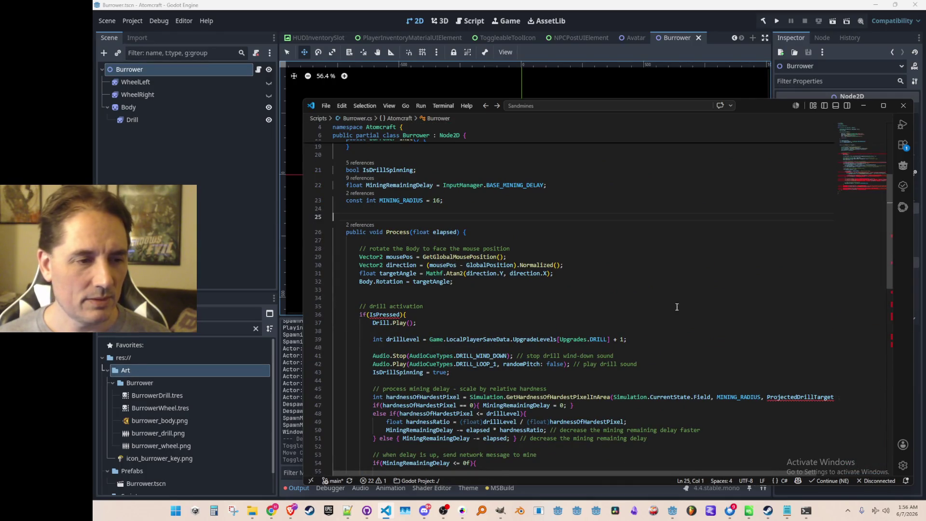
scroll(684, 309, "down", 1)
left_click(682, 278)
key("ctrl+v")
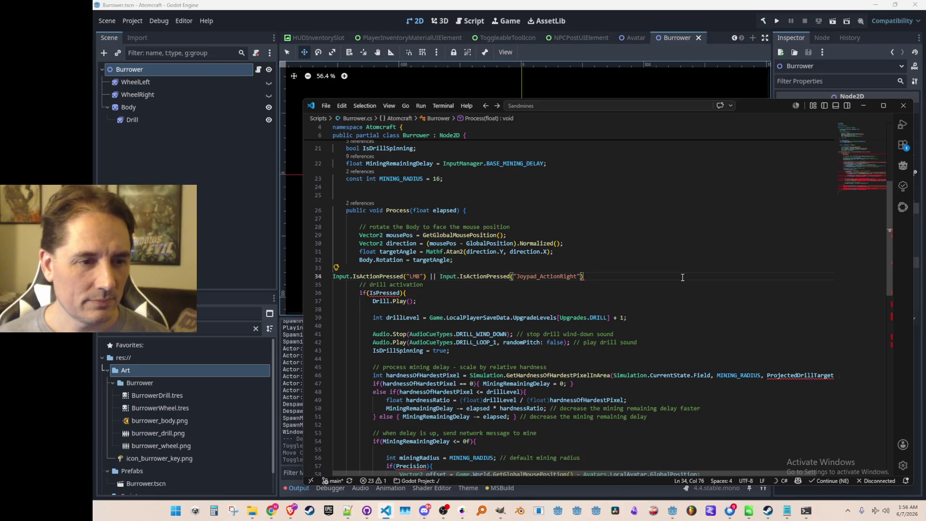
key("Home")
type("if(")
key("End")
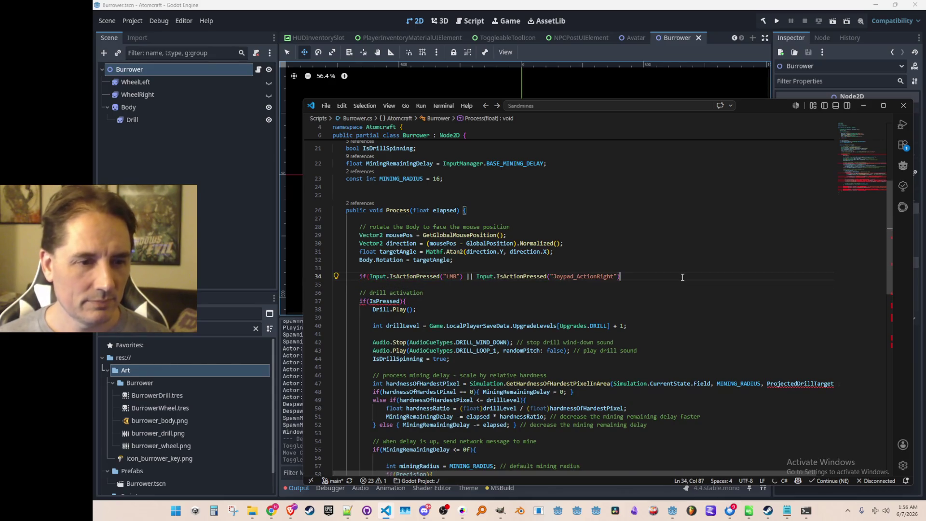
type("{")
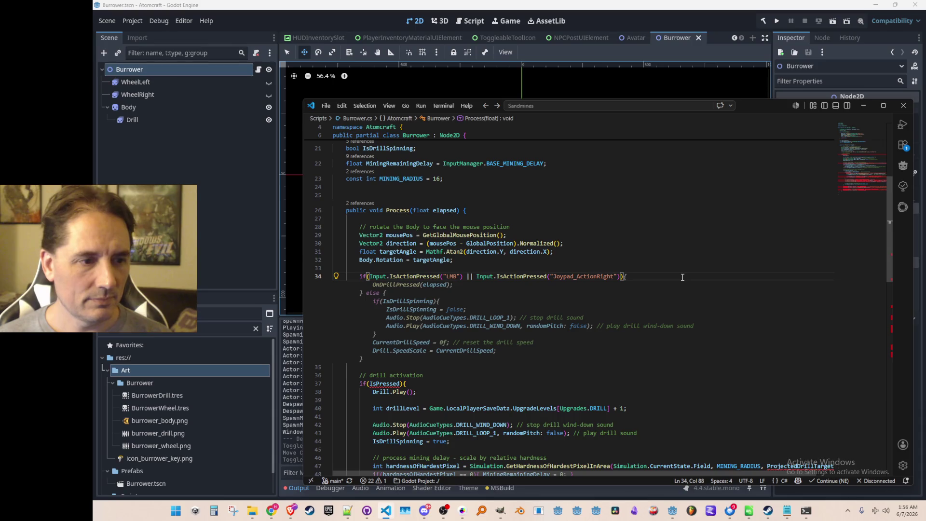
key("Return")
type("}")
Remove the old Drill.Play() and mining code from the if (IsPressed) block.
scroll(692, 261, "down", 3)
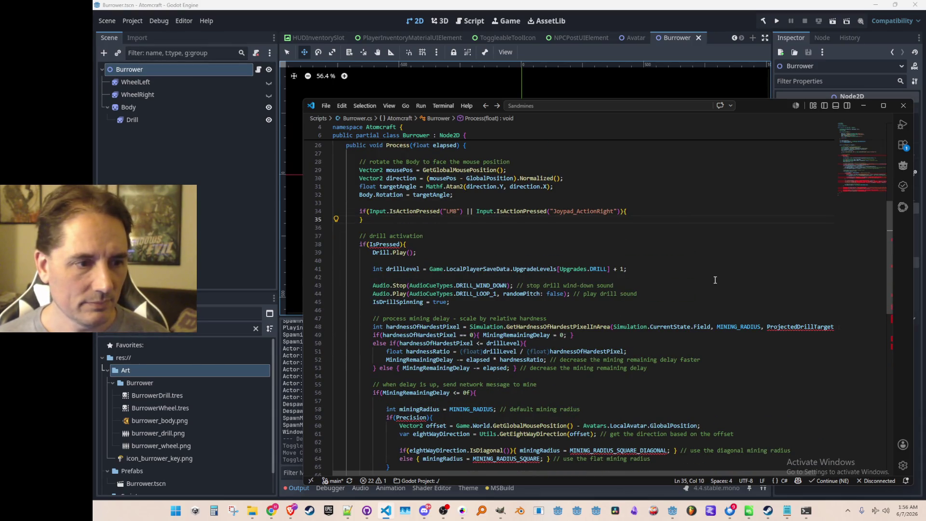
left_click(715, 251)
key("Home")
key("Home")
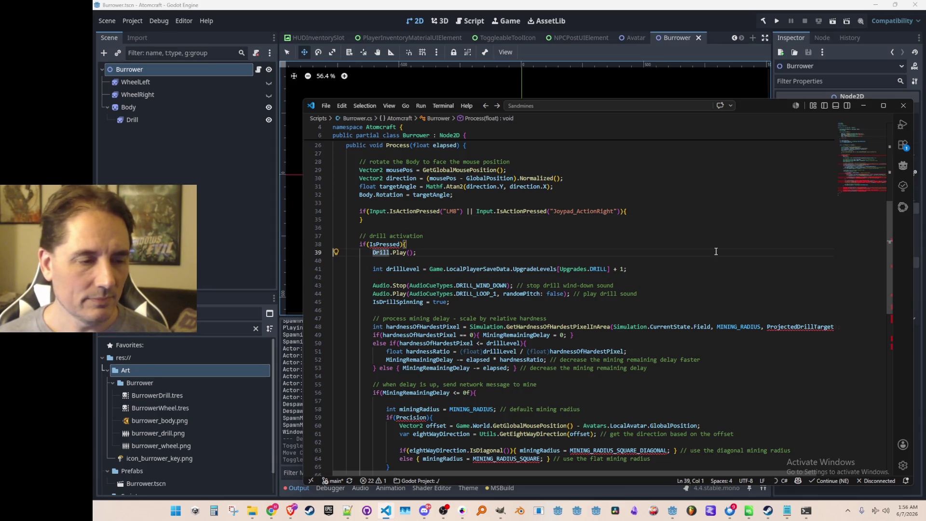
key("shift+Down")
key("shift+Down")
key("shift+Down")
key("shift+Down")
key("shift+Down")
key("shift+Down")
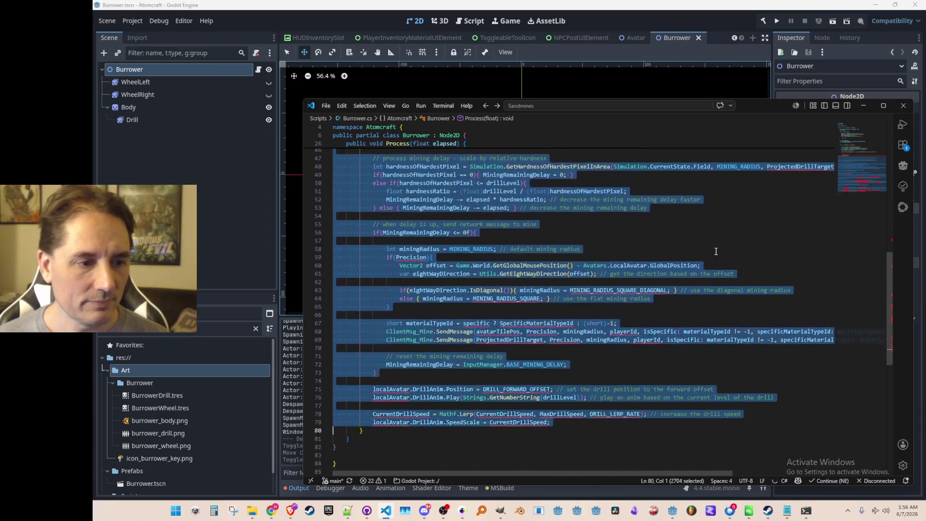
key("Delete")
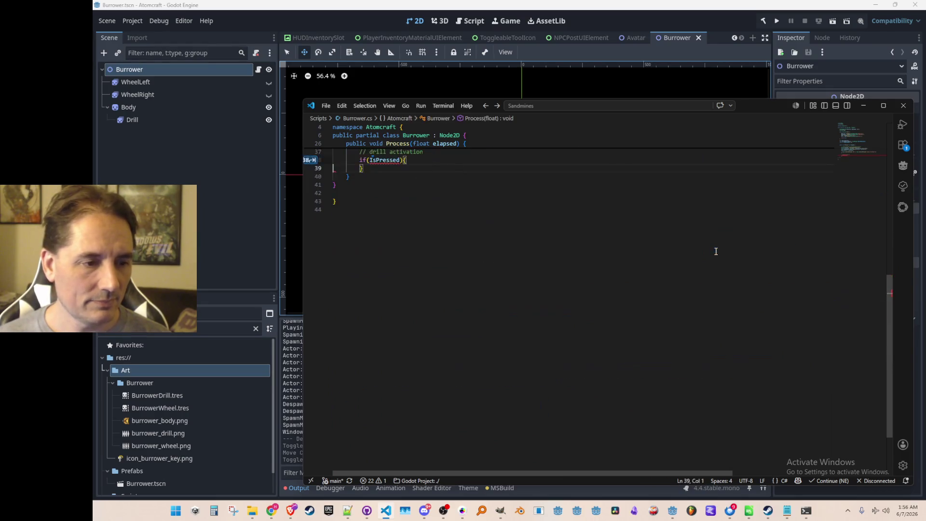
Delete the empty if(IsPressed) block and paste the drill code inside the new LMB/Joypad_ActionRight if.
scroll(715, 252, "up", 5)
scroll(697, 285, "down", 2)
key("End")
key("shift+Up")
key("shift+Home")
key("shift+Home")
key("Delete")
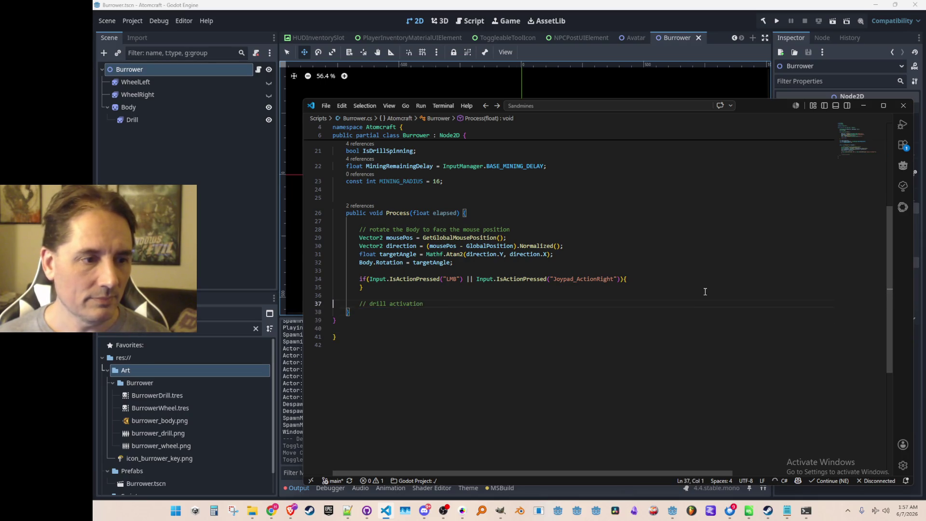
key("Up")
key("Up")
key("ctrl+v")
Move the // drill activation comment from below the code to above the if block.
key("Down")
key("Down")
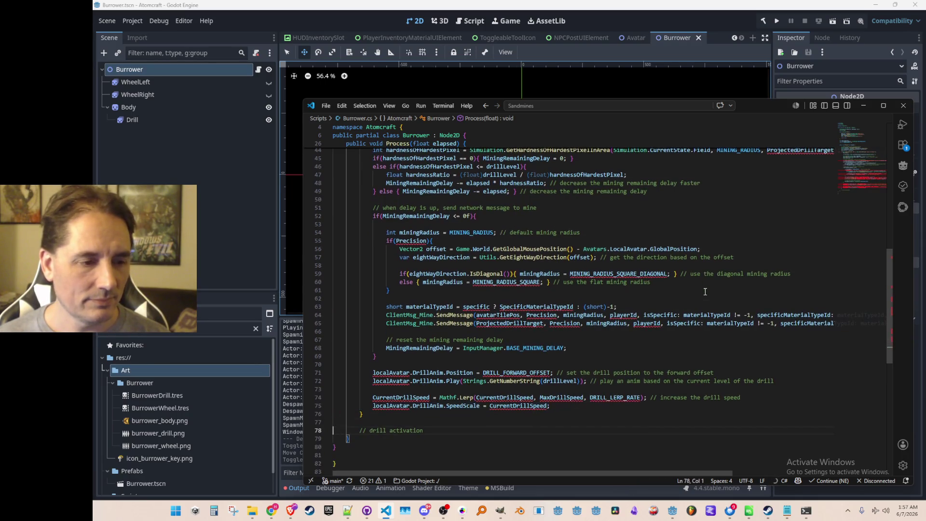
key("ctrl+shift+k")
scroll(704, 291, "up", 5)
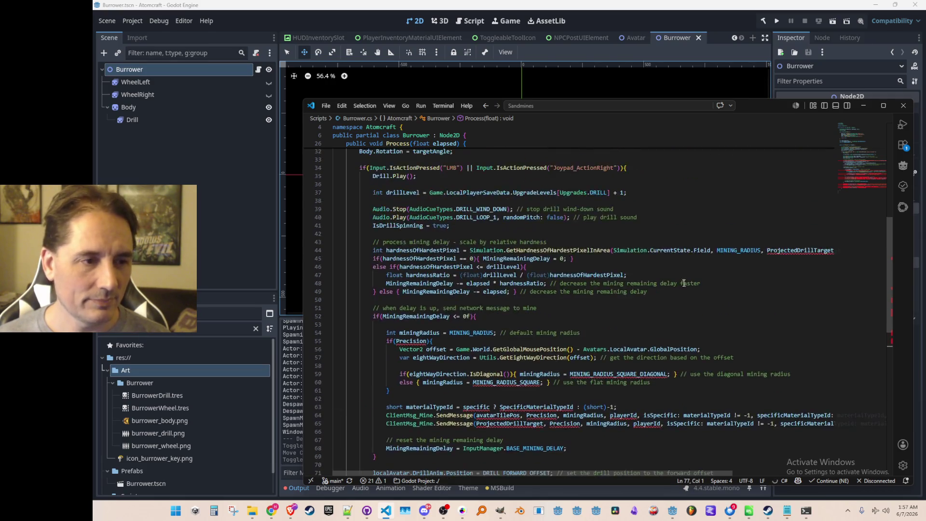
left_click(732, 221)
key("Return")
key("ctrl+v")
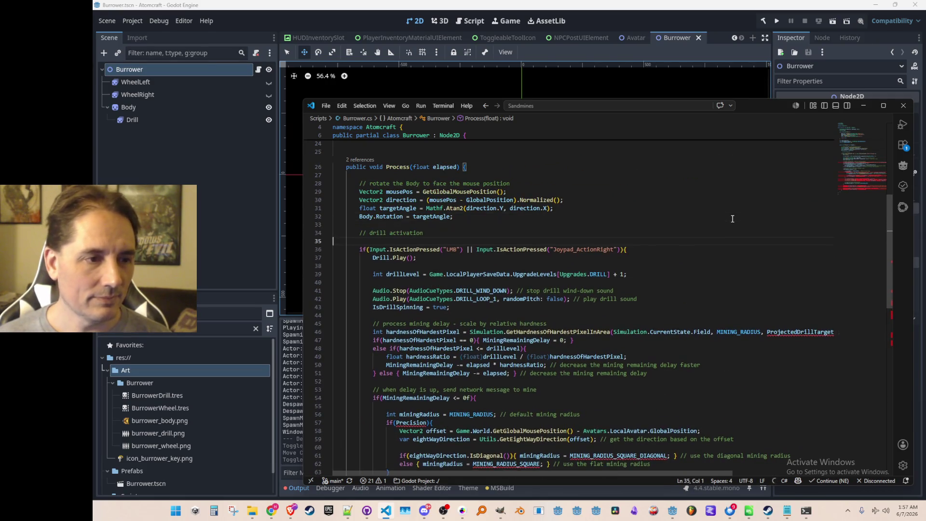
Add a blank line after the if line and inspect the hardness line using ProjectedDrillTarget.
key("Down")
key("Down")
key("Home")
key("Return")
key("Down")
key("Down")
scroll(720, 283, "down", 1)
left_click(795, 288)
key("End")
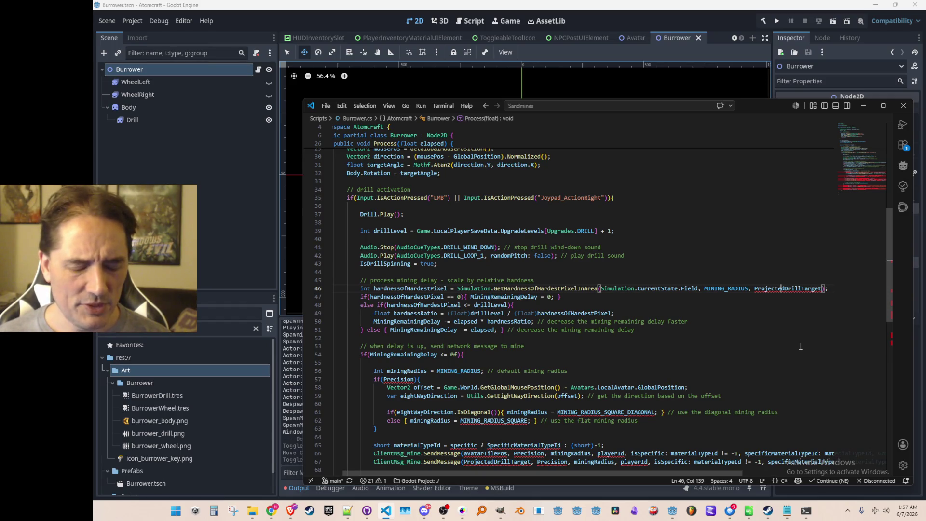
key("Home")
key("Home")
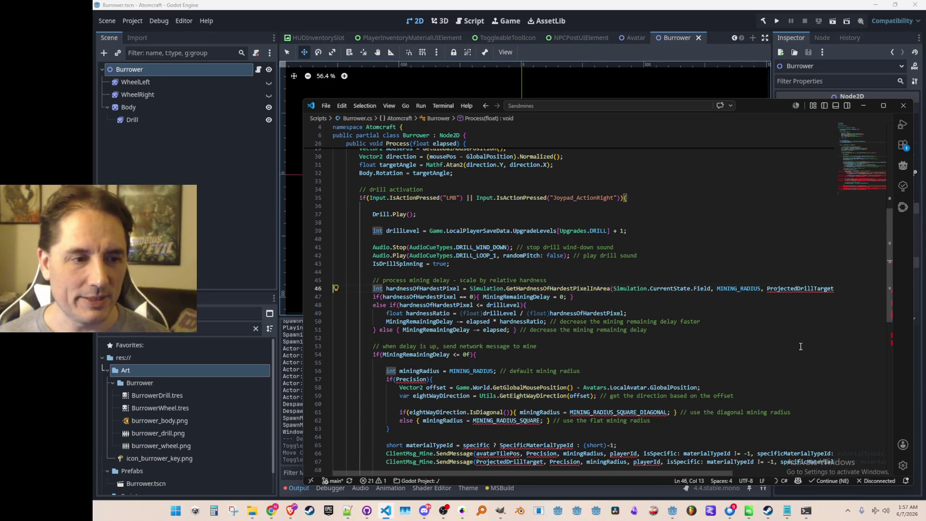
key("ctrl+p")
type("In")
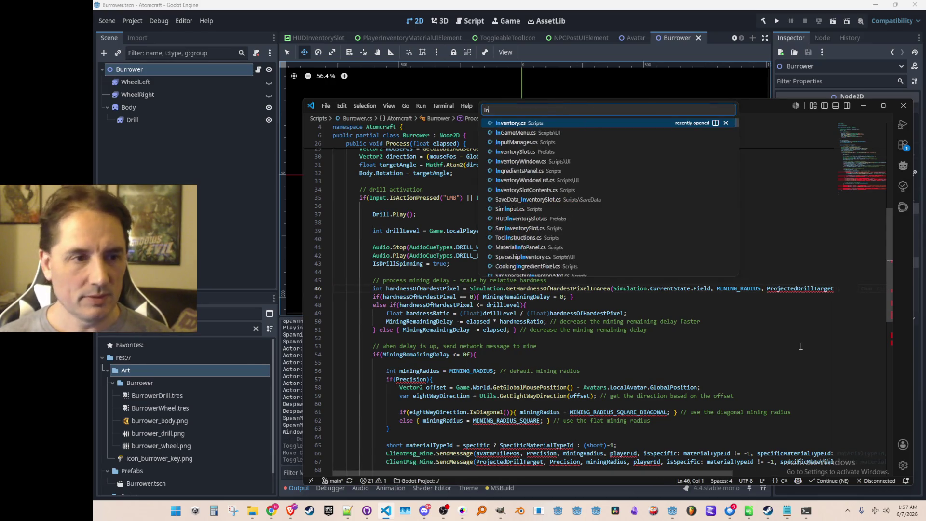
Widen the code editor window to the left and refocus Burrower.cs.
key("Escape")
left_click_drag(304, 199, 200, 198)
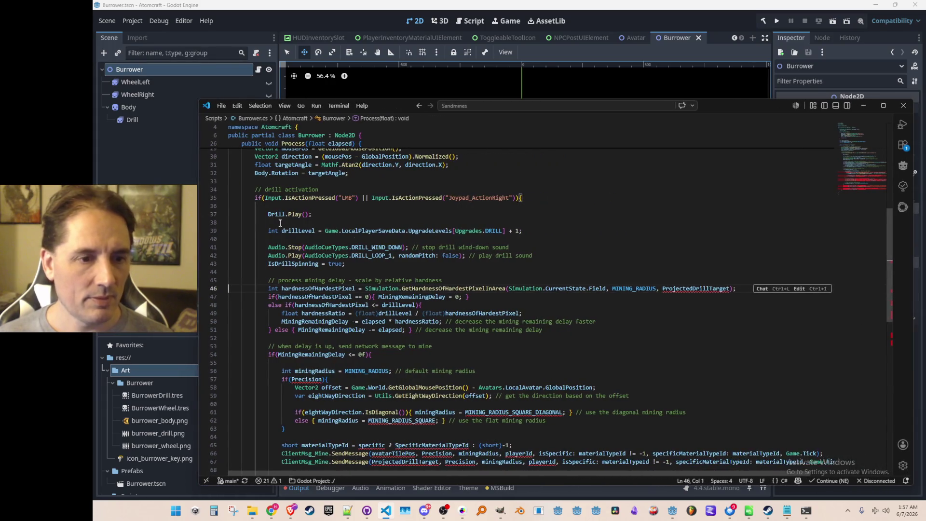
left_click(545, 255)
Review the ProjectedDrillTarget definition in InputManager.cs, then return to Burrower.cs.
key("ctrl+p")
type("Inputma")
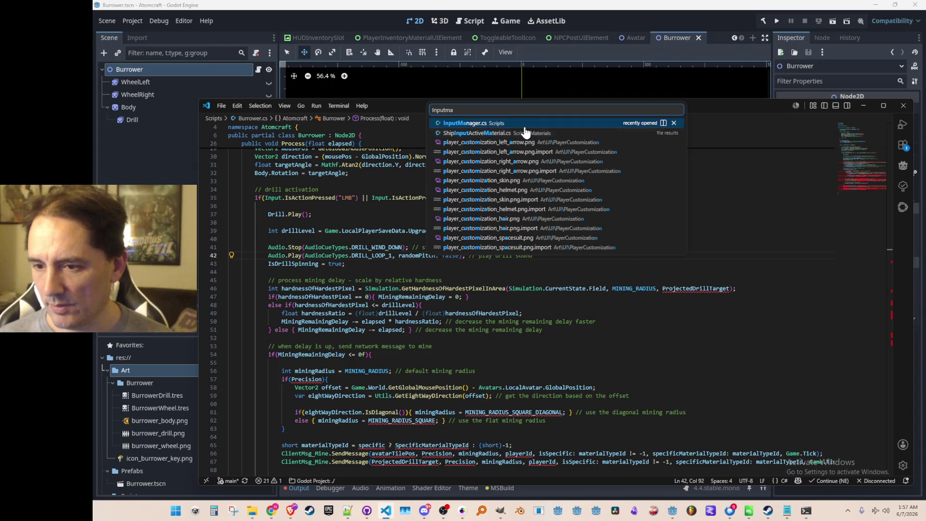
left_click(523, 125)
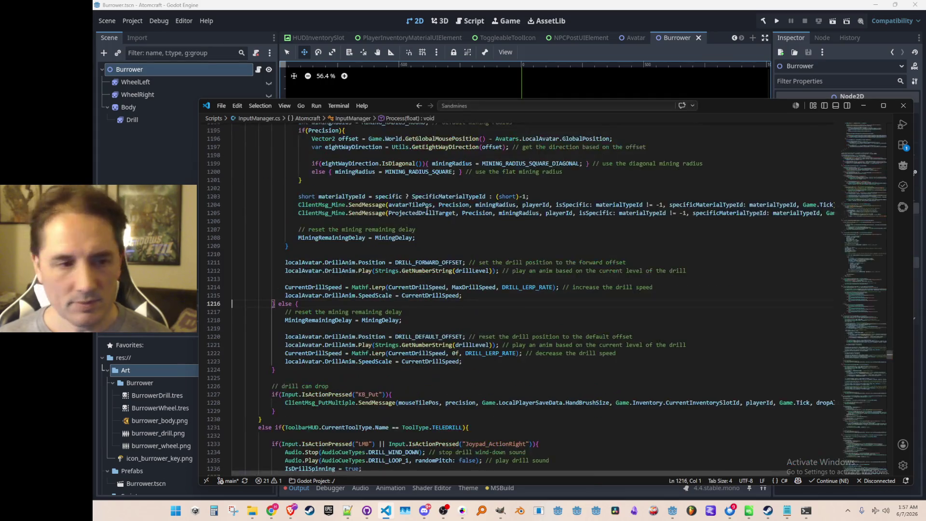
left_click(424, 213, "ctrl")
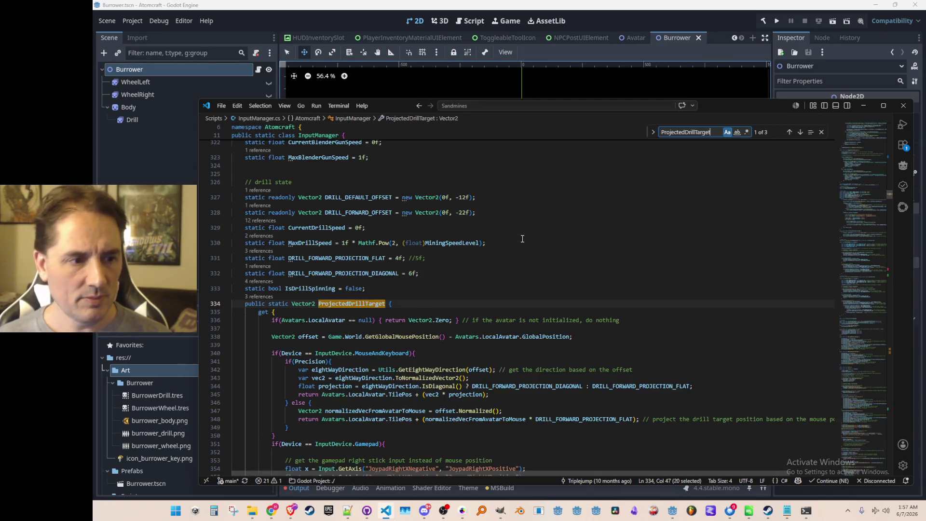
scroll(523, 239, "down", 5)
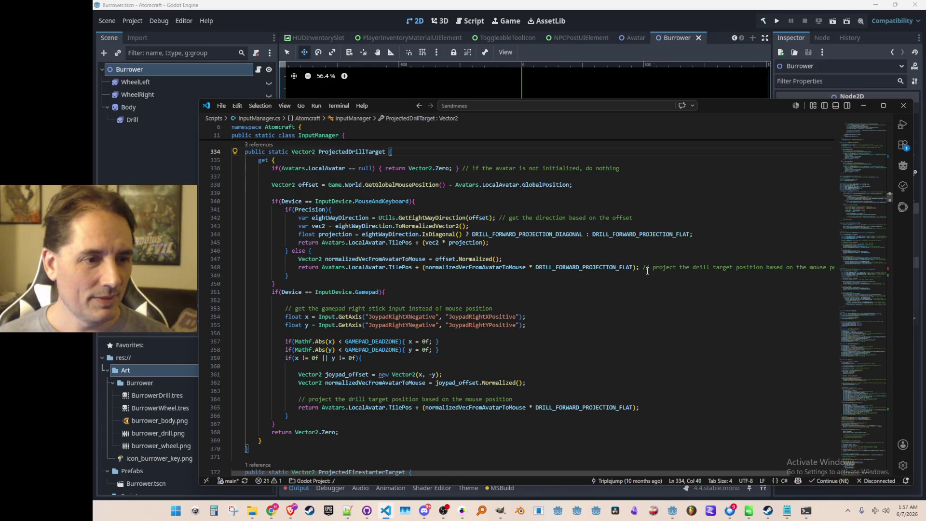
scroll(647, 271, "up", 1)
key("Home")
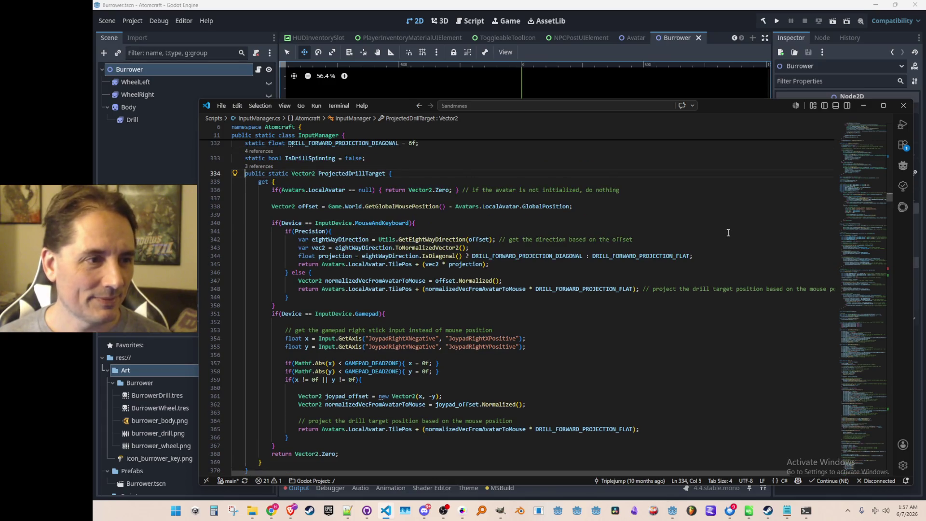
key("End")
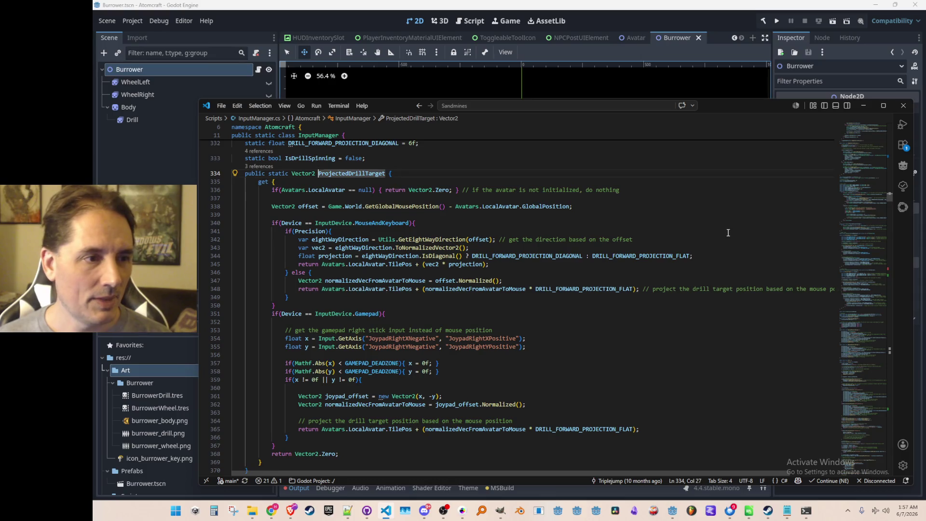
key("alt+Left")
key("alt+Left")
key("alt+Left")
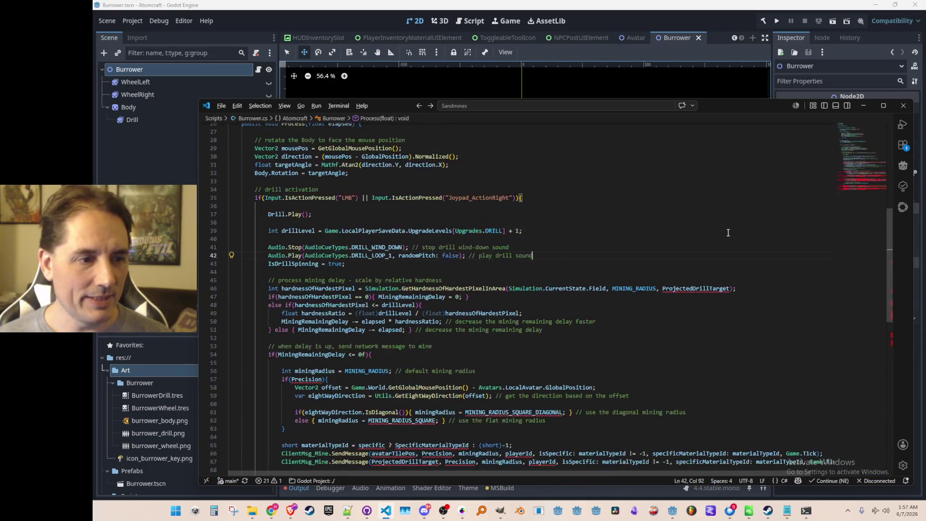
key("alt+Left")
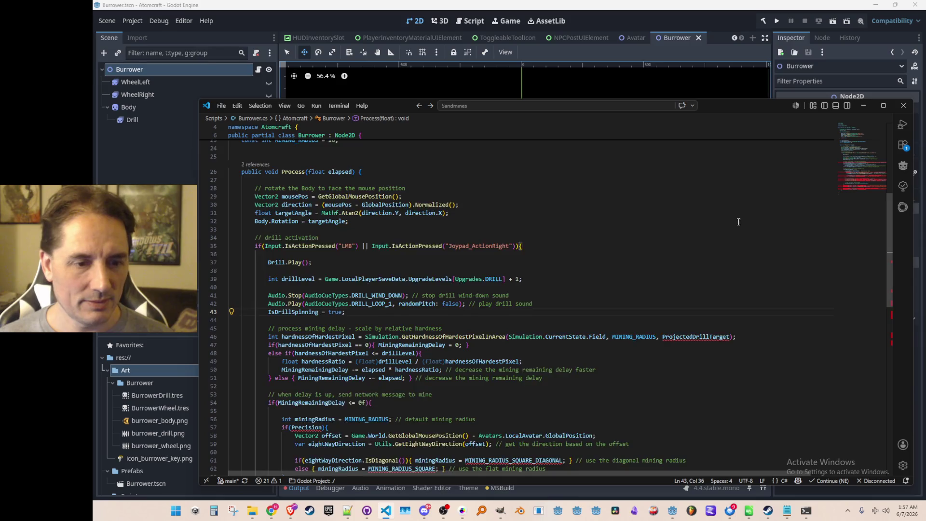
Prefix ProjectedDrillTarget on the hardness line with InputManager.
key("alt+Left")
type("nputManager.")
key("Home")
key("Home")
key("Up")
Delete the if(Precision) radius block.
scroll(703, 269, "down", 2)
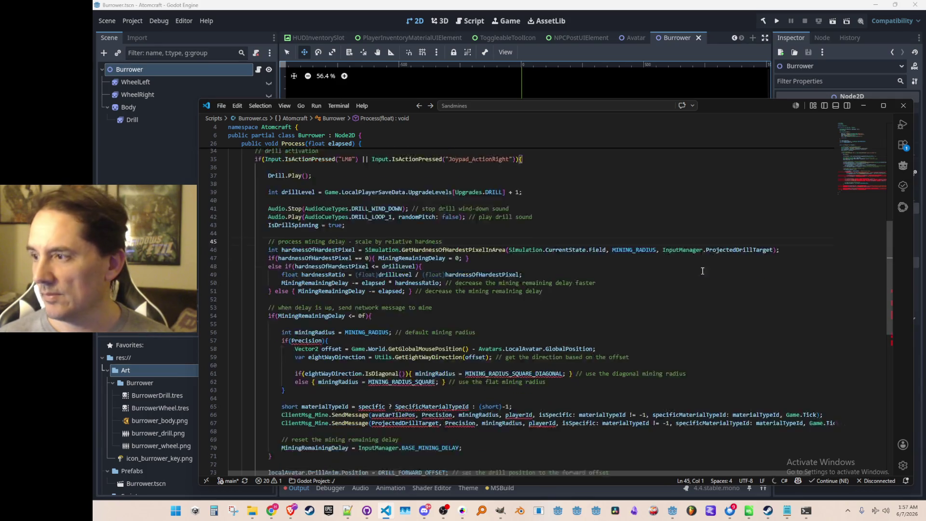
scroll(694, 273, "down", 3)
scroll(366, 317, "up", 1)
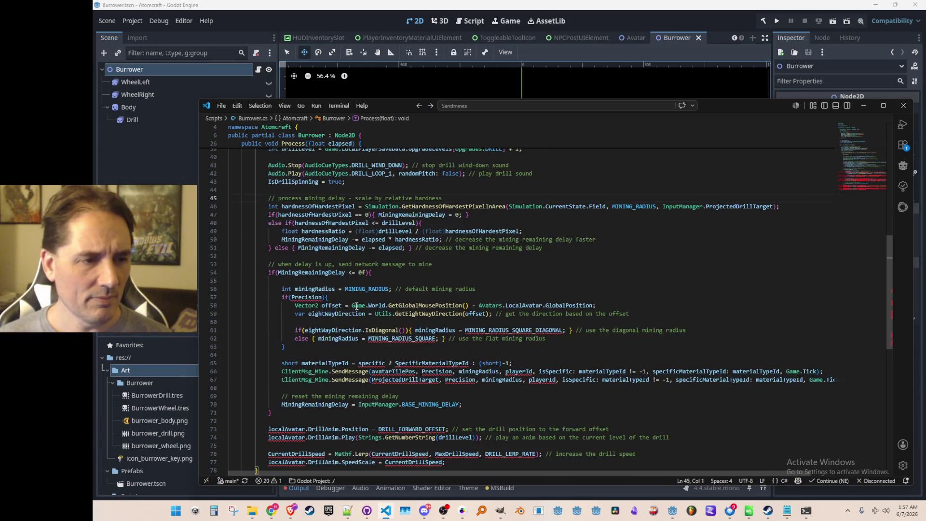
scroll(493, 334, "down", 1)
left_click(614, 284)
key("Home")
key("Home")
key("Up")
key("shift+Down")
key("shift+Down")
key("shift+Down")
key("shift+Down")
key("Delete")
key("Up")
Replace miningRadius with MINING_RADIUS in both mining SendMessage calls.
key("ctrl+Right")
key("ctrl+Right")
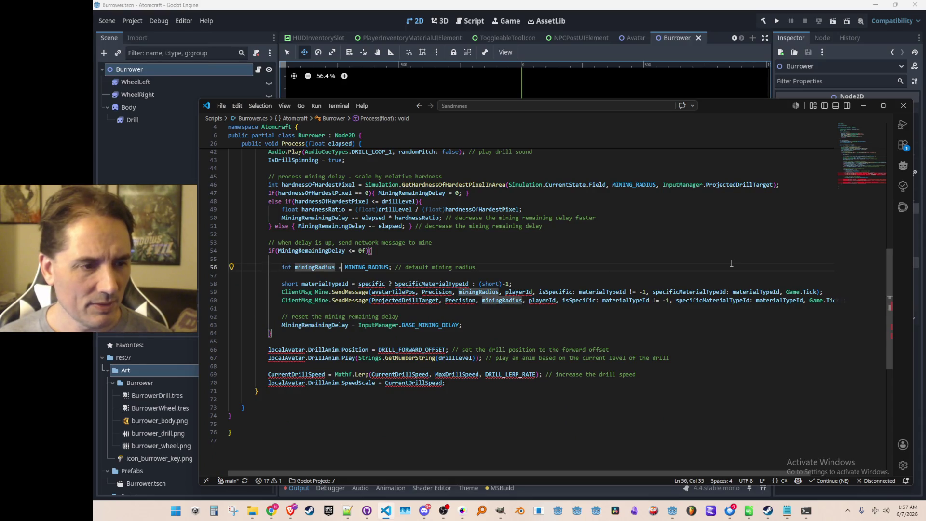
key("ctrl+Right")
key("ctrl+Right")
key("ctrl+shift+Left")
key("ctrl+c")
key("Down")
key("Down")
key("Down")
key("ctrl+shift+Right")
key("ctrl+v")
key("Down")
key("ctrl+Left")
key("ctrl+shift+Right")
key("ctrl+v")
Delete the unused miningRadius declaration and go to the material type cast line.
key("Home")
key("Home")
key("Up")
key("Up")
key("Up")
key("shift+Up")
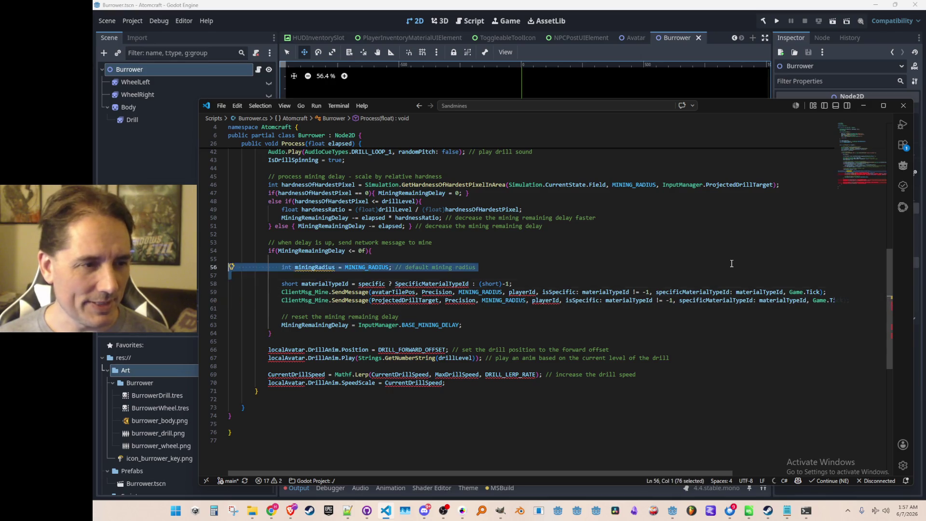
key("BackSpace")
key("BackSpace")
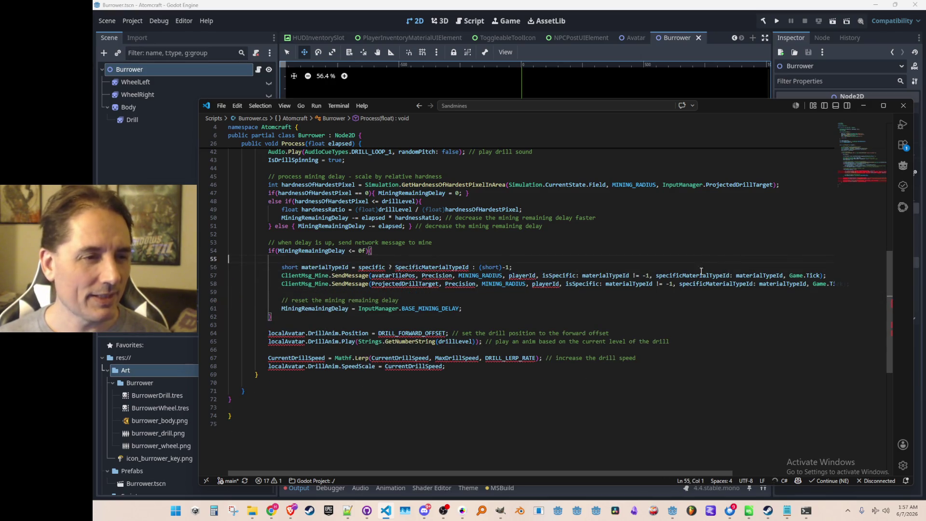
scroll(424, 349, "up", 1)
left_click(542, 285)
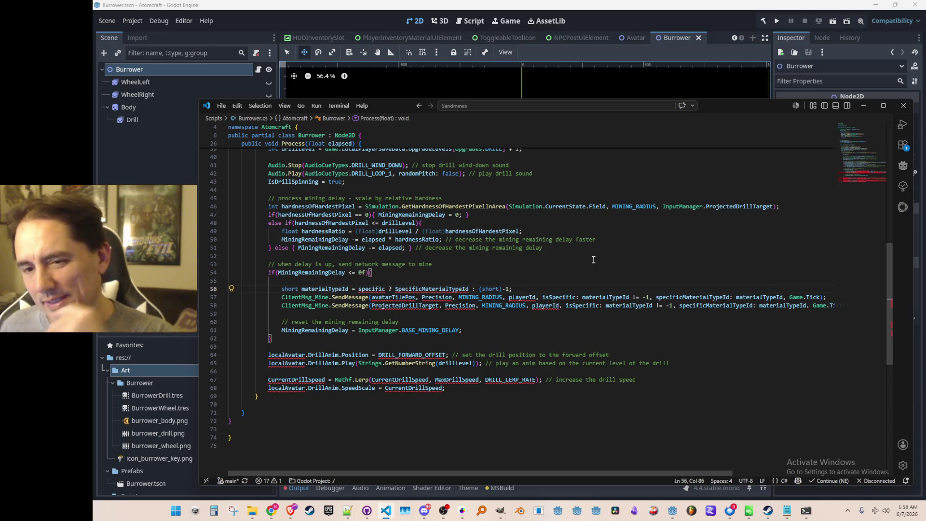
key("Left")
key("Left")
key("Left")
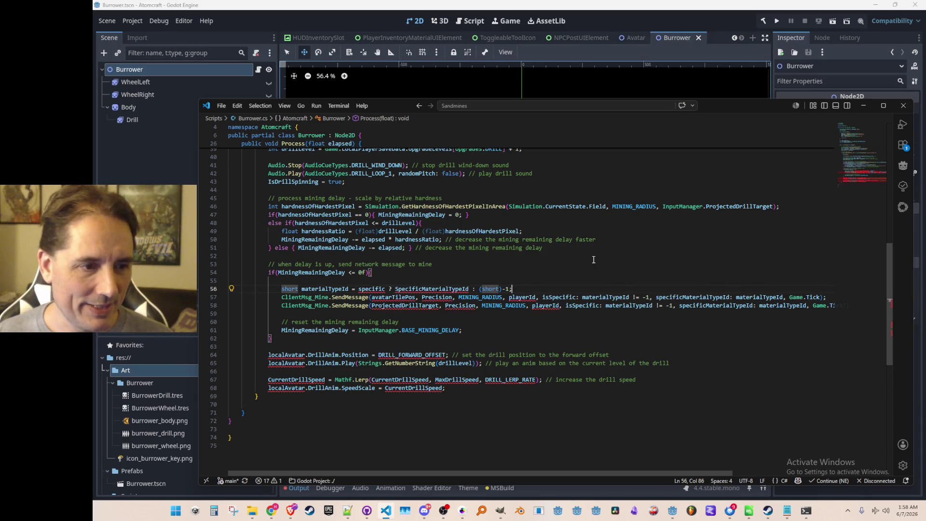
key("Left")
key("Left")
key("Left")
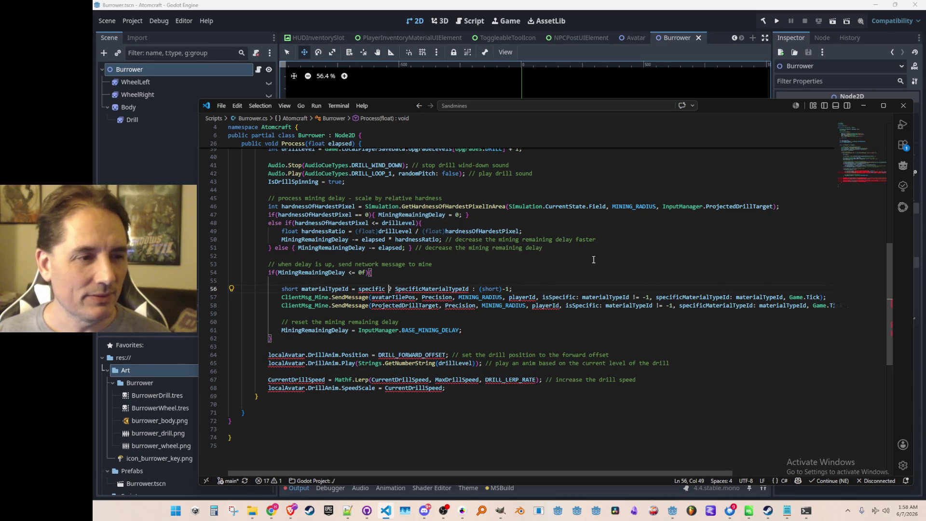
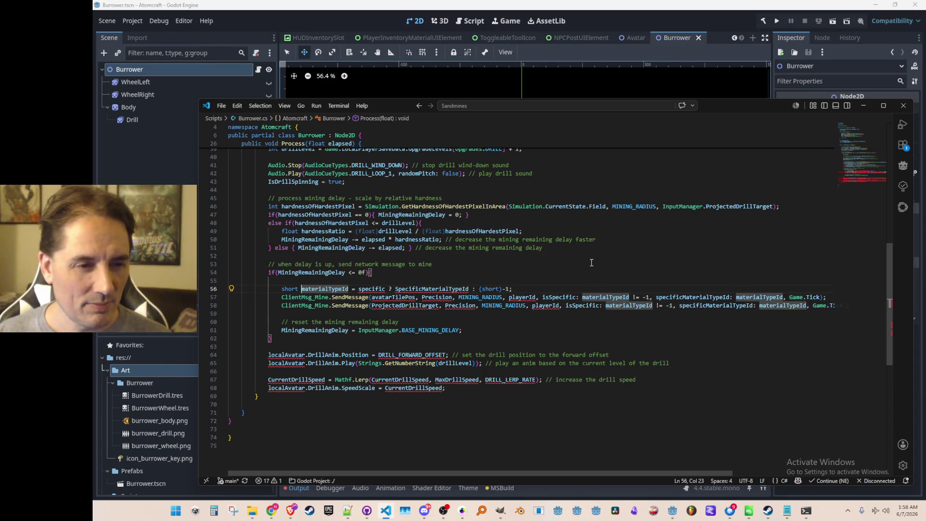
Change the isSpecific argument to false in both mining SendMessage calls on lines 57–58.
left_click(582, 297)
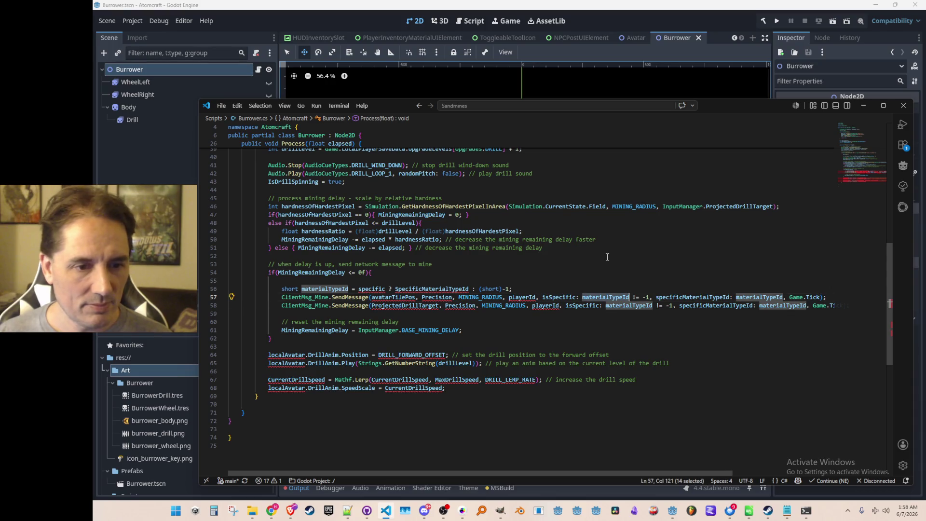
left_click_drag(582, 296, 650, 297)
type("false")
key("Down")
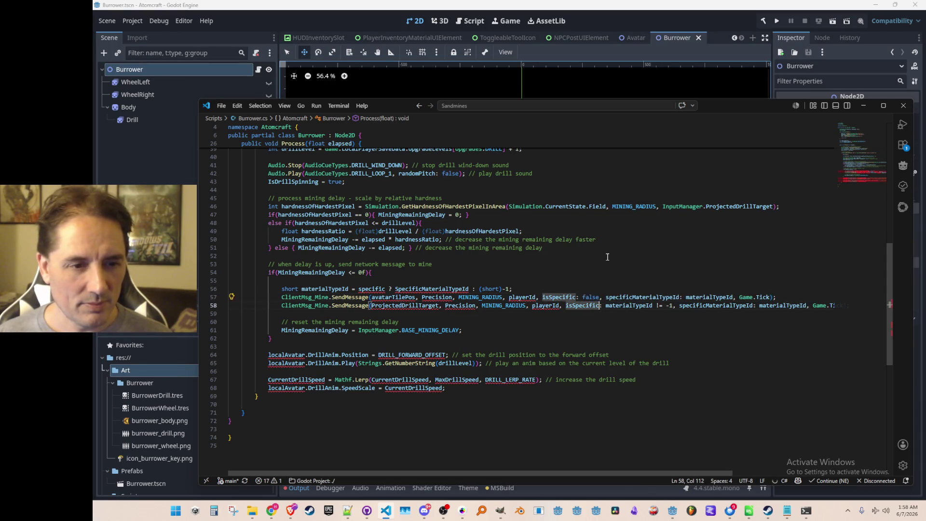
key("ctrl+shift+Right")
Replace the specificMaterialTypeId argument with -1 in both SendMessage calls.
key("ctrl+shift+Right")
key("ctrl+shift+Right")
key("ctrl+shift+Right")
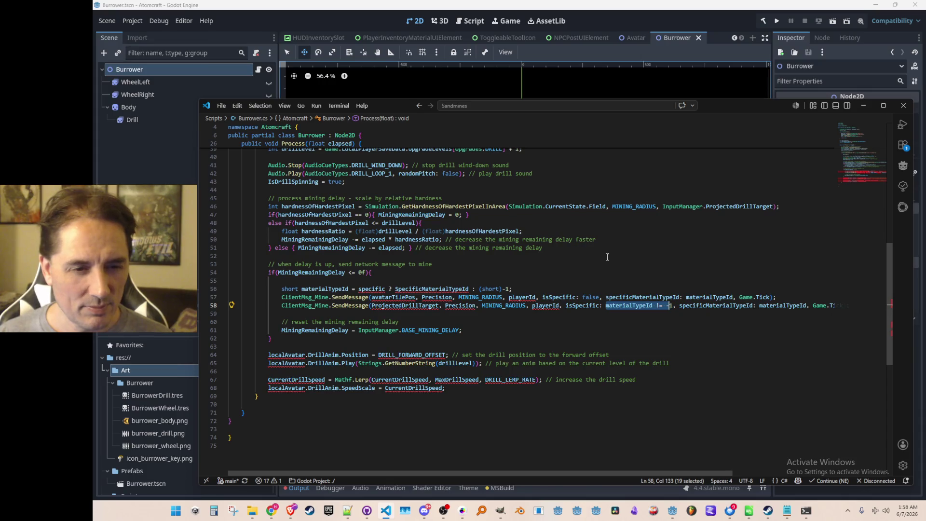
type("false")
key("Up")
key("End")
key("Left")
key("Left")
key("ctrl+Left")
key("ctrl+Left")
key("ctrl+Left")
key("ctrl+shift+Right")
type("-1")
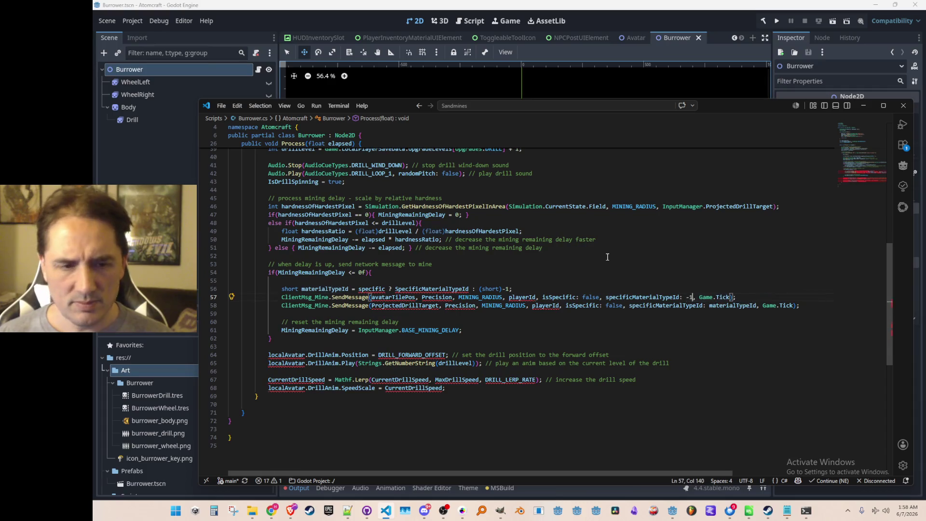
key("shift+Left")
key("Down")
key("ctrl+Right")
key("ctrl+Right")
key("ctrl+shift+Right")
type("-1")
Delete the unused materialTypeId declaration on line 56 with Ctrl+Shift+K.
key("Up")
key("Up")
key("Home")
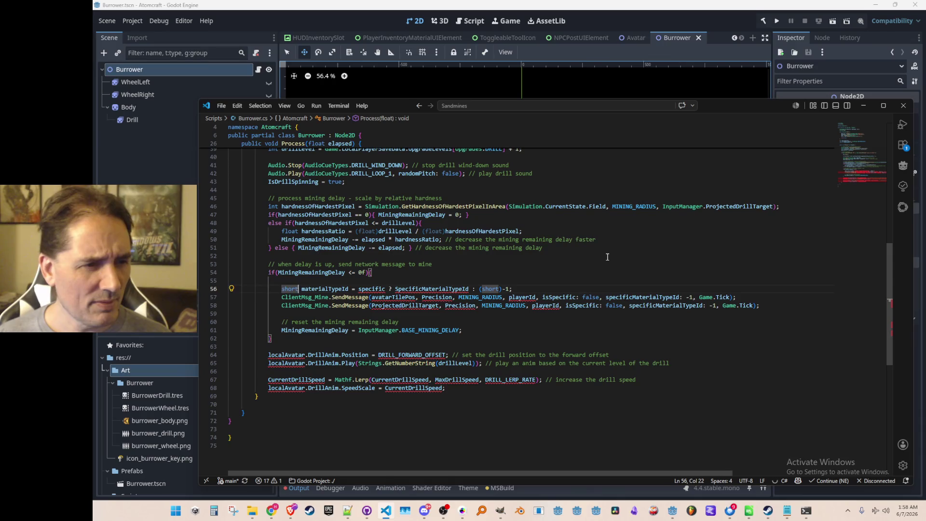
key("ctrl+Right")
key("ctrl+Right")
key("ctrl+shift+Left")
key("Home")
key("Home")
key("ctrl+shift+k")
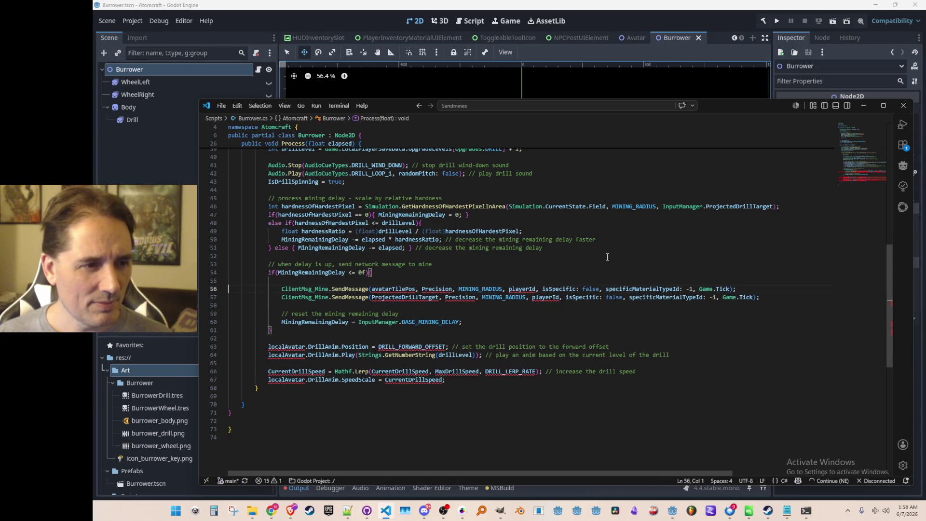
Place the caret on the drill position line below the SendMessage calls.
key("Down")
key("Down")
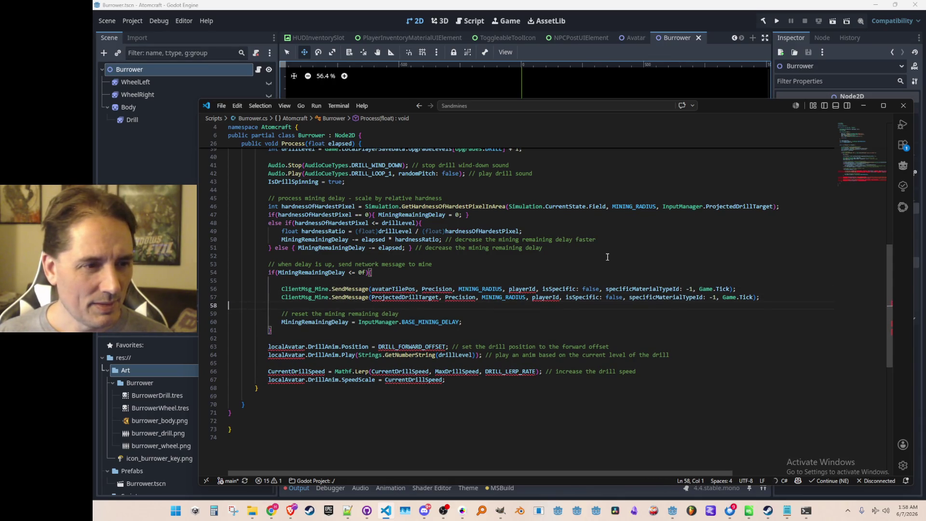
scroll(415, 309, "up", 4)
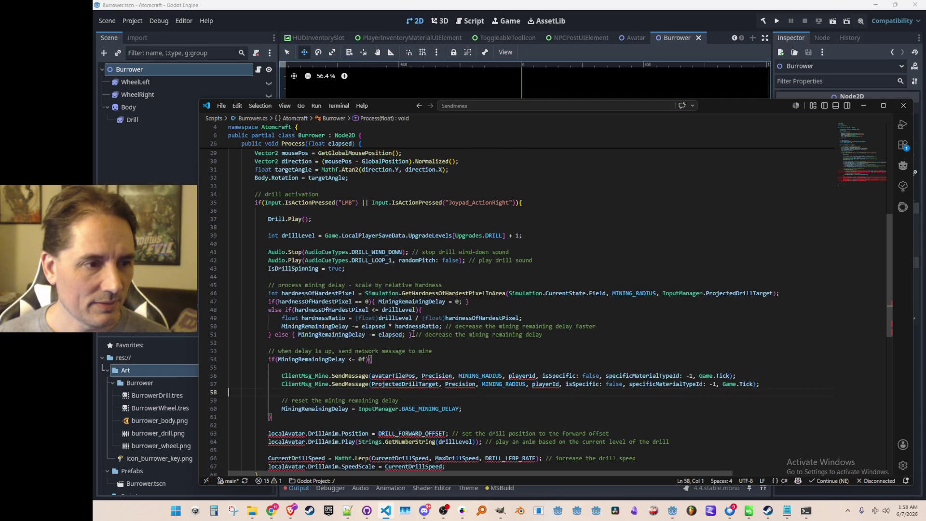
scroll(418, 340, "down", 4)
mouse_move(438, 345)
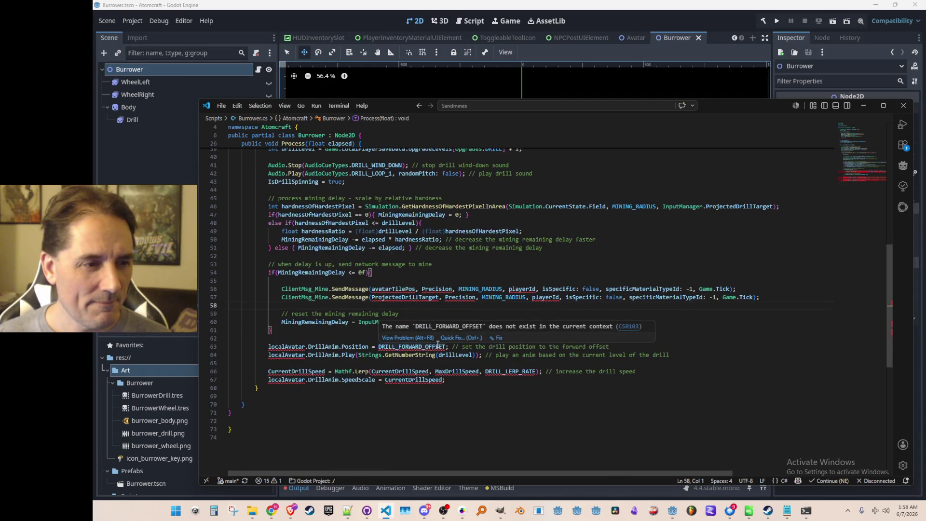
left_click(344, 346)
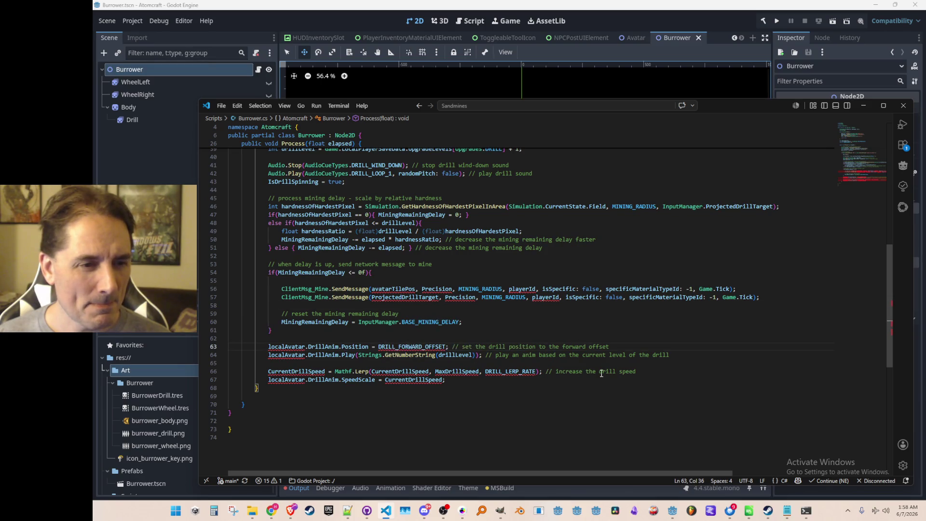
scroll(531, 376, "down", 1)
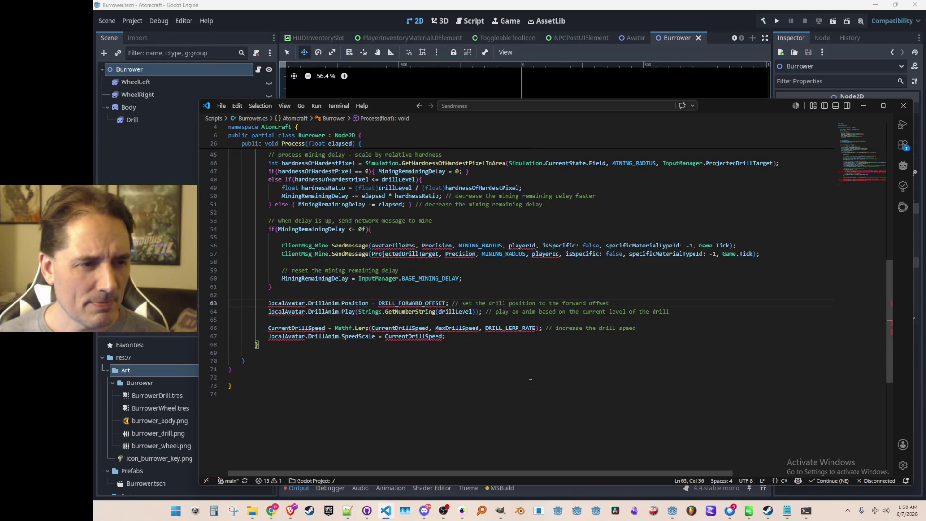
scroll(696, 370, "down", 1)
key("End")
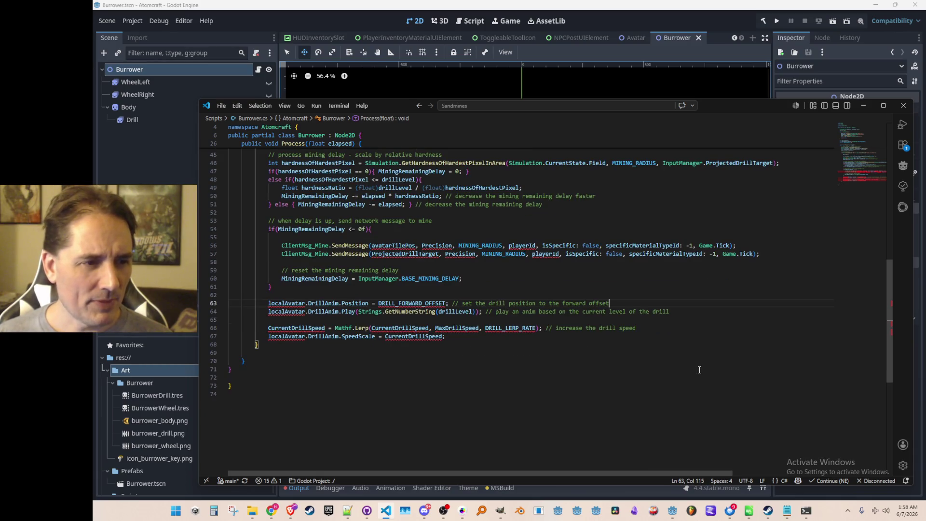
Delete the DrillAnim.Position line and comment out the DrillAnim.Play call.
key("Home")
key("Home")
key("shift+Down")
key("Delete")
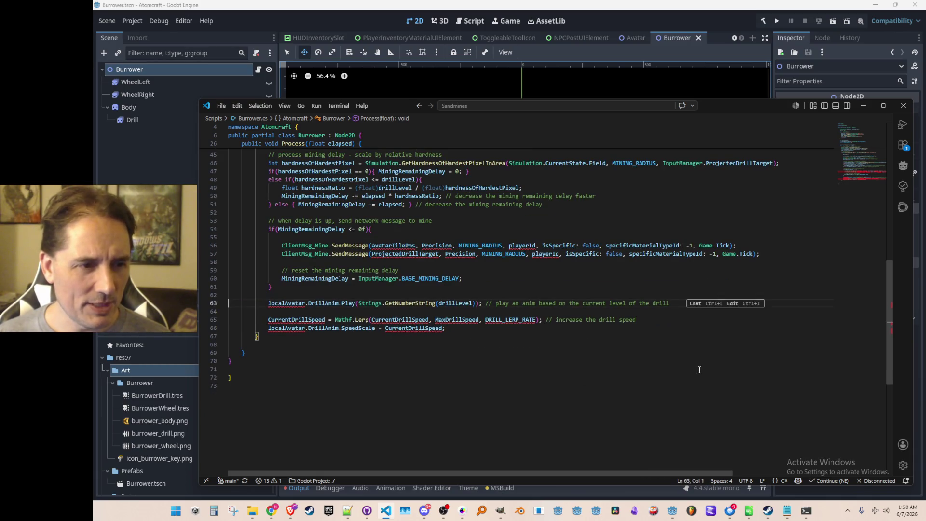
key("shift+Down")
key("ctrl+slash")
key("Up")
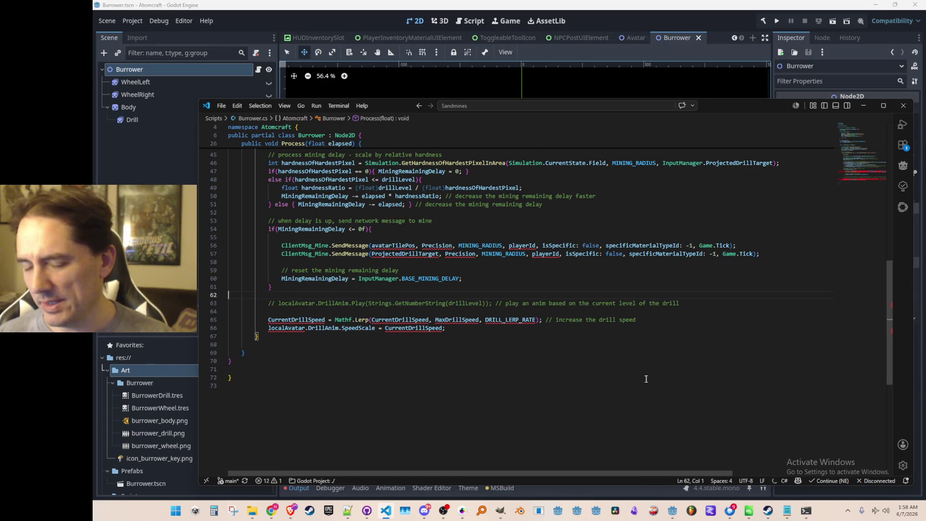
Check the Drill field declaration near the top of Burrower.cs.
scroll(646, 378, "up", 2)
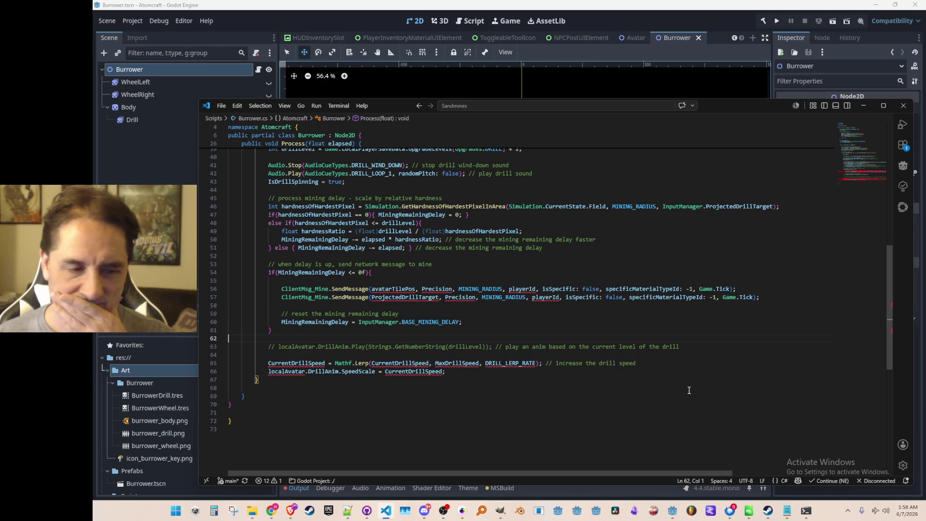
scroll(687, 382, "up", 1)
scroll(704, 386, "down", 1)
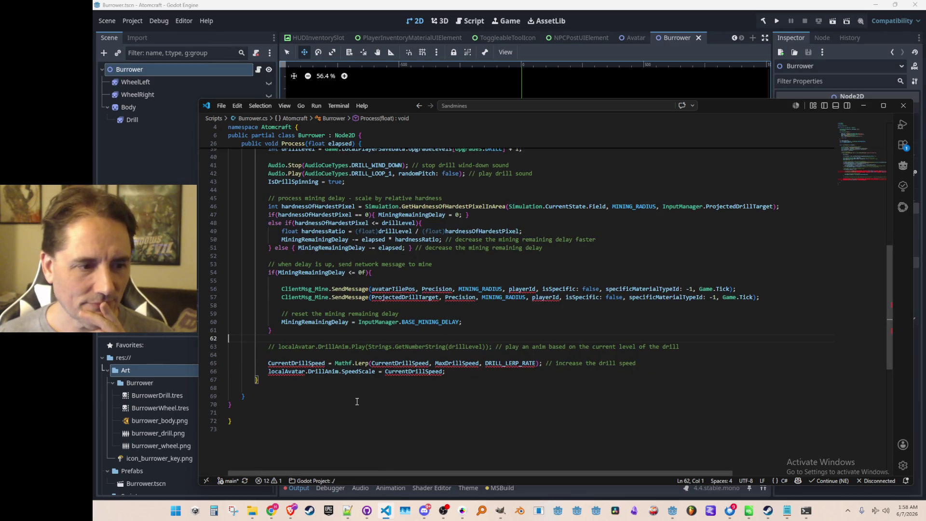
scroll(333, 403, "up", 1)
left_click(322, 396)
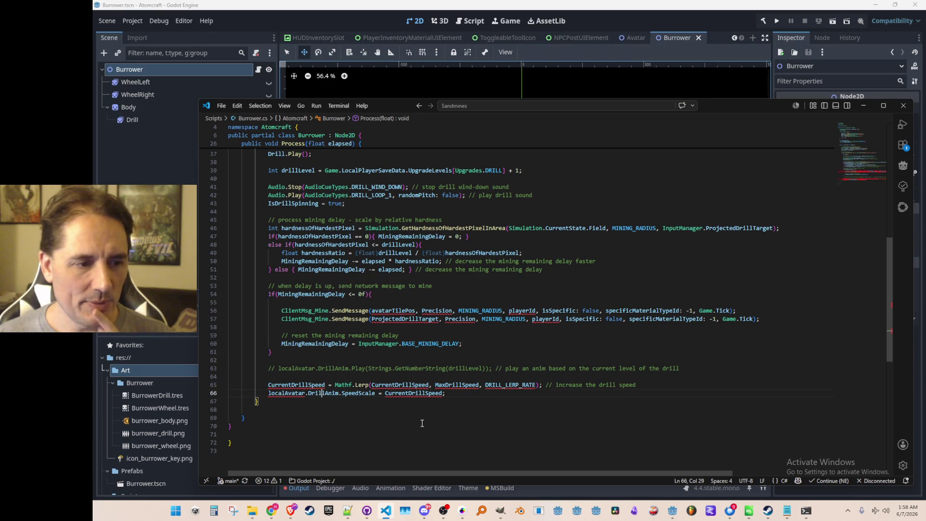
scroll(502, 337, "up", 15)
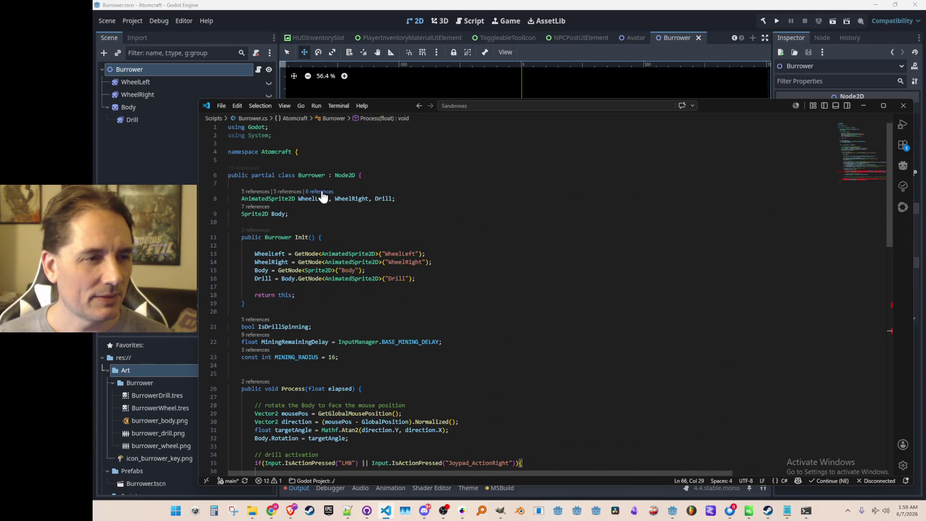
left_click(392, 199)
left_click(482, 246)
scroll(506, 334, "down", 10)
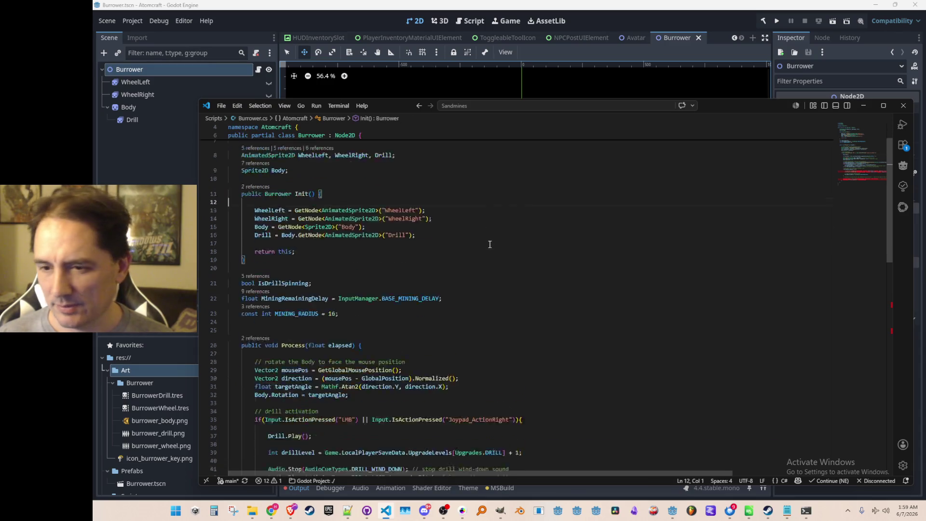
scroll(507, 334, "down", 5)
Replace localAvatar.DrillAnim with Drill on the SpeedScale line 66.
left_click(669, 329)
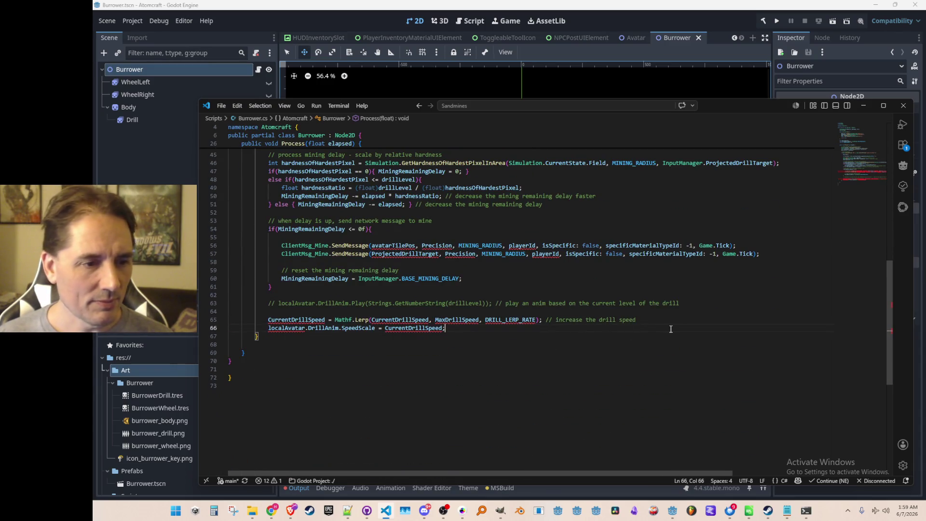
key("ctrl+shift+Left")
key("ctrl+shift+Left")
type("Drill")
key("End")
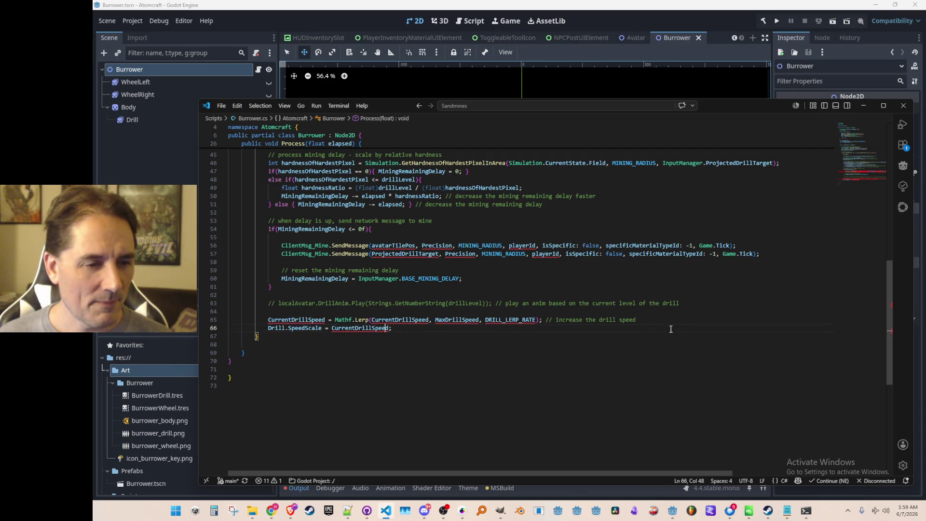
Select DRILL_LERP_RATE and start a quick file search to look it up.
scroll(631, 338, "up", 1)
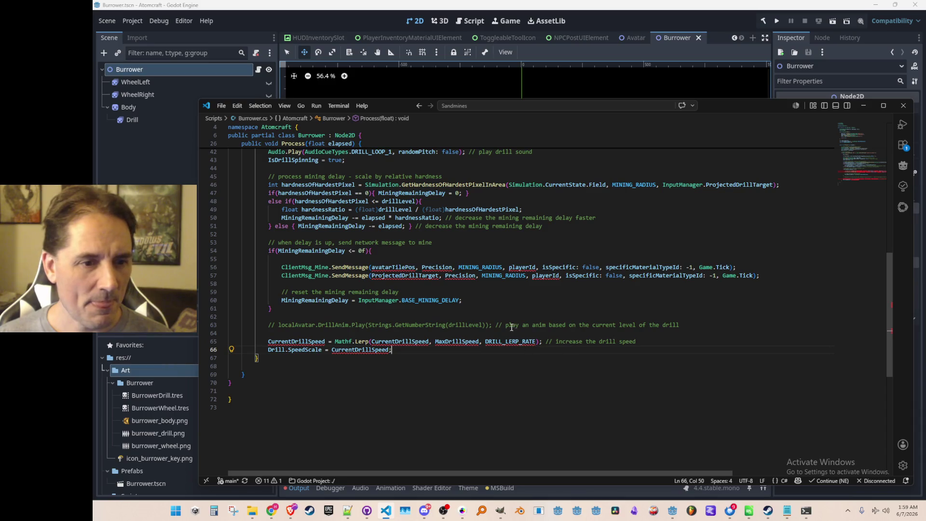
double_click(509, 342)
key("ctrl+c")
left_click(426, 333)
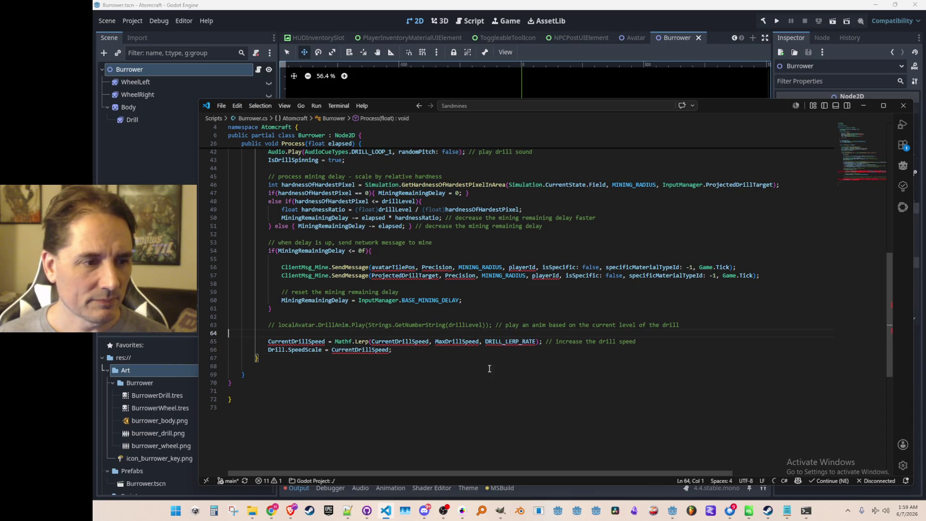
scroll(482, 367, "up", 1)
key("ctrl+p")
Open InputManager.cs via 'Inputma' and find the DRILL_LERP_RATE declaration.
type("Inputma")
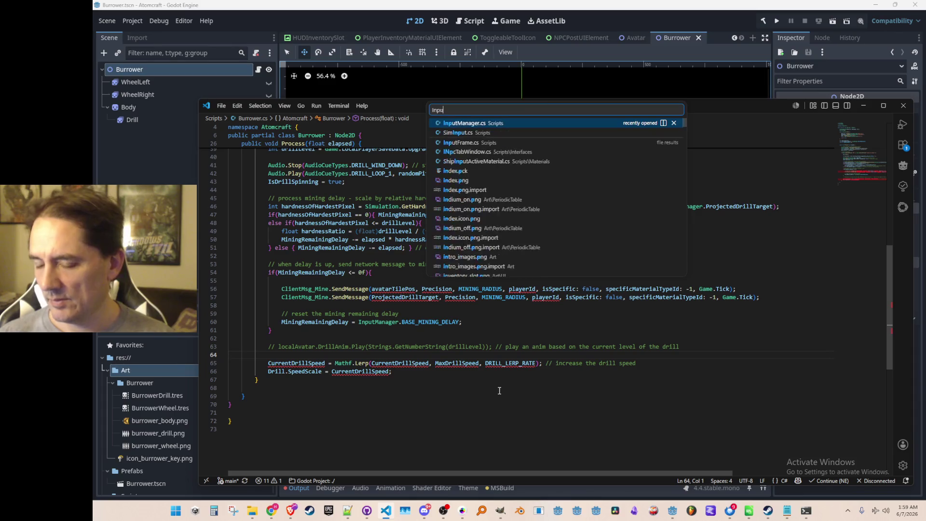
key("Return")
key("ctrl+f")
key("ctrl+v")
key("Return")
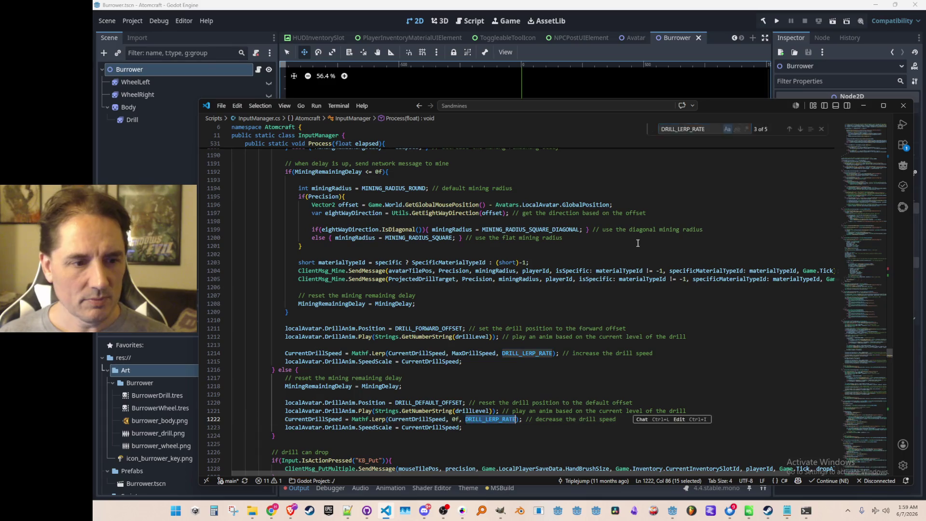
key("Escape")
key("F12")
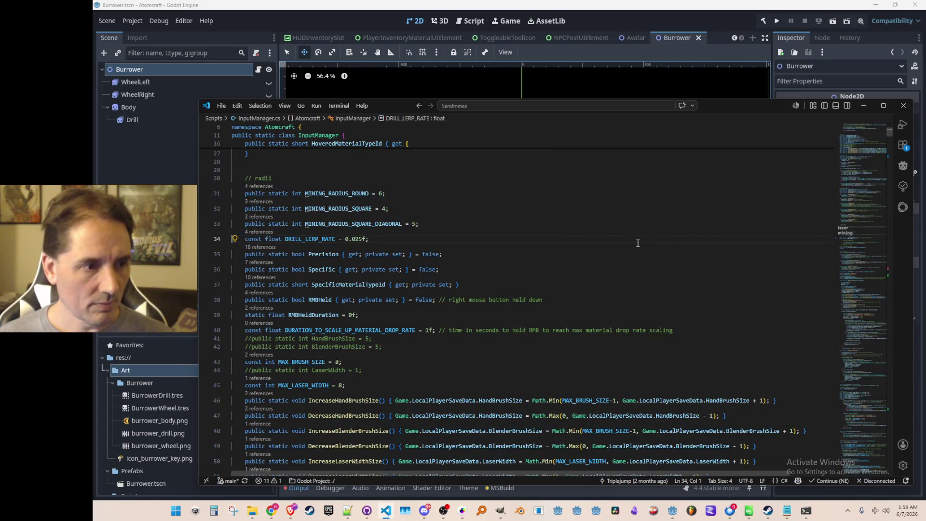
key("alt+Left")
key("alt+Left")
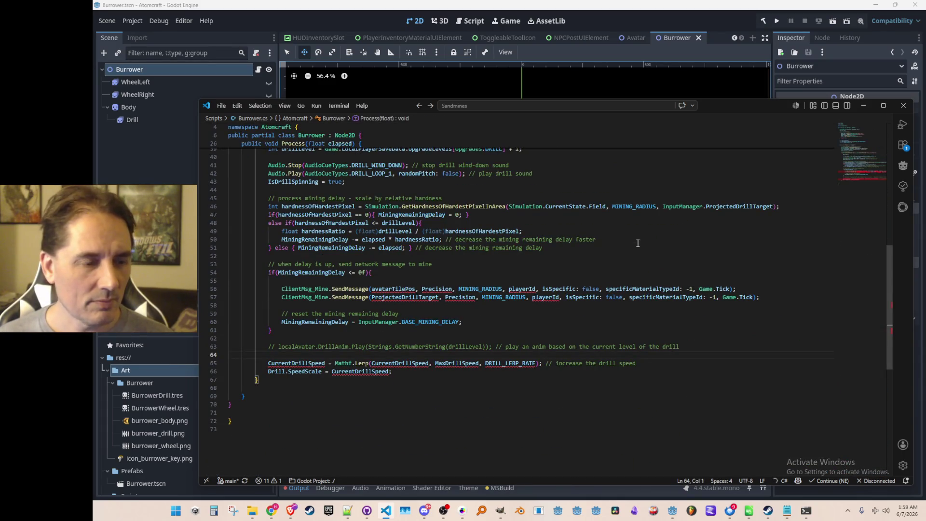
Paste the DRILL_LERP_RATE constant into Burrower.cs on empty line 24.
scroll(639, 270, "up", 5)
scroll(635, 287, "up", 3)
scroll(644, 282, "down", 2)
left_click(648, 277)
type("const float DRILL_LERP_RATE = 0.025f;")
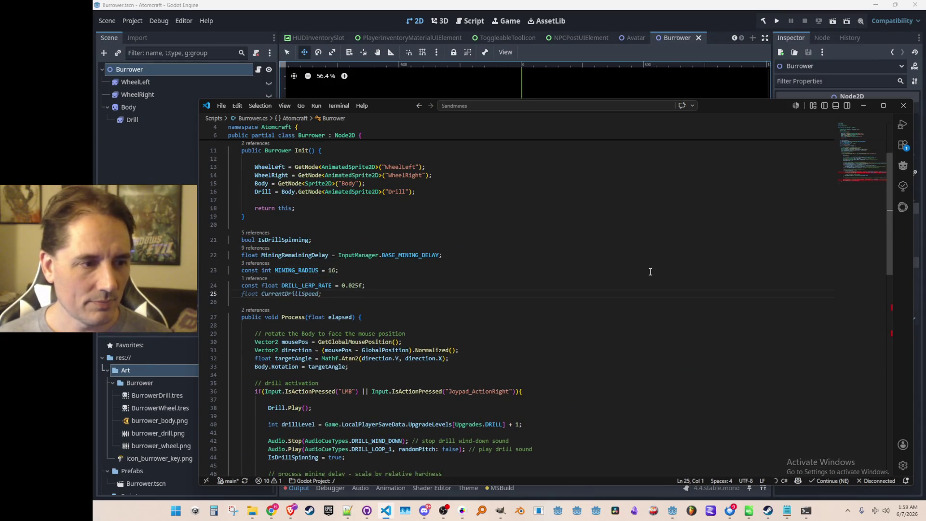
Review the drill speed code and find CurrentDrillSpeed has no definition in Burrower.cs.
key("Down")
key("Page_Down")
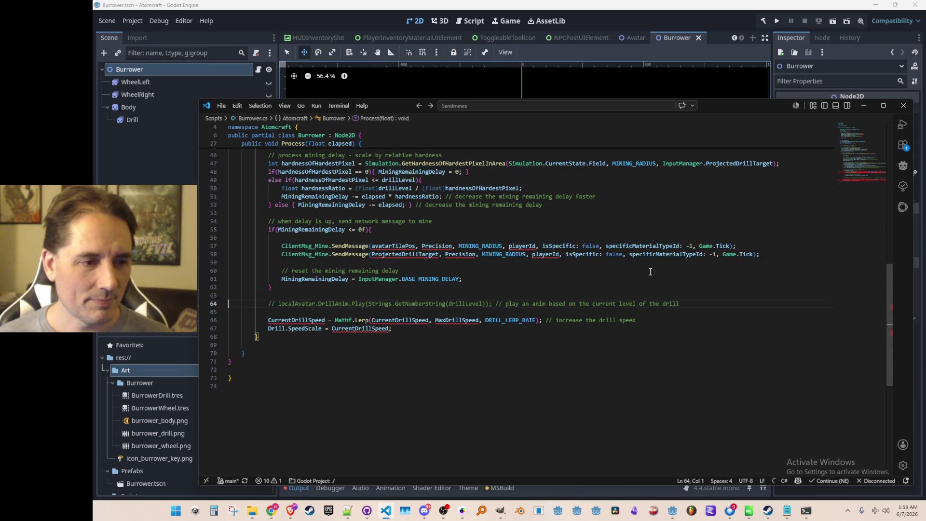
key("Up")
key("Up")
key("Up")
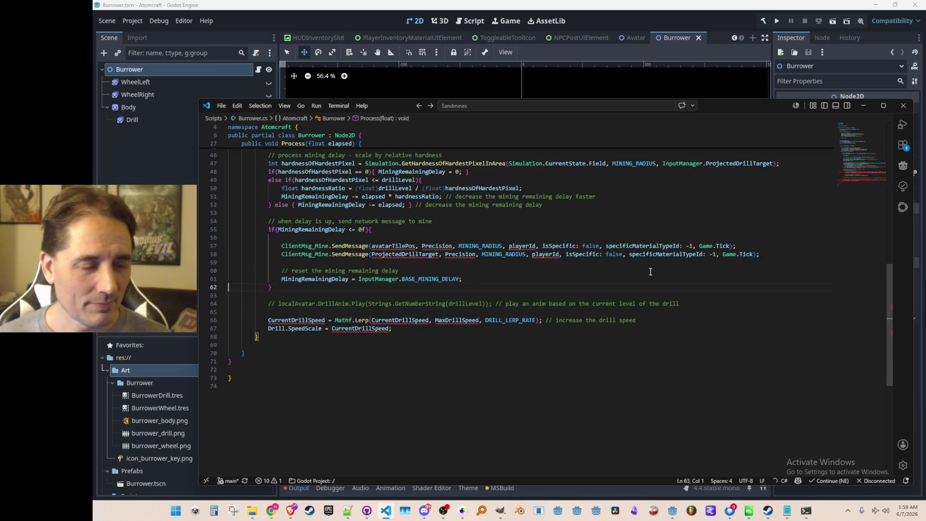
key("Up")
key("Up")
key("Up")
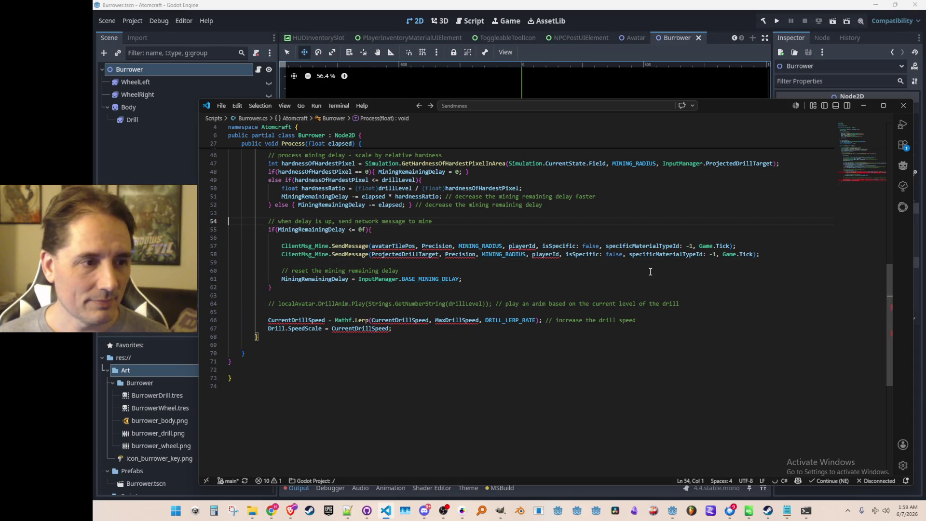
scroll(650, 272, "up", 8)
scroll(649, 309, "down", 7)
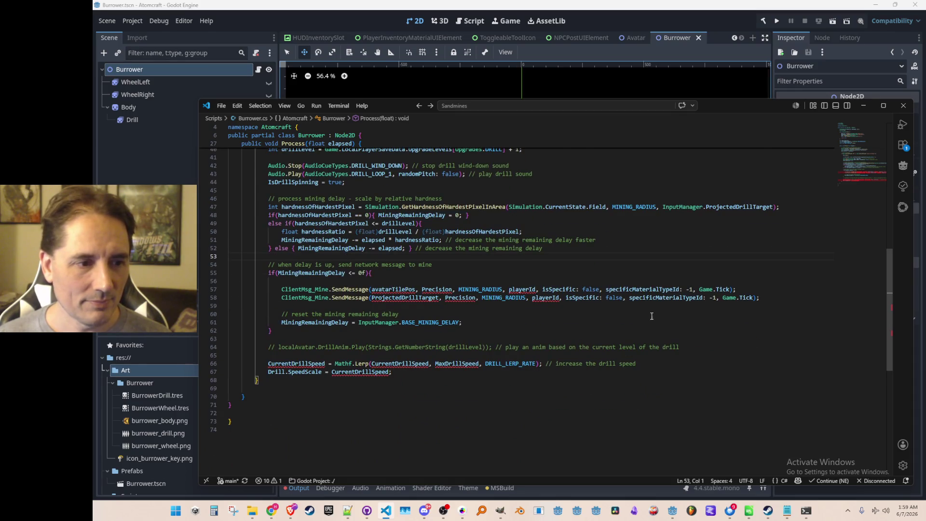
scroll(651, 316, "down", 1)
left_click(658, 318)
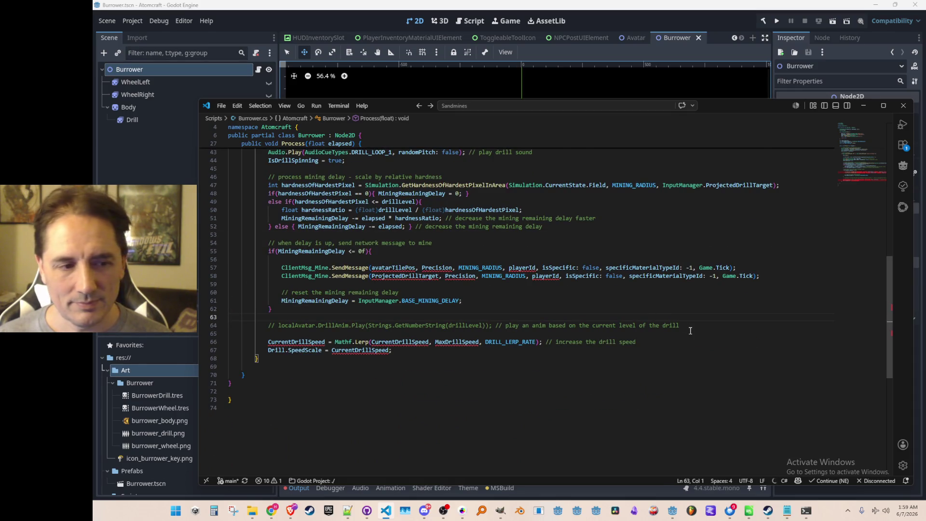
left_click(379, 350)
key("F12")
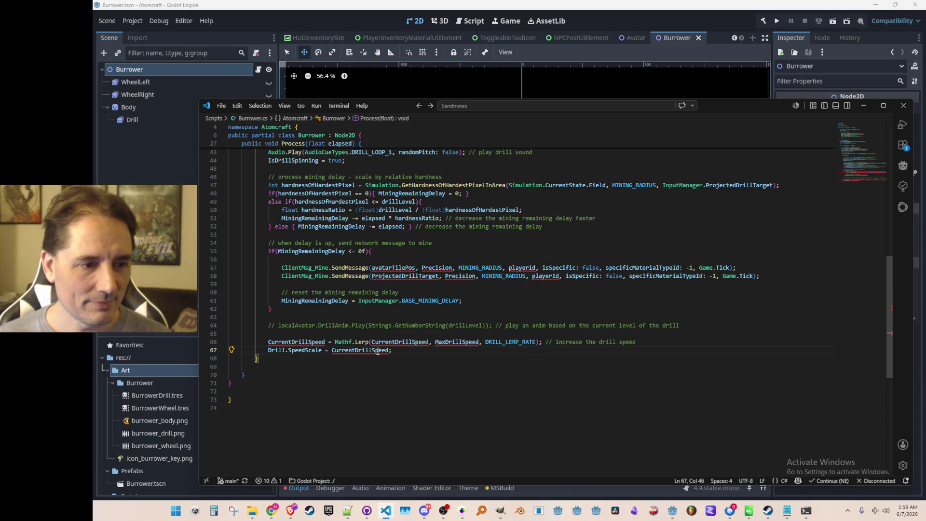
left_click(736, 286)
key("ctrl+p")
Open InputManager.cs and locate the CurrentDrillSpeed declaration.
type("Inputman")
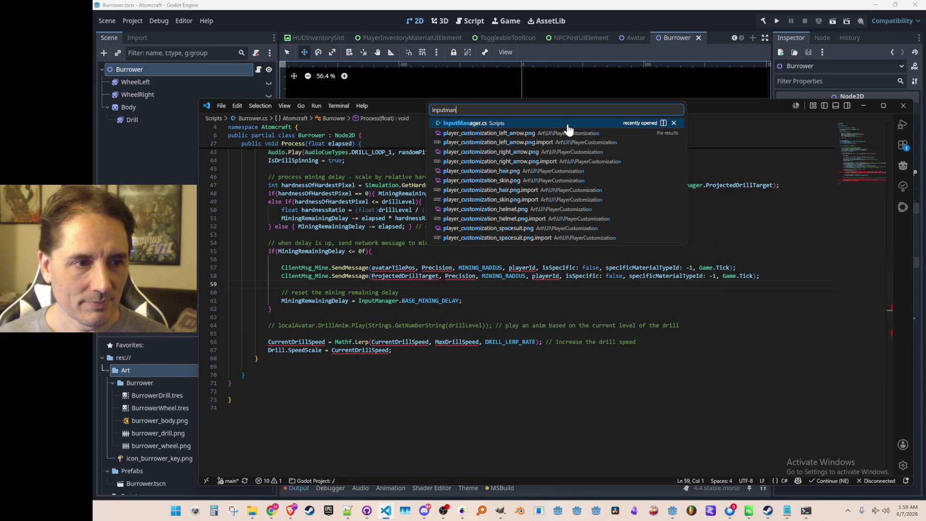
key("Return")
key("ctrl+f")
key("Return")
key("Return")
key("Return")
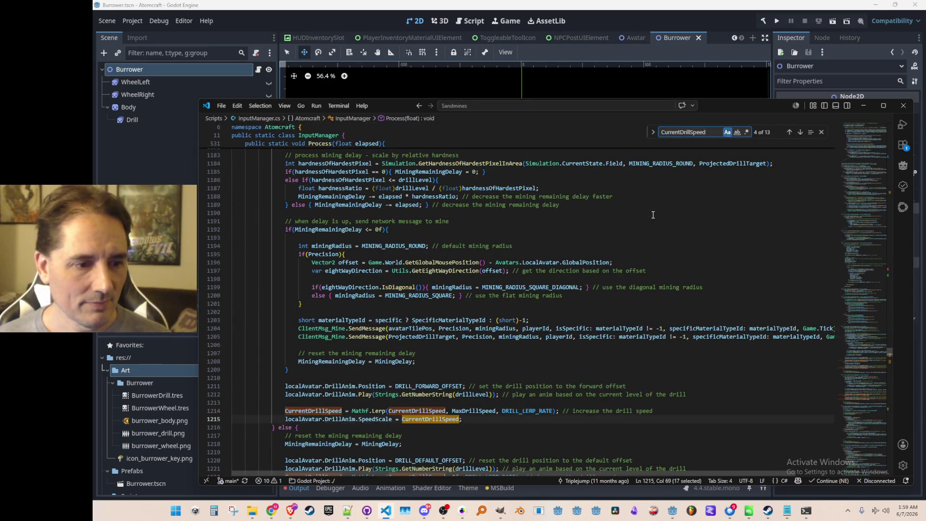
key("Return")
key("Return")
key("Return")
key("shift+Return")
key("shift+Return")
key("Escape")
key("F12")
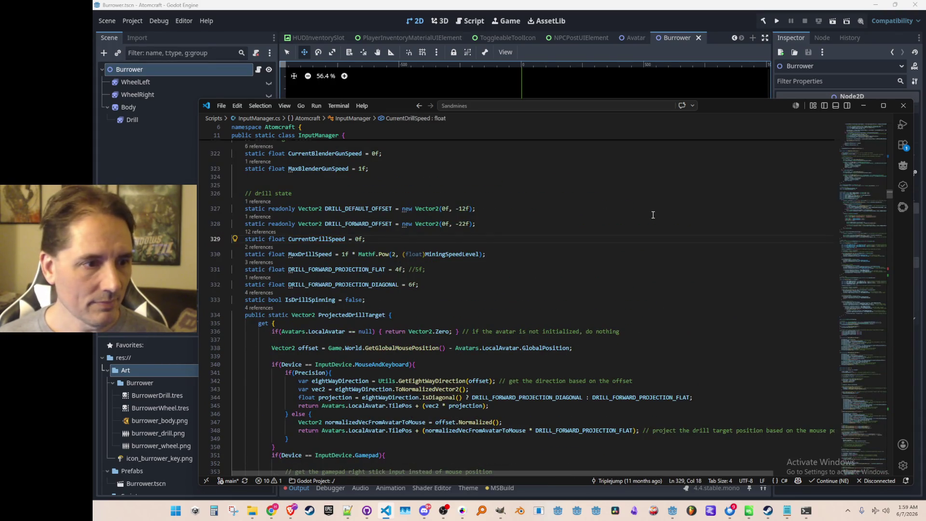
key("alt+Left")
key("alt+Left")
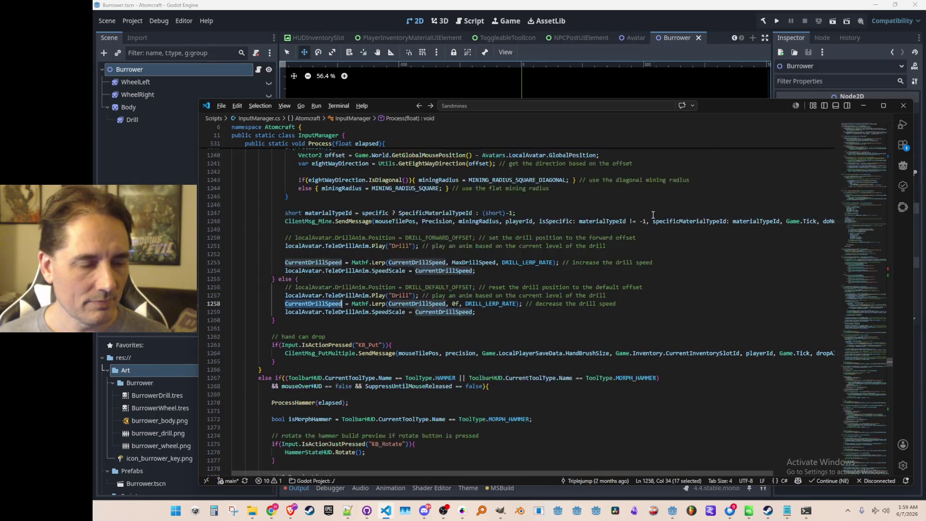
Copy the CurrentDrillSpeed and MaxDrillSpeed declarations from lines 329–330.
key("Down")
key("Down")
key("Up")
key("Home")
key("shift+Down")
key("shift+Down")
key("ctrl+c")
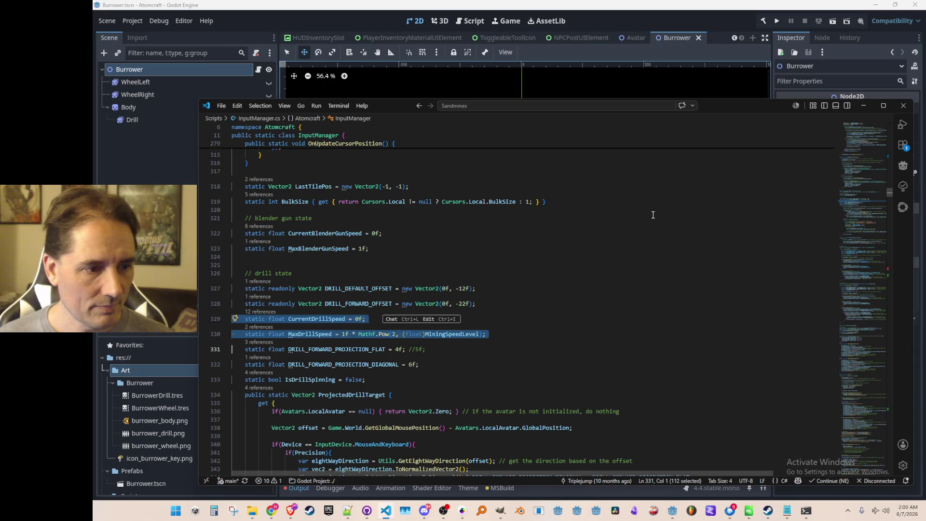
key("Up")
key("Up")
key("Up")
key("Down")
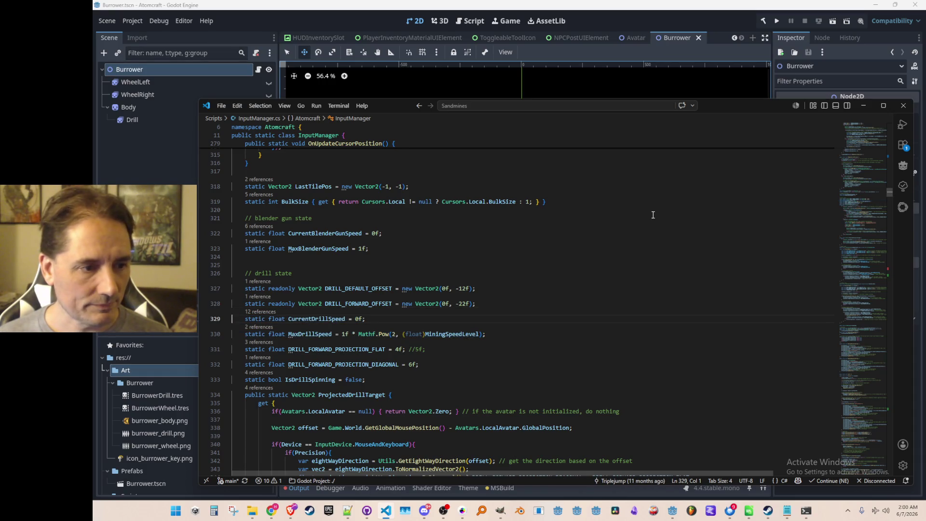
Paste both declarations into Burrower.cs's field list and remove static from CurrentDrillSpeed.
key("alt+Left")
key("alt+Left")
key("alt+Left")
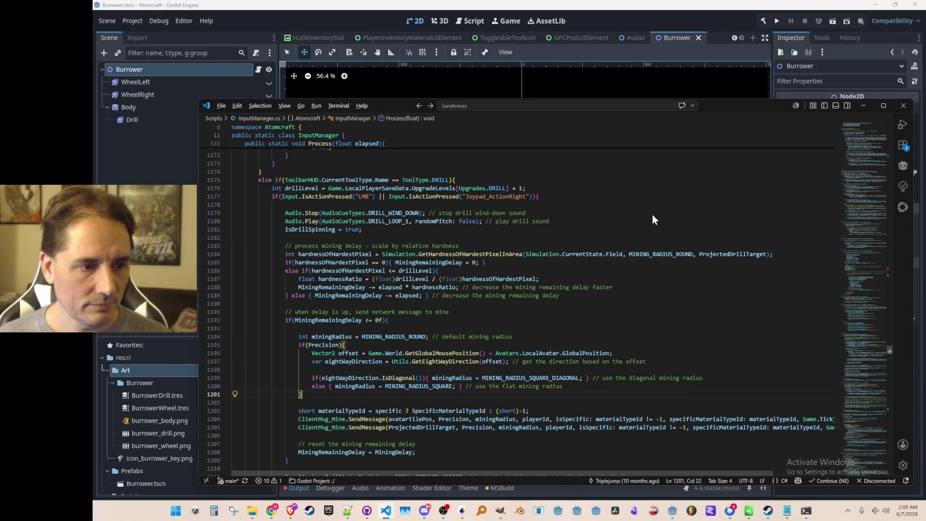
scroll(405, 339, "up", 2)
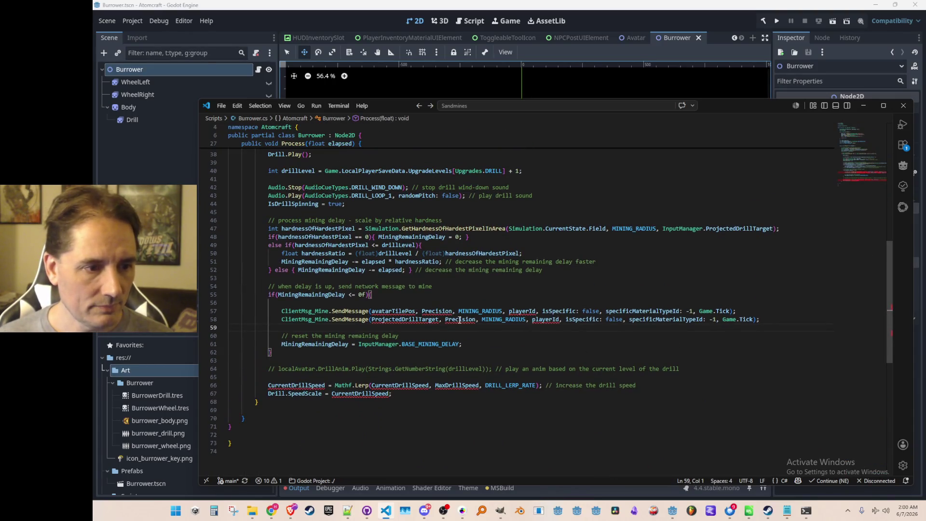
scroll(551, 252, "up", 7)
left_click(649, 246)
key("ctrl+v")
key("Home")
key("ctrl+shift+Right")
key("Delete")
key("Delete")
key("Down")
Remove static from MaxDrillSpeed and prefix MiningSpeedLevel with 'InputManager.'.
key("ctrl+shift+Right")
key("Delete")
key("Delete")
key("End")
key("Left")
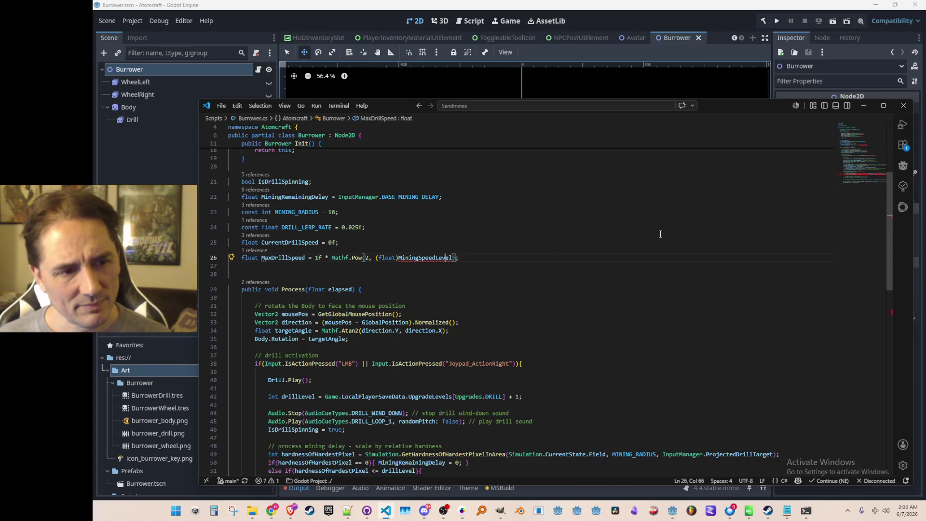
key("ctrl+Left")
type("InputManang")
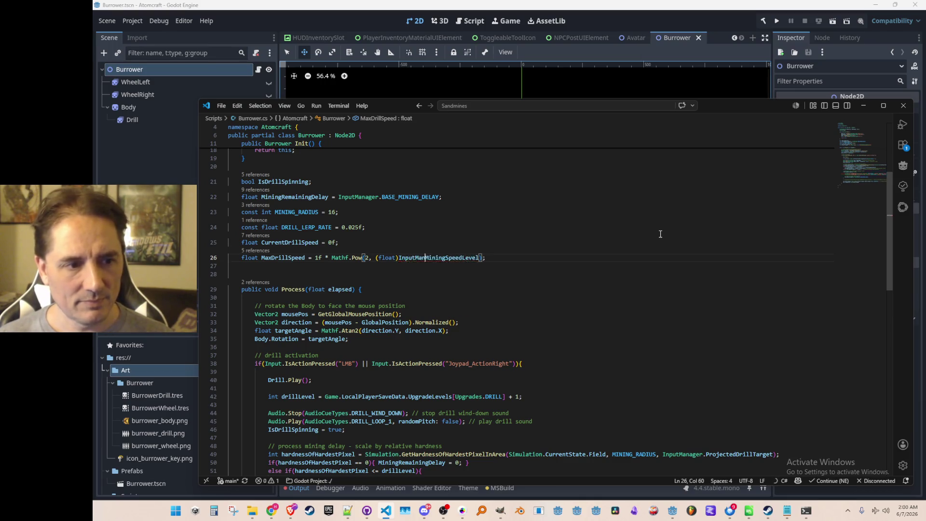
key("BackSpace")
type("er.")
Move the caret to empty line 28 below the new drill speed fields.
key("Home")
key("Down")
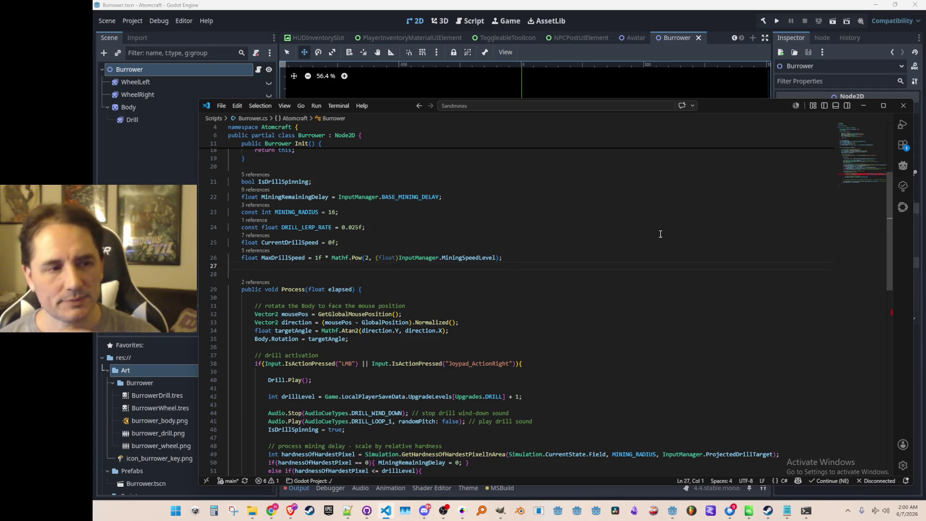
left_click(514, 273)
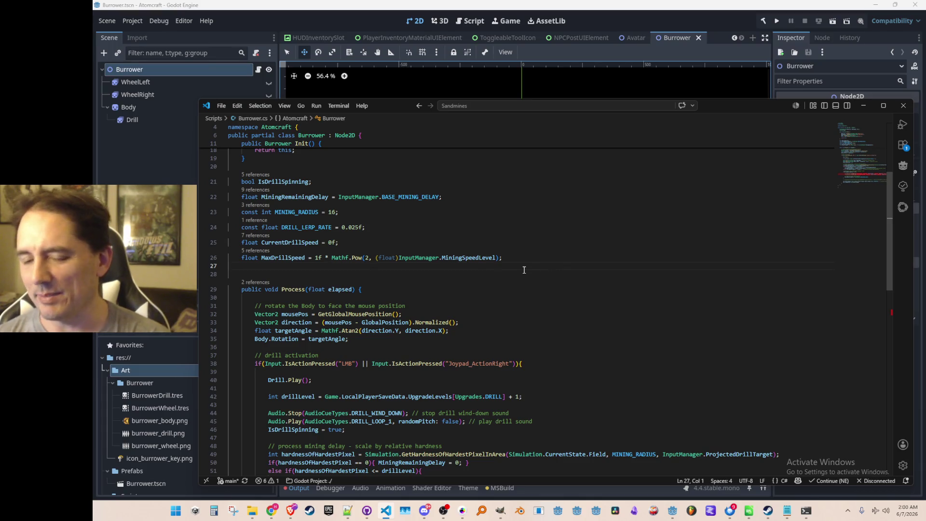
left_click(550, 270)
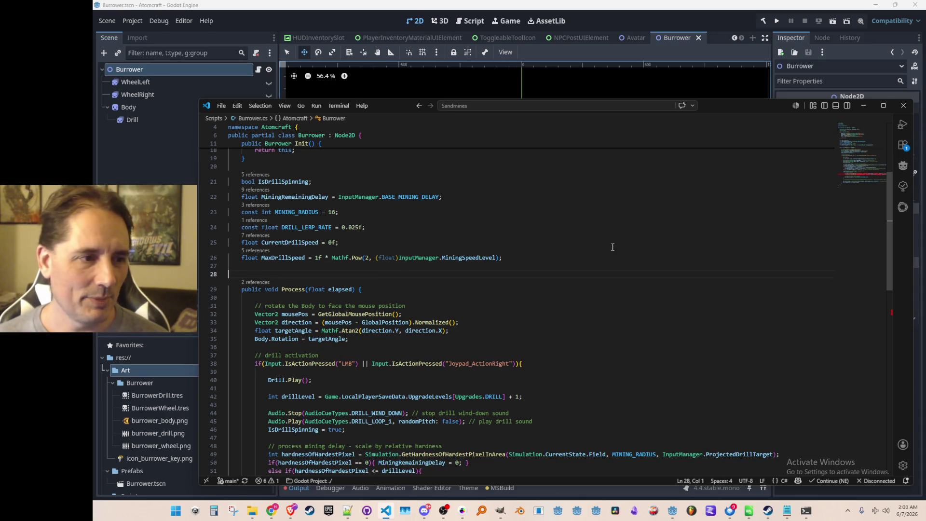
key("Left")
key("Left")
key("Down")
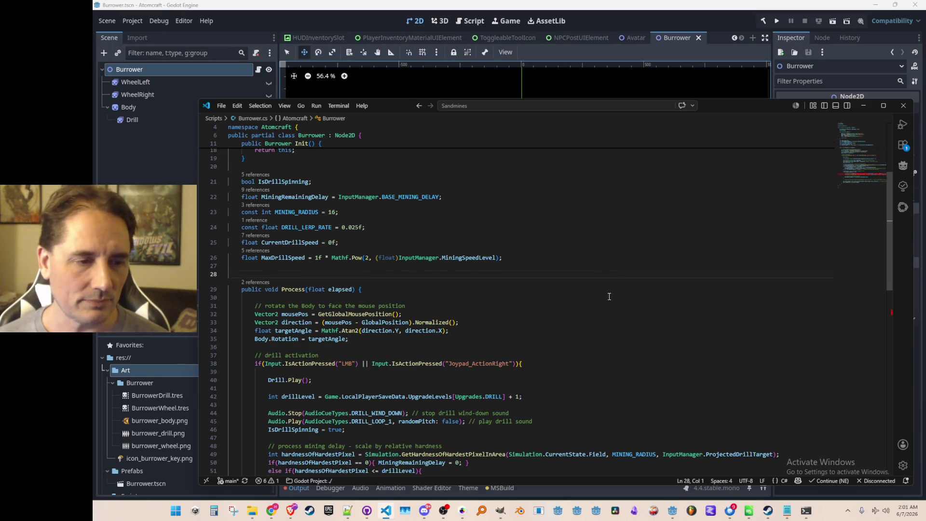
Set the Precision argument on line 60 to precision: false.
scroll(606, 287, "down", 1)
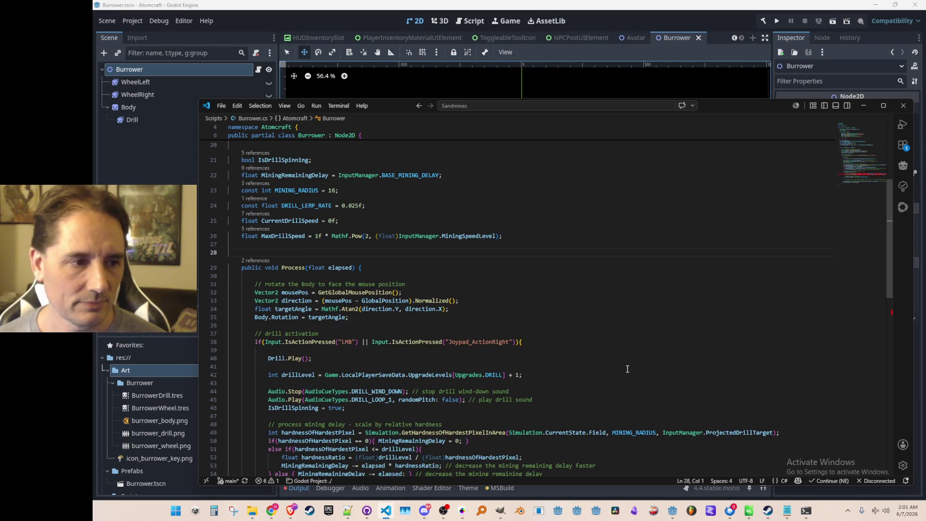
scroll(596, 286, "down", 1)
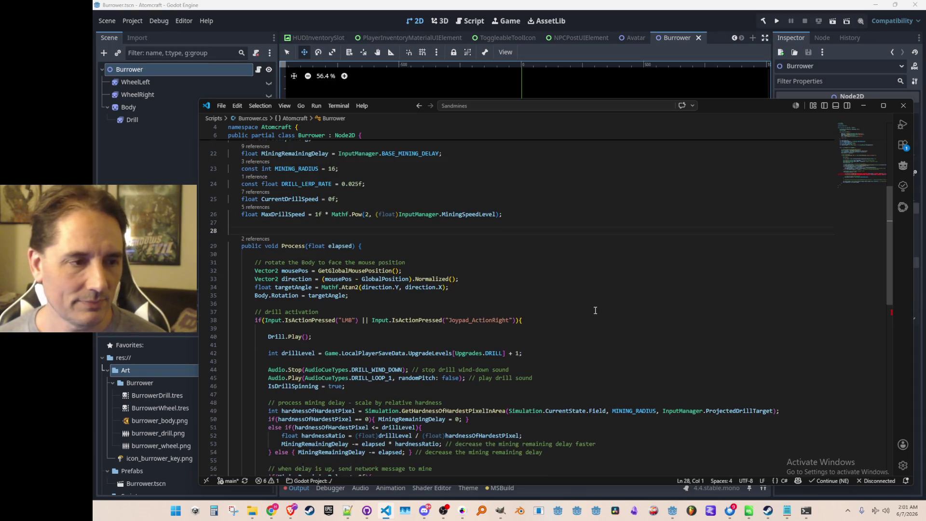
left_click(286, 198)
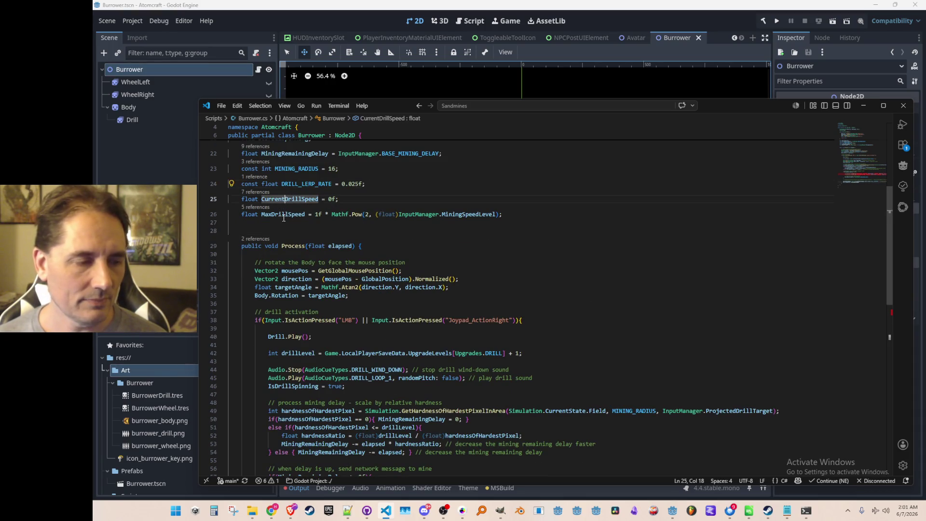
scroll(529, 329, "down", 10)
scroll(529, 328, "up", 3)
left_click(456, 337)
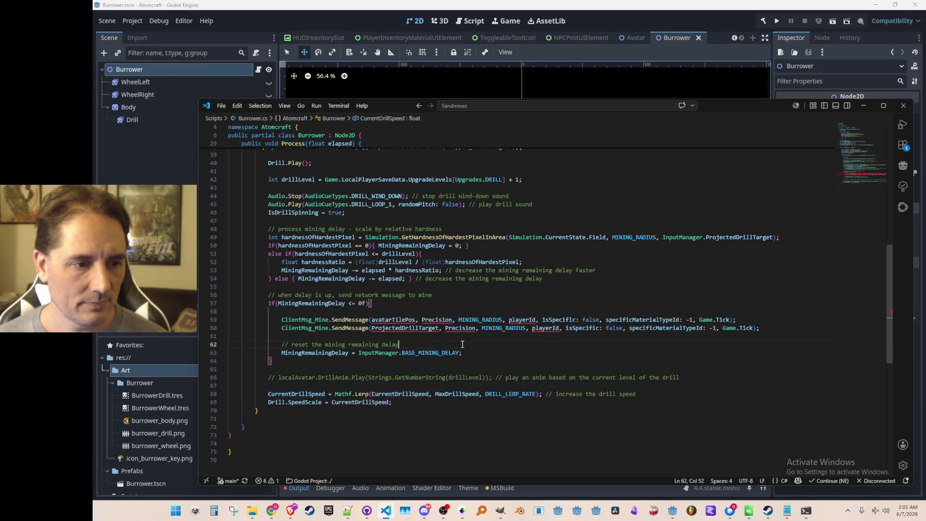
left_click(447, 328)
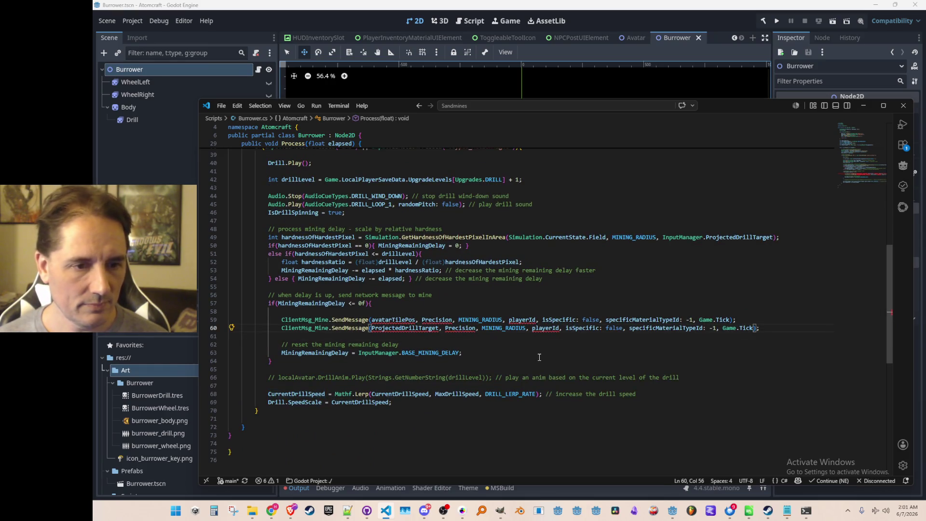
type("InputManager.")
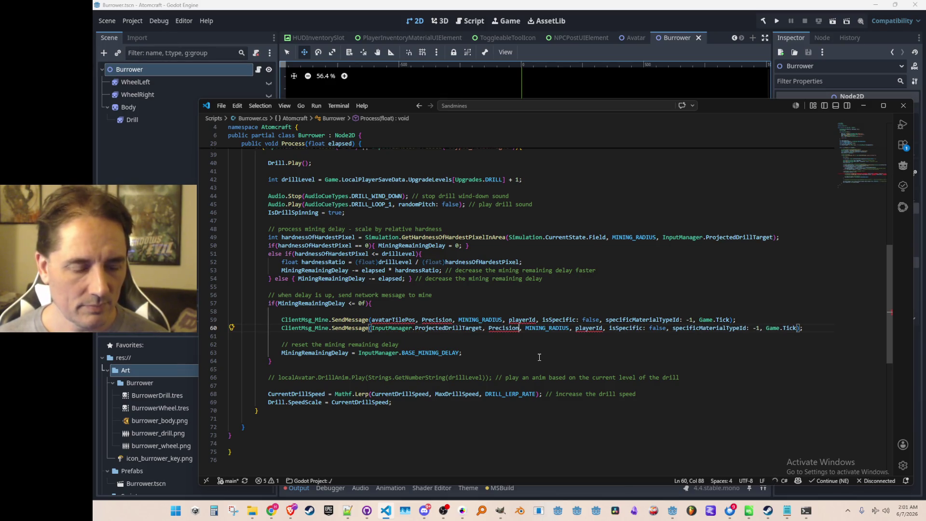
key("ctrl+BackSpace")
type("precision: false")
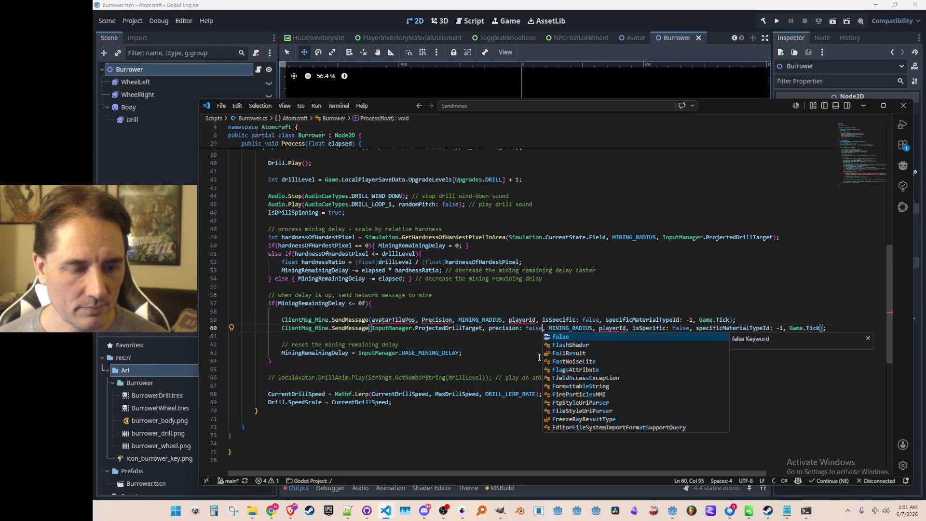
Copy precision: false and use it to replace the Precision argument on line 59.
key("Escape")
key("ctrl+Left")
key("ctrl+Left")
key("ctrl+Left")
key("Up")
key("ctrl+Left")
key("ctrl+Left")
key("ctrl+Right")
key("Down")
key("ctrl+Left")
key("ctrl+shift+Right")
key("ctrl+shift+Right")
key("ctrl+shift+Right")
key("ctrl+c")
key("Up")
key("ctrl+Left")
key("ctrl+Left")
key("ctrl+Left")
key("Left")
key("Left")
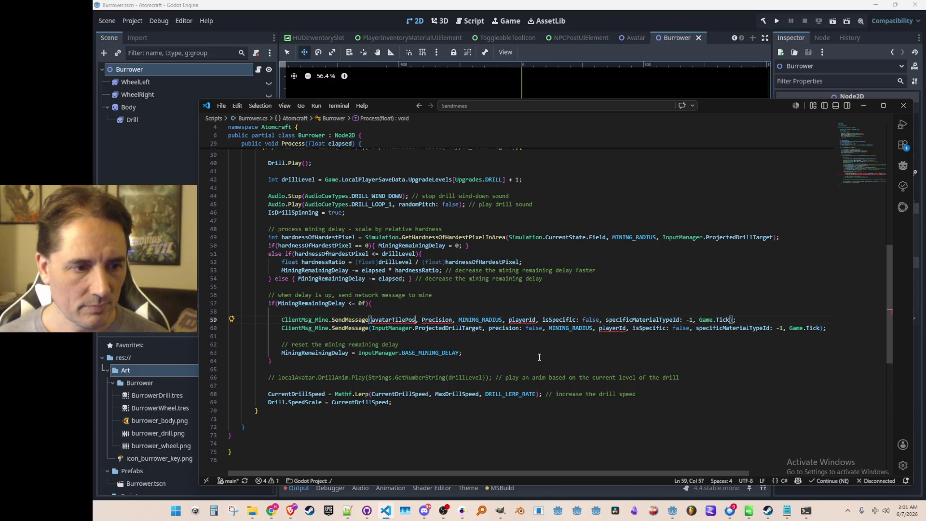
key("ctrl+shift+Left")
key("ctrl+v")
key("Up")
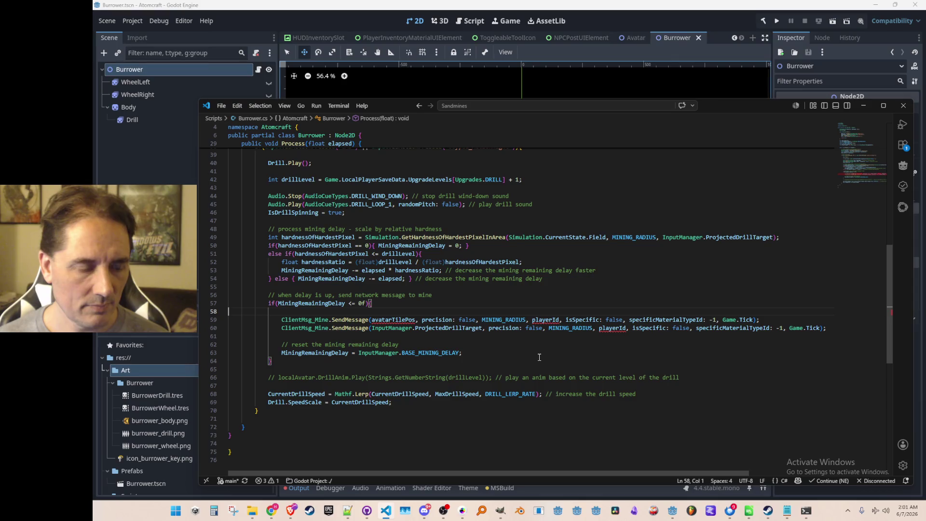
Write Game.LocalAvatar.TilePosition on a new line above the message calls.
key("Return")
key("Return")
key("Up")
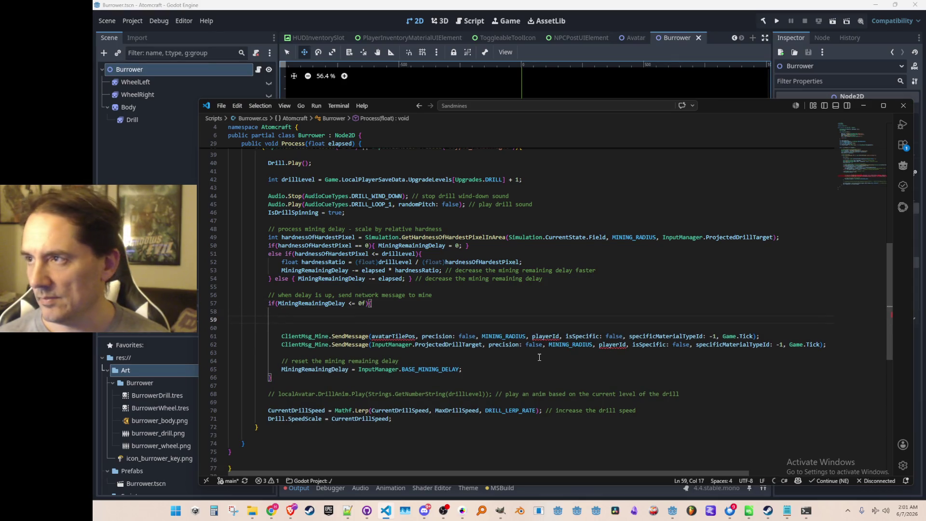
type("Game.")
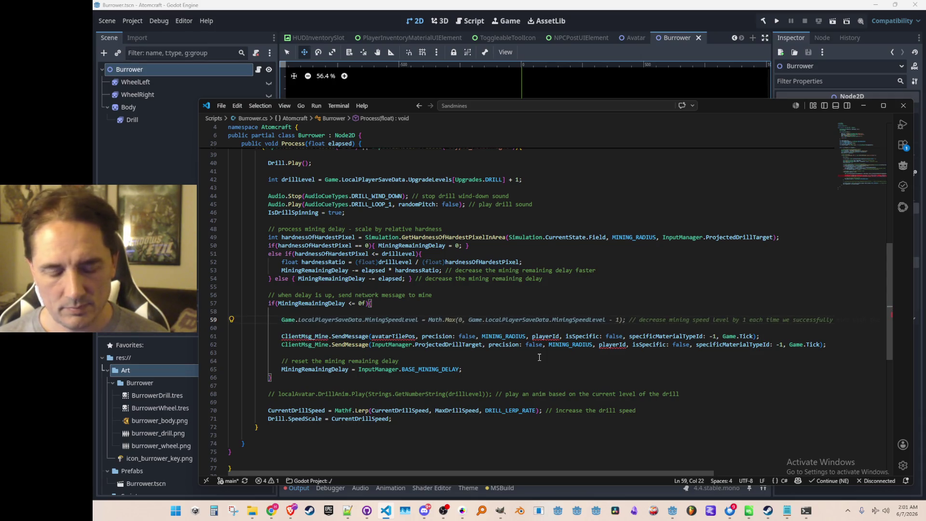
type("LocalAv")
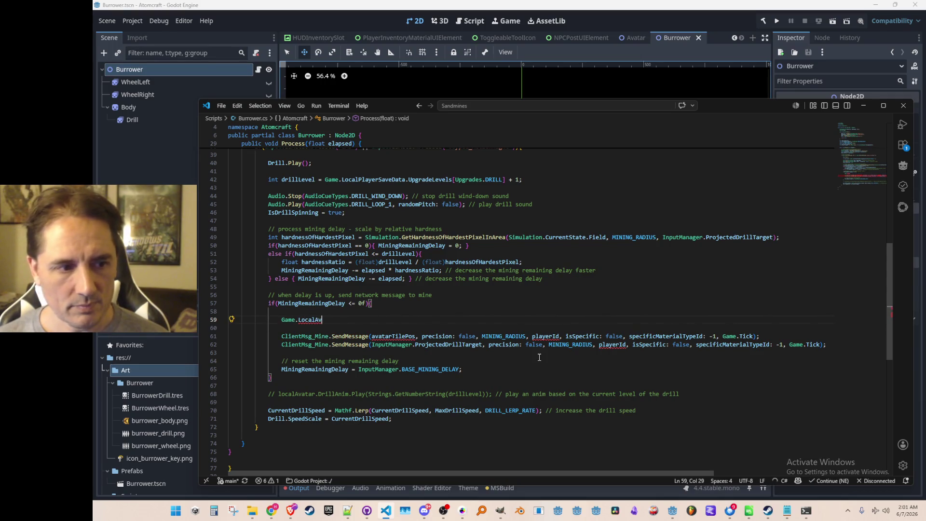
type("atar.Tile")
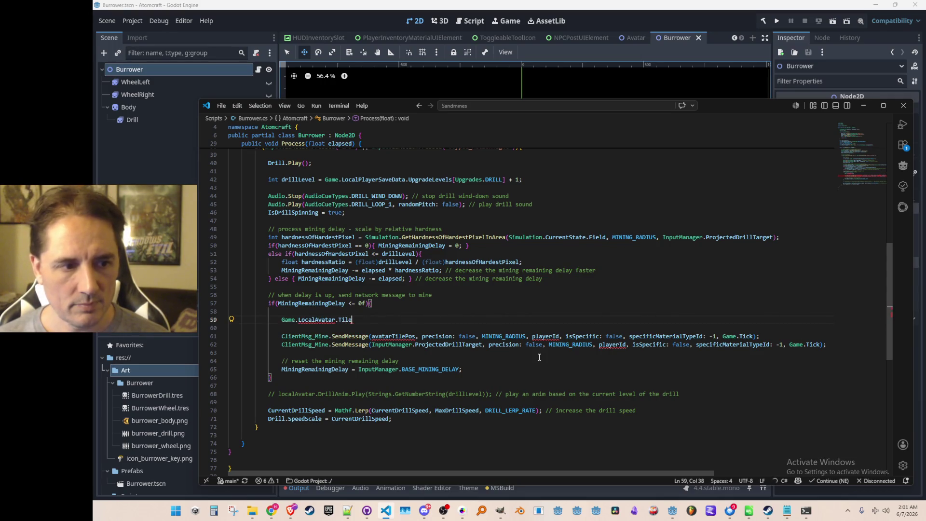
key("Tab")
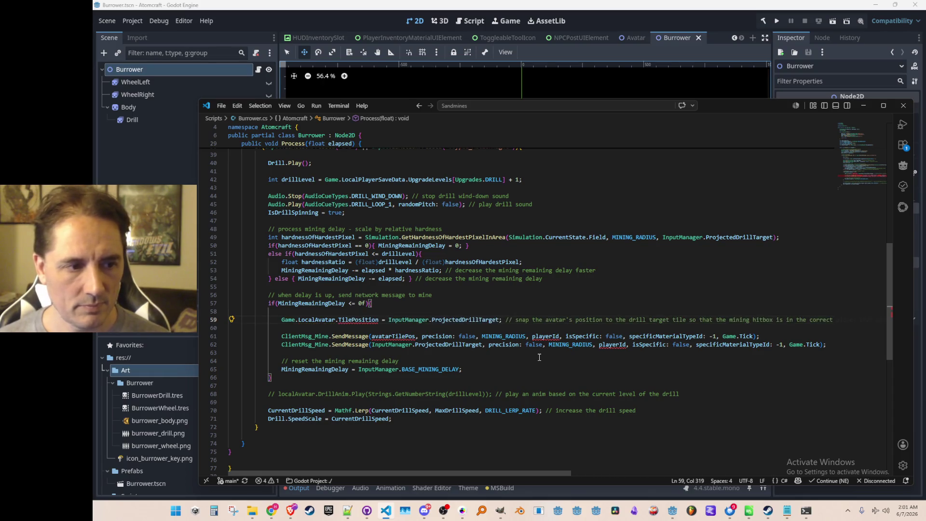
key("Home")
key("ctrl+Right")
key("ctrl+Right")
Replace avatarTilePos in the first message call with Game.LocalAvatar.TilePos.
key("ctrl+Right")
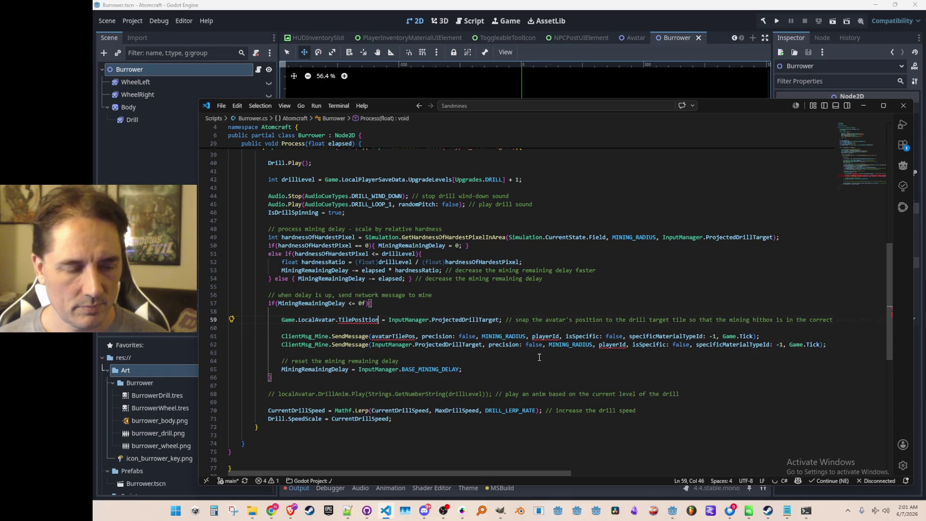
key("shift+End")
key("Delete")
key("shift+Home")
key("ctrl+x")
key("Down")
key("Down")
key("ctrl+Right")
key("ctrl+Right")
key("ctrl+shift+Right")
key("ctrl+v")
key("BackSpace")
key("BackSpace")
key("BackSpace")
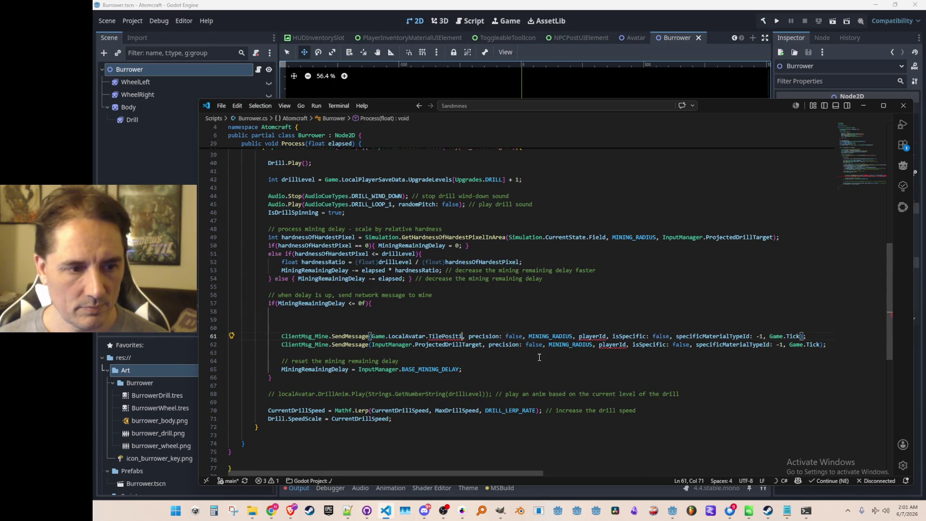
Delete the blank lines above the mining message calls.
key("Home")
key("Up")
key("Up")
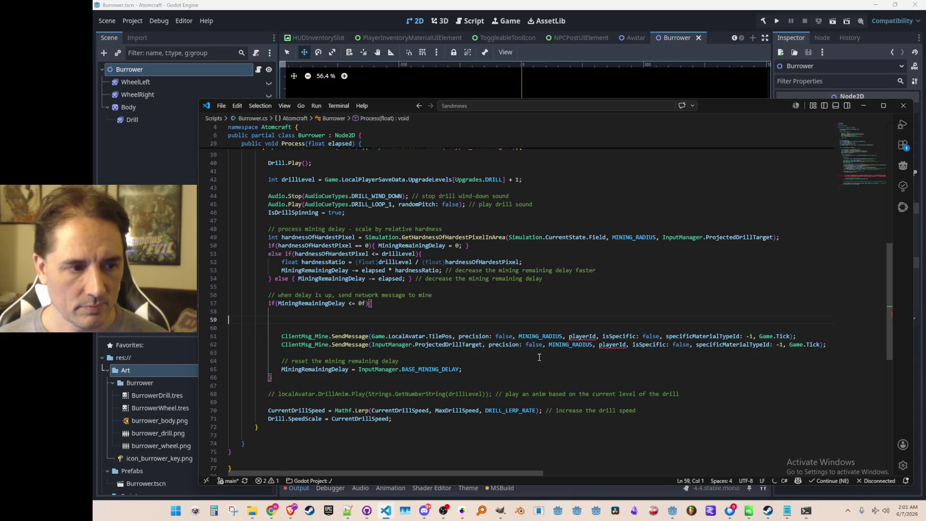
key("Delete")
key("Delete")
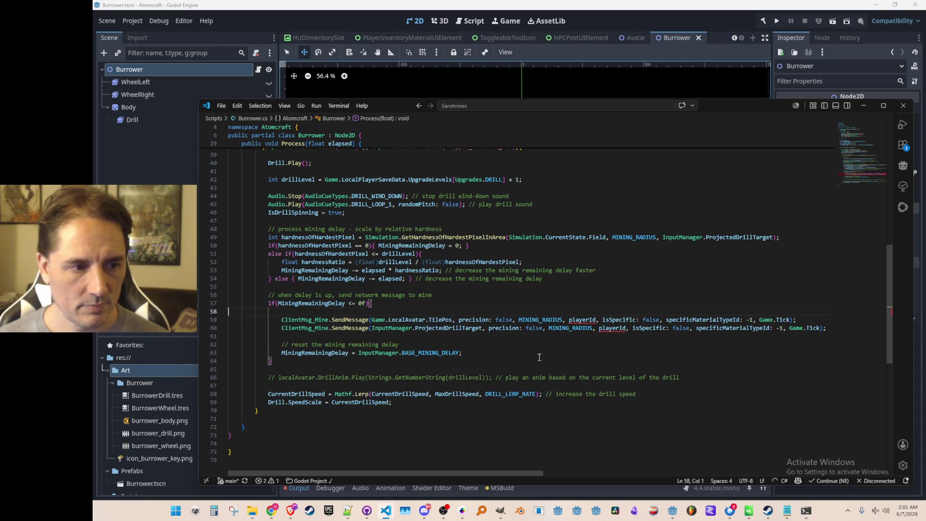
key("ctrl+Right")
key("ctrl+Right")
key("ctrl+Right")
key("Up")
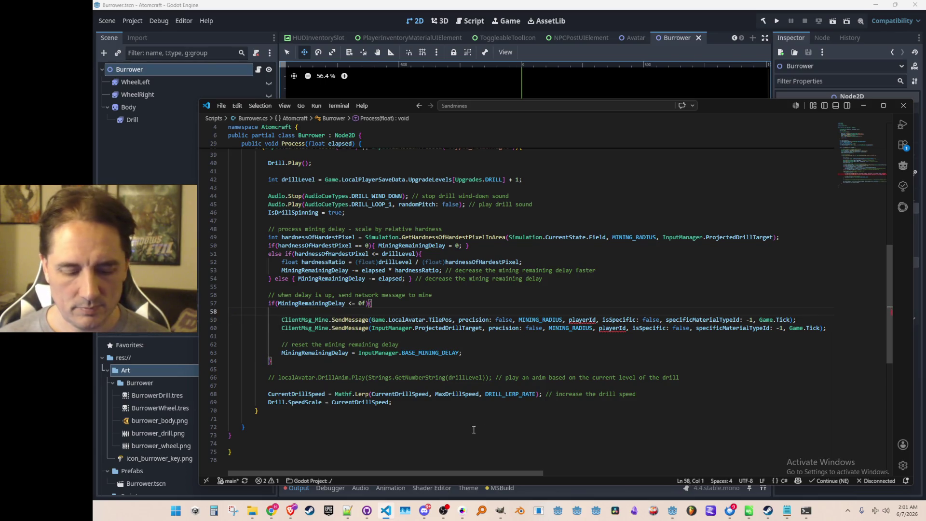
key("ctrl+p")
type("Inputm")
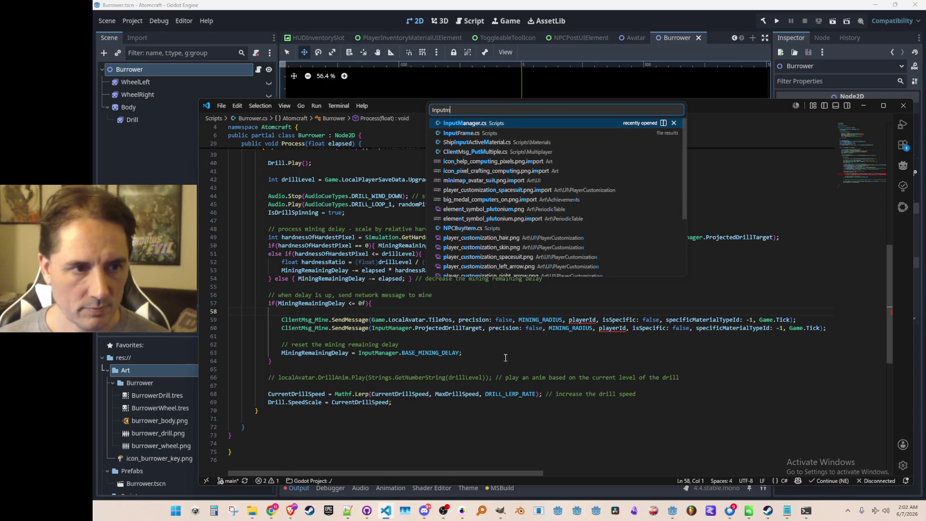
left_click(526, 124)
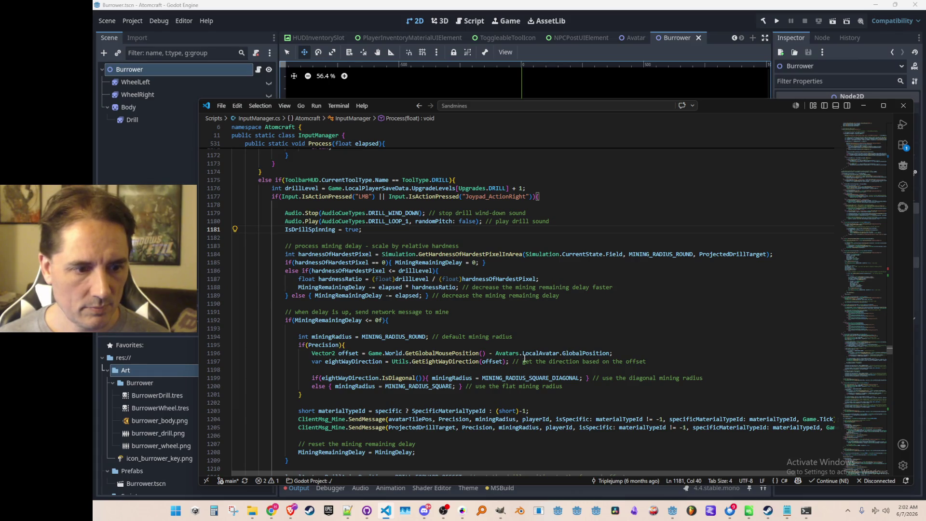
scroll(525, 356, "down", 1)
double_click(550, 402)
key("ctrl+f")
key("Return")
key("Return")
key("Return")
key("Return")
key("Return")
key("Return")
key("Return")
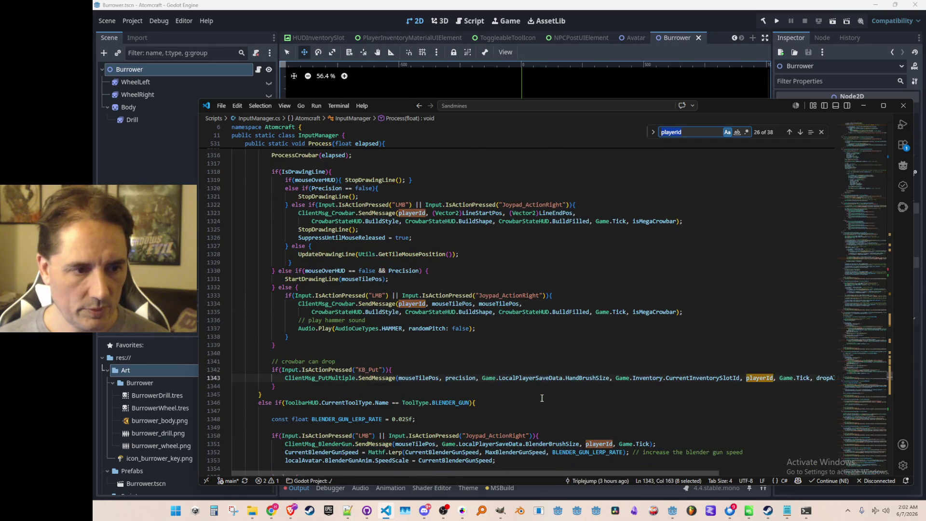
key("Return")
key("Return")
key("Return")
key("Return")
key("Return")
key("Return")
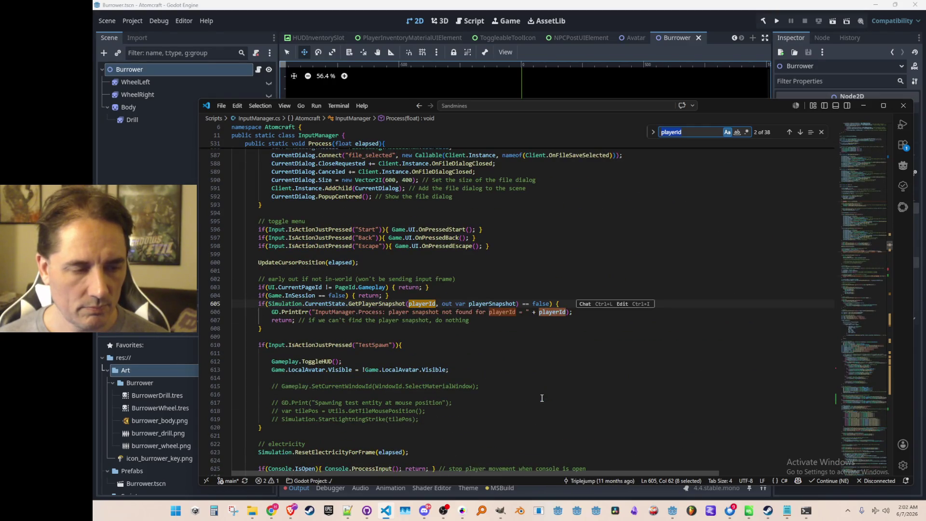
key("Escape")
key("F12")
key("ctrl+l")
key("F3")
key("F3")
key("F3")
key("F3")
key("F3")
key("F3")
key("ctrl+Tab")
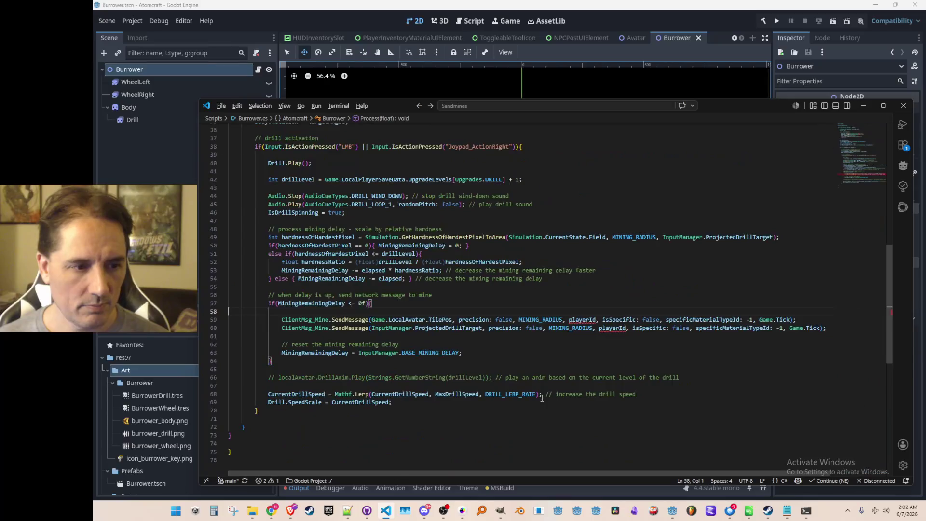
key("Down")
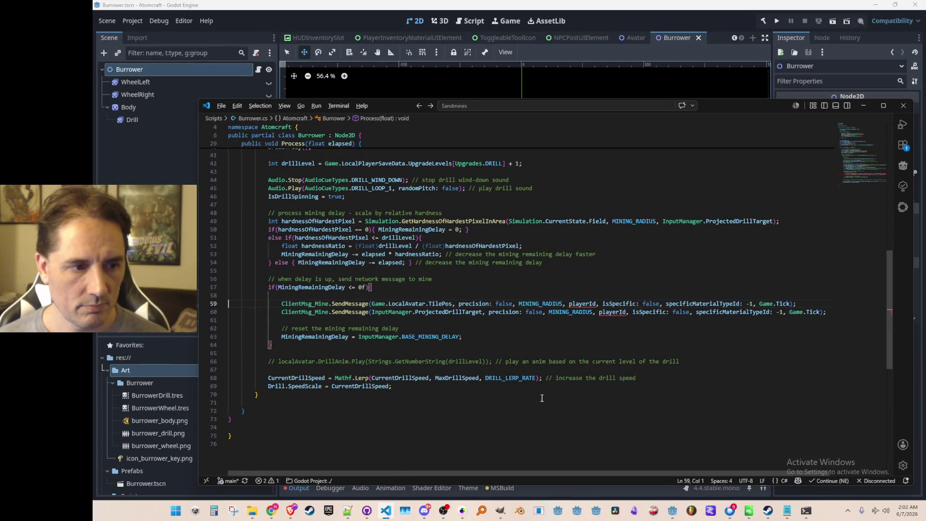
Paste 'int playerId = Avatars.LocalPlayerId;' on line 59, indented, without the extra blank line.
key("ctrl+v")
key("Return")
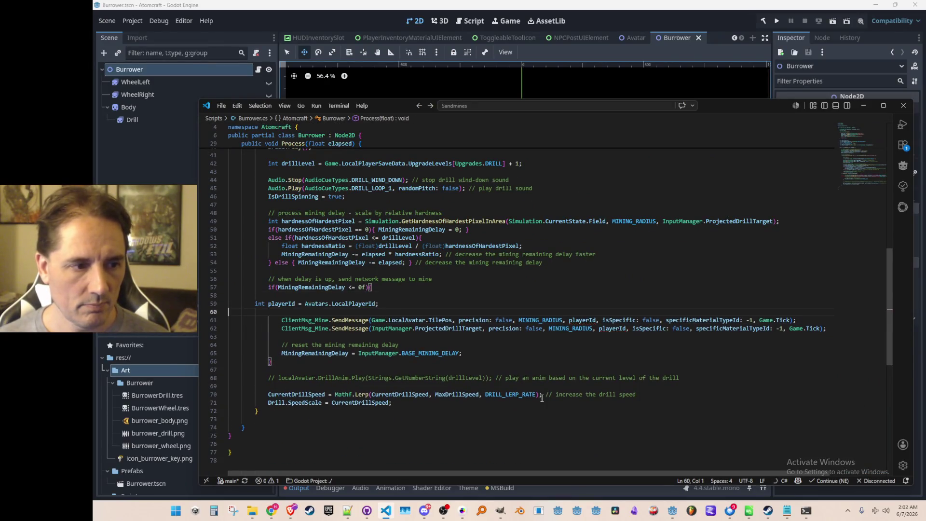
key("BackSpace")
key("Home")
key("Tab")
key("Tab")
key("Down")
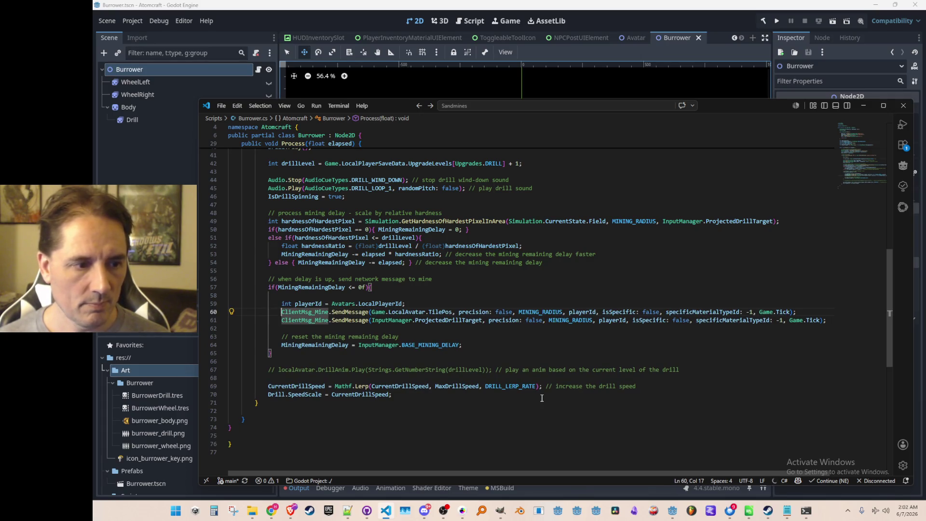
Move to the end of the IsDrillSpinning line in the drill activation code.
scroll(533, 393, "up", 3)
left_click(585, 245)
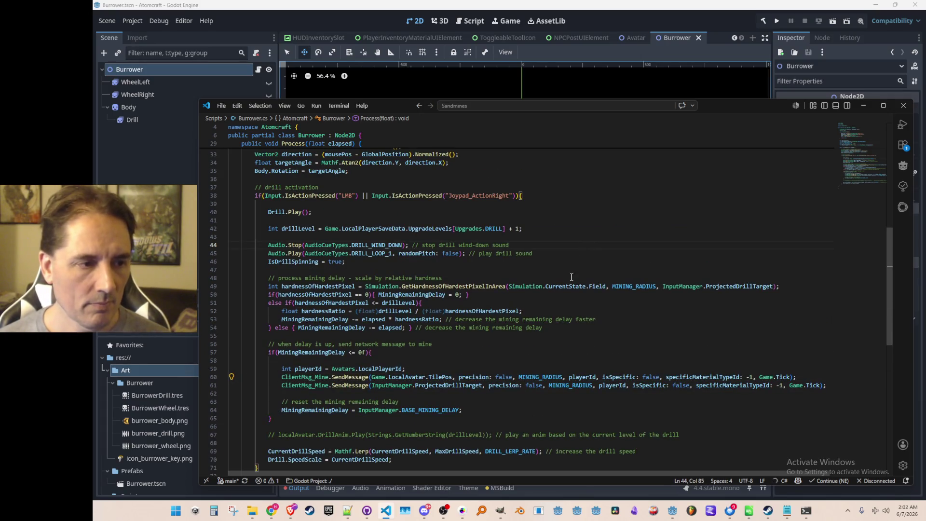
scroll(584, 278, "up", 4)
scroll(584, 278, "down", 4)
scroll(565, 256, "up", 1)
scroll(556, 246, "down", 1)
left_click(568, 240)
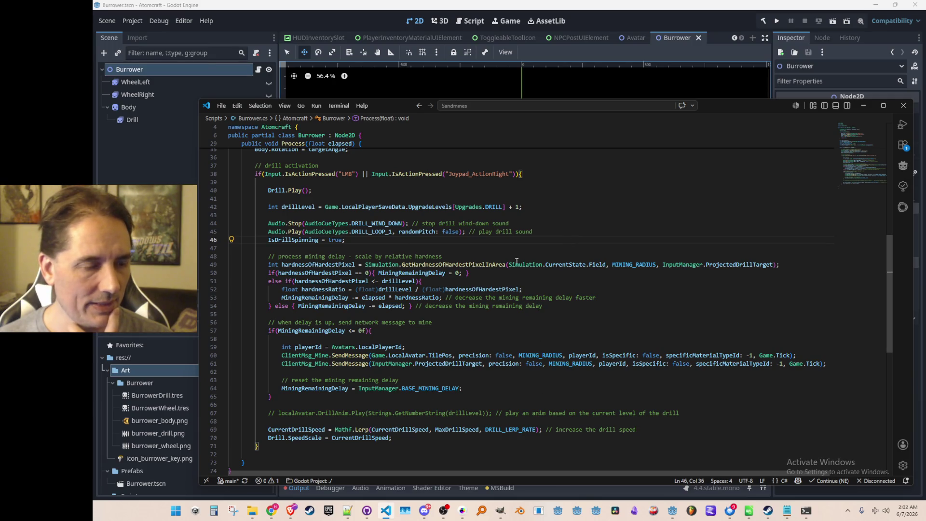
key("ctrl+p")
Cut the drill-reset else block out of InputManager.cs.
type("Inputman")
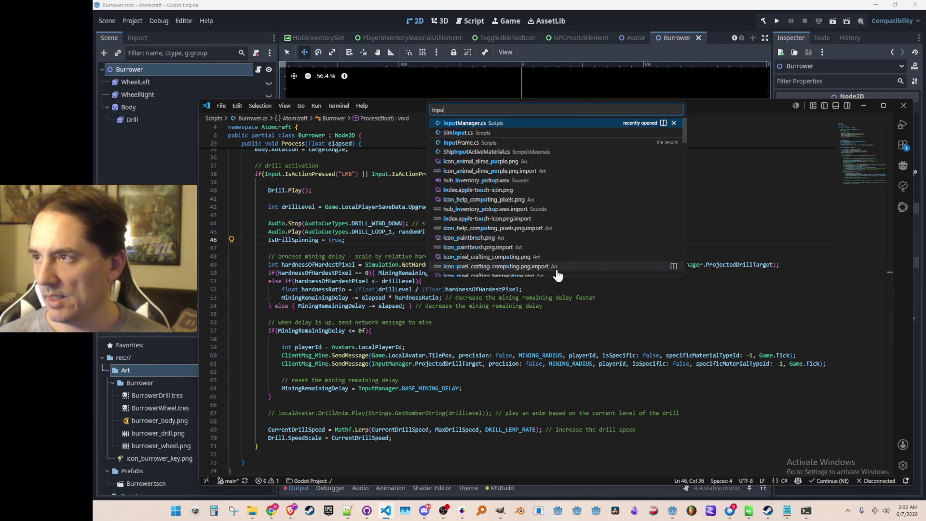
left_click(506, 123)
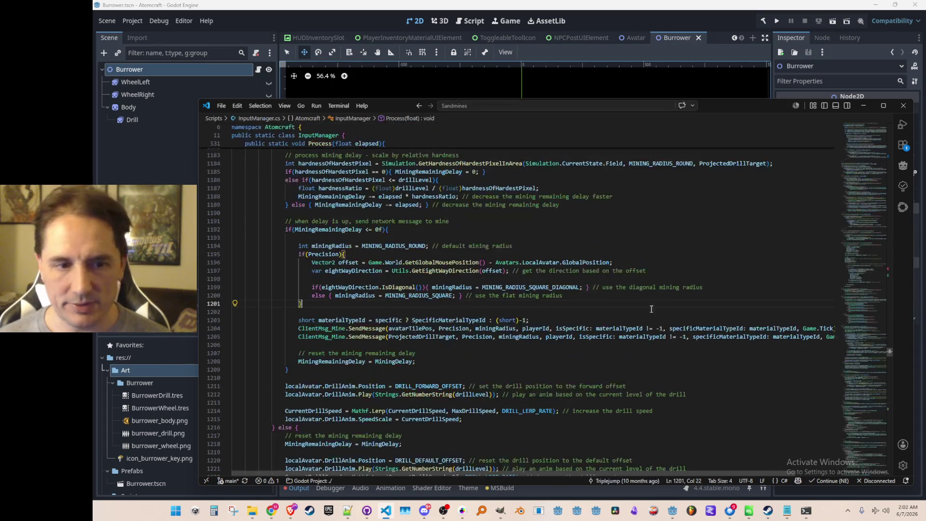
scroll(674, 268, "down", 5)
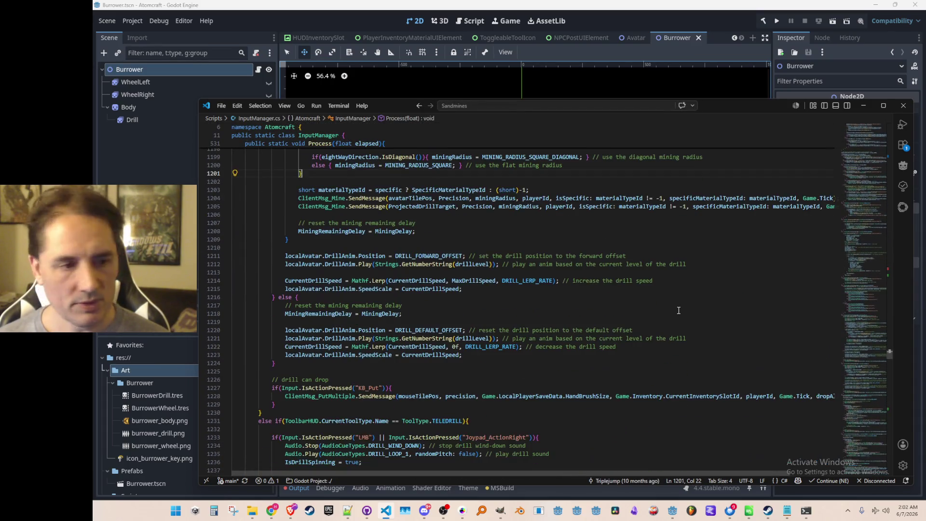
scroll(377, 387, "up", 2)
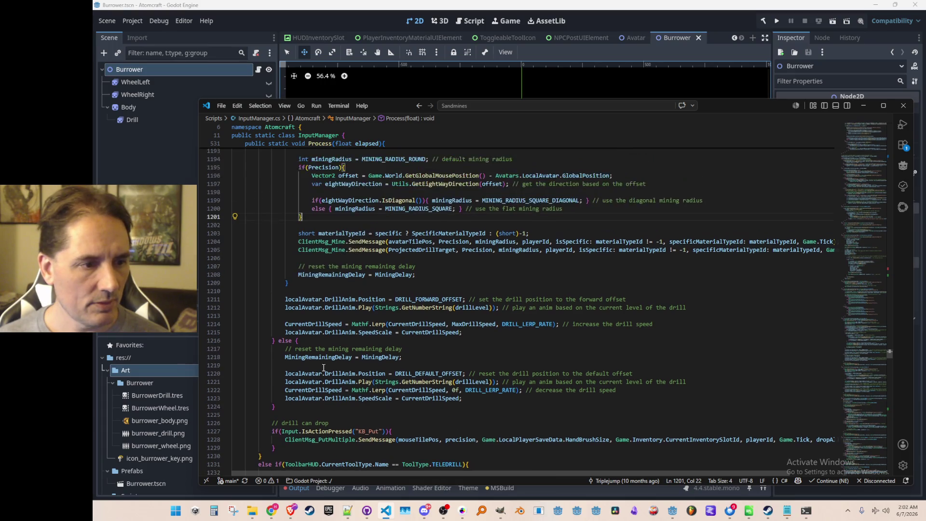
left_click(272, 340)
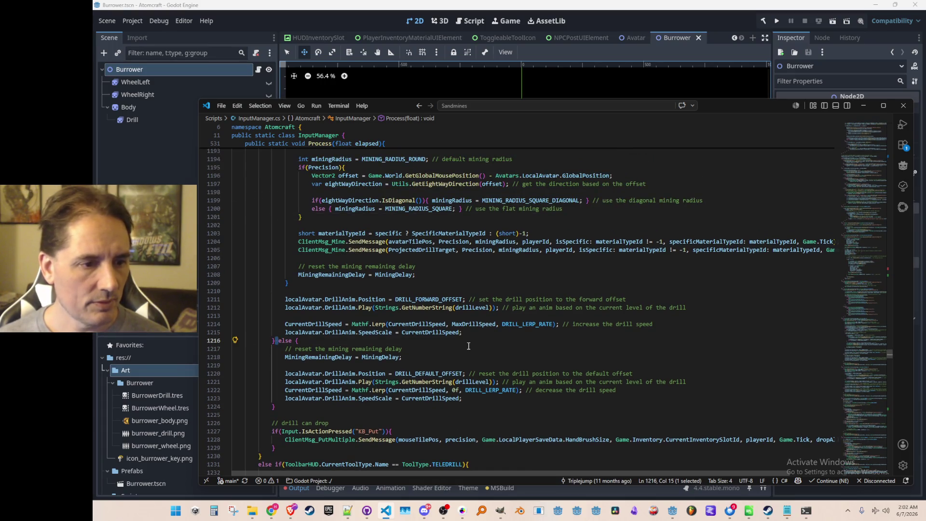
key("shift+Down")
key("shift+Down")
key("shift+Down")
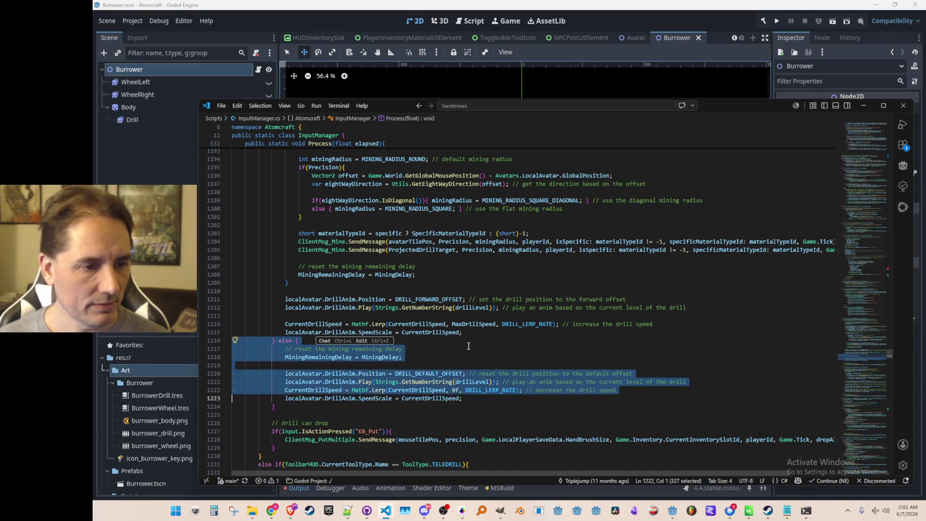
key("ctrl+x")
Paste the else block after Burrower's drill activation check and delete the stray closing brace.
key("ctrl+Tab")
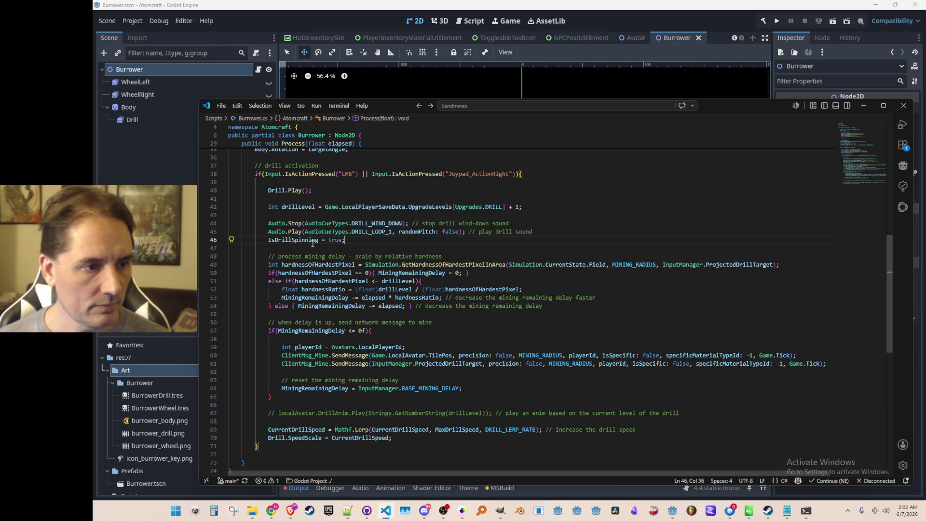
scroll(312, 231, "down", 4)
left_click(386, 344)
key("ctrl+v")
key("Up")
key("Up")
key("Up")
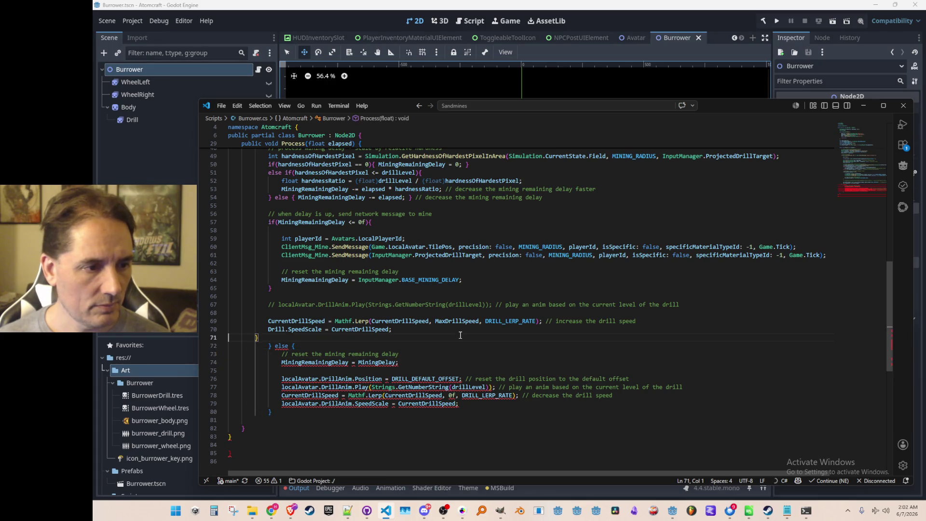
key("ctrl+shift+k")
key("shift+Down")
key("shift+Down")
key("shift+Down")
Outdent the pasted else block and reset MiningRemainingDelay to InputManager.BASE_MINING_DELAY.
key("shift+Tab")
key("Down")
key("ctrl+shift+k")
key("Up")
key("Up")
key("Up")
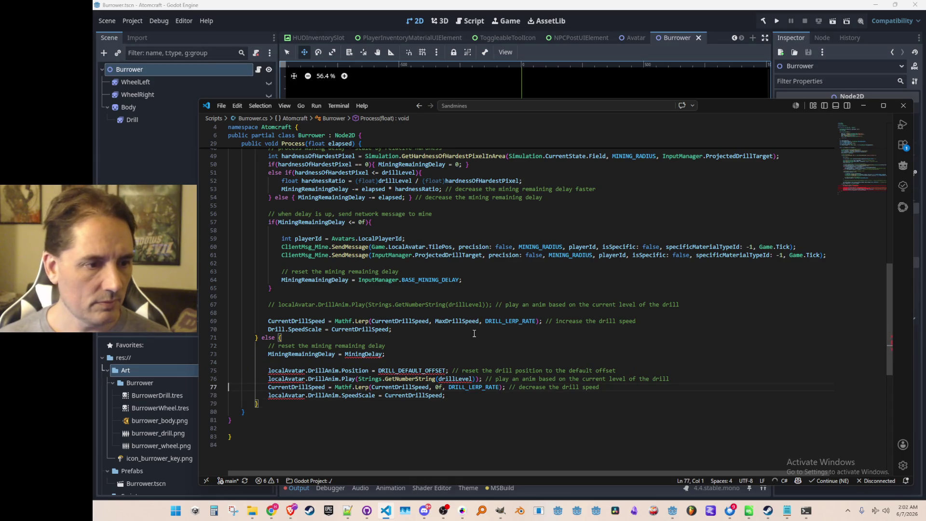
scroll(474, 333, "up", 5)
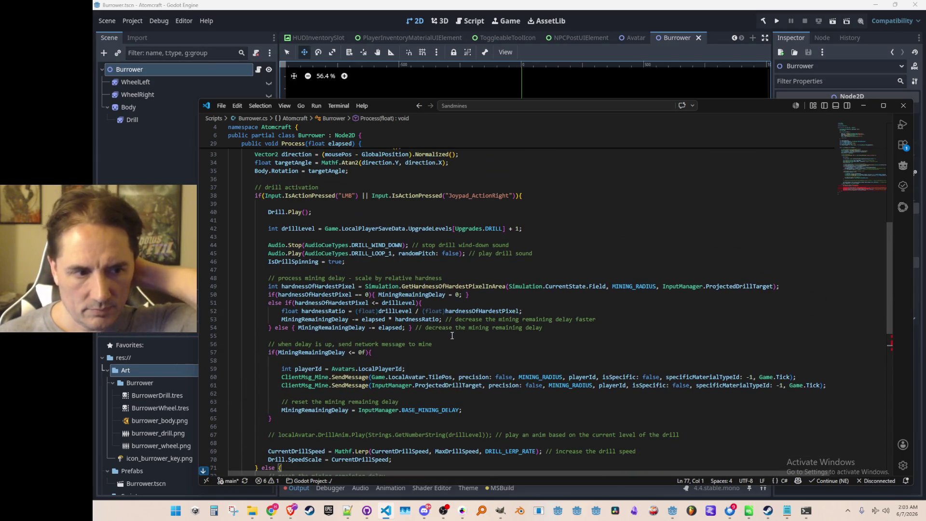
scroll(453, 338, "down", 2)
scroll(463, 350, "down", 3)
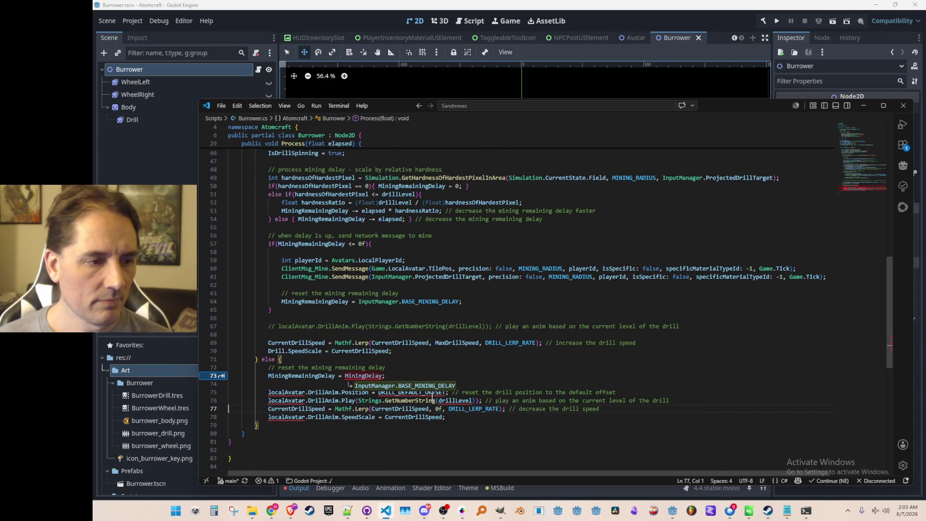
key("Tab")
key("Tab")
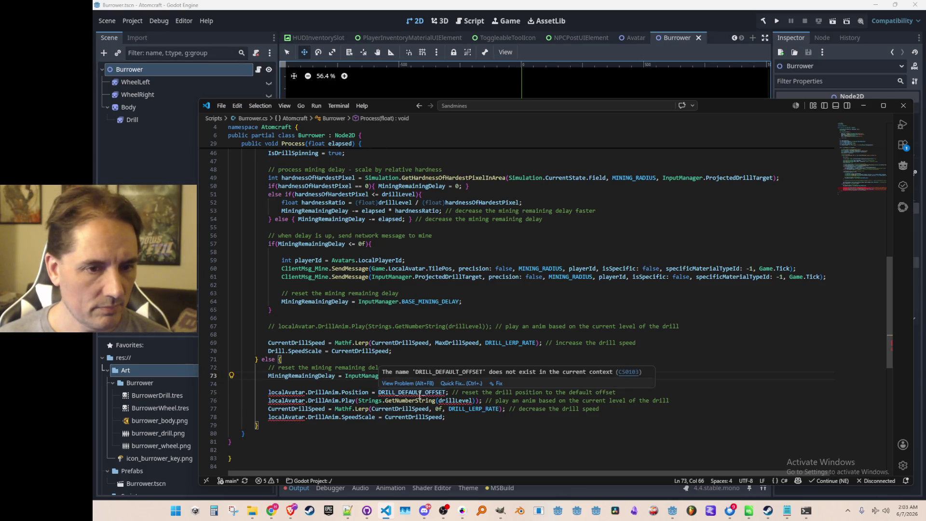
key("Tab")
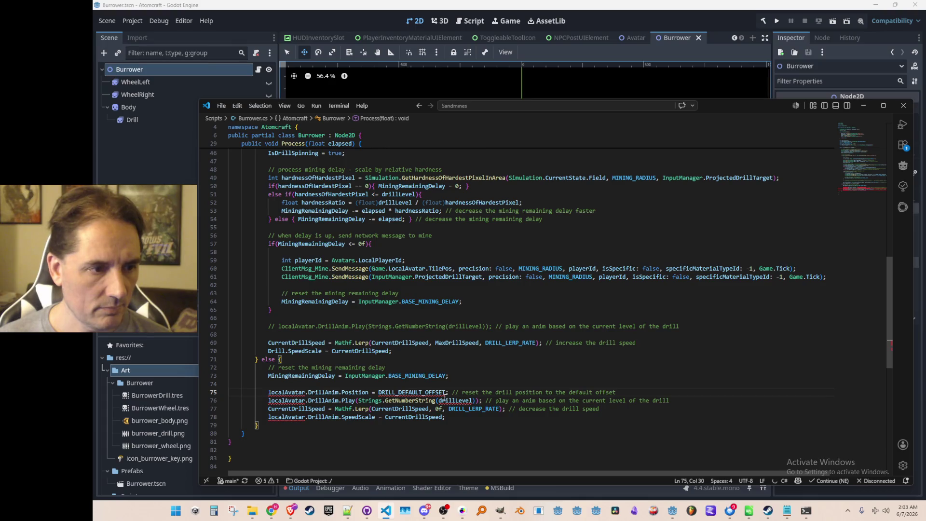
Select Game.LocalAvatar in the first mining message call on line 60.
scroll(409, 320, "up", 1)
scroll(403, 337, "up", 1)
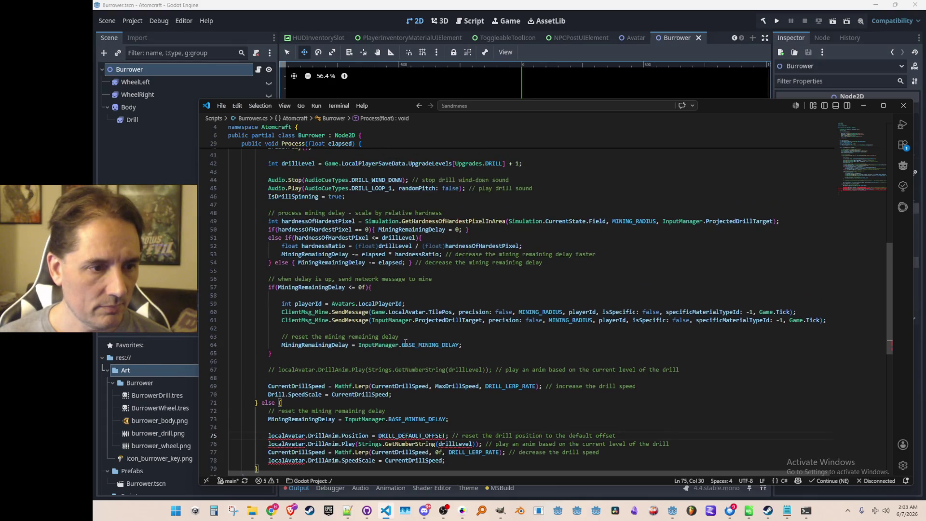
left_click(425, 312)
scroll(675, 400, "down", 2)
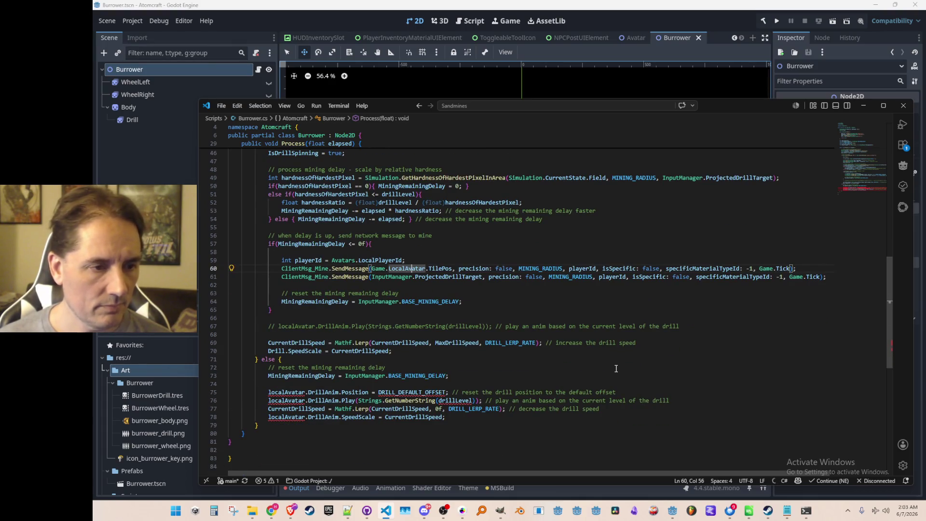
key("ctrl+Right")
key("ctrl+shift+Left")
key("ctrl+shift+Left")
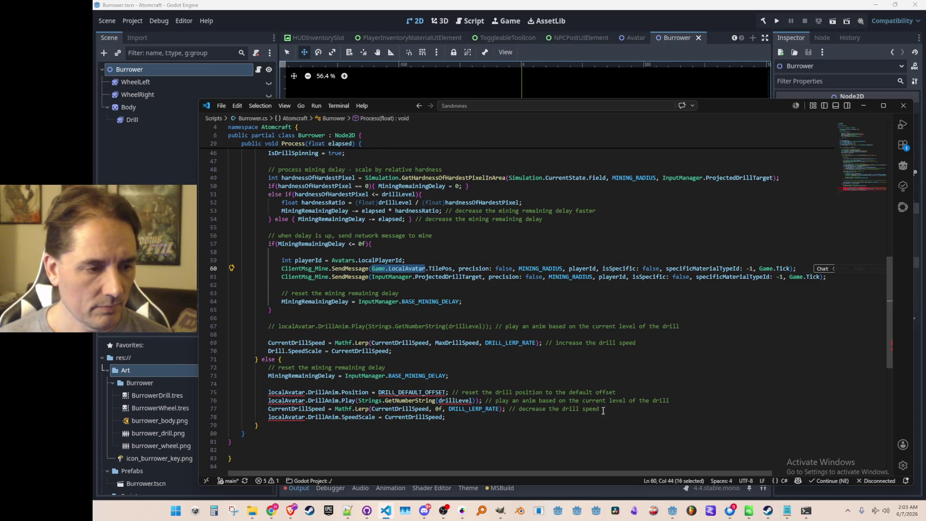
scroll(565, 383, "up", 5)
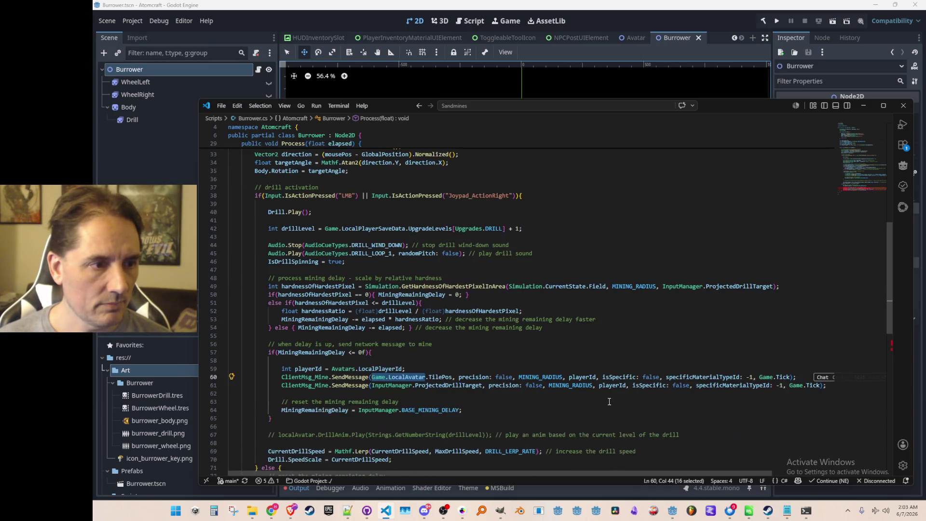
scroll(661, 410, "down", 4)
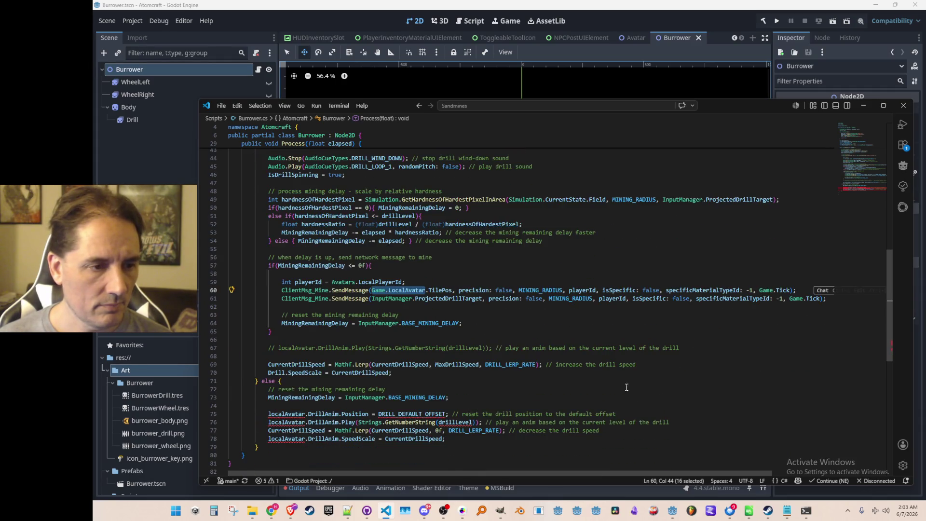
scroll(622, 381, "up", 5)
scroll(621, 354, "up", 3)
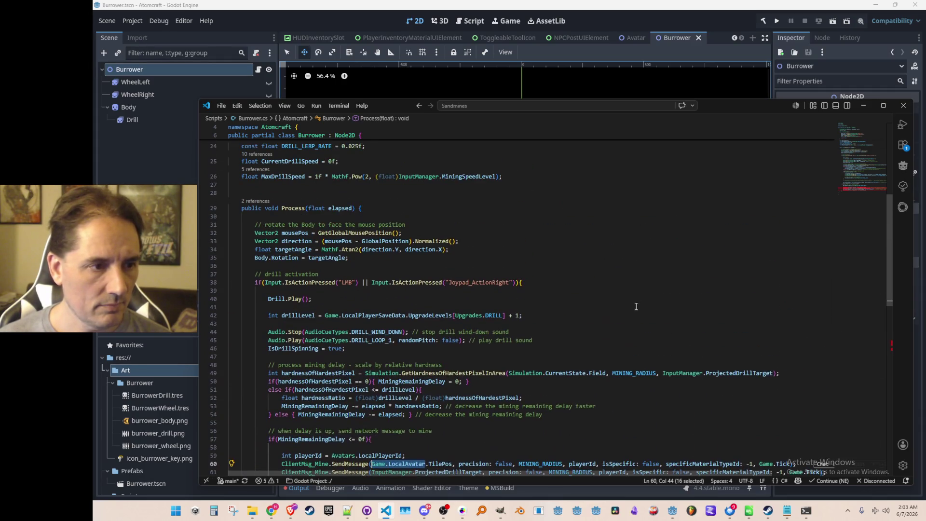
Add 'var avatar = Game.LocalAvatar' after the body rotation line.
left_click(645, 261)
key("Return")
key("Return")
type("var a")
type("atar = Game.LocalAvatar;")
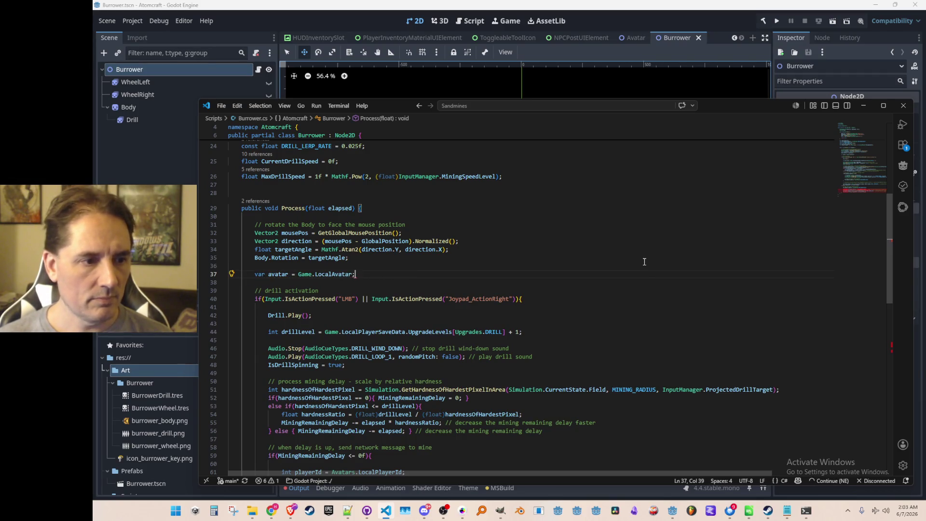
key("Down")
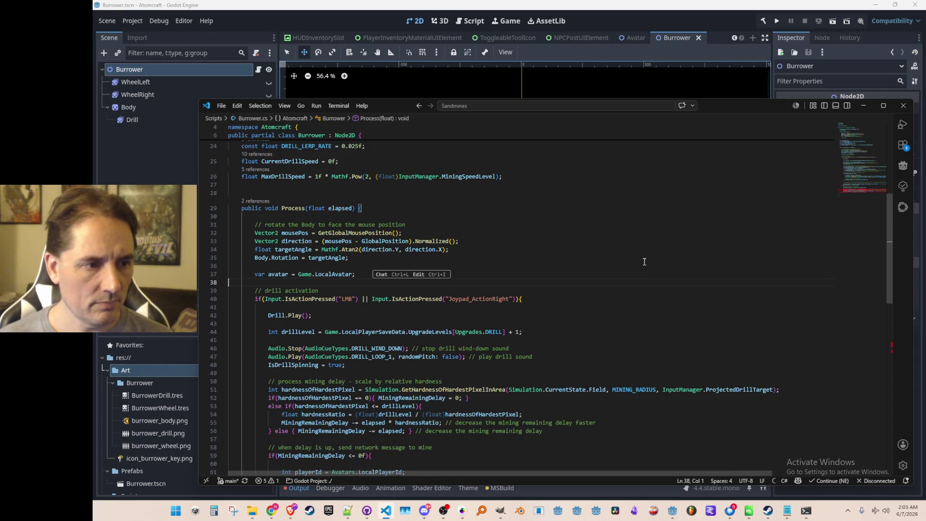
Replace the LocalAvatar references in the mining messages with avatar.
scroll(643, 261, "down", 5)
left_click(411, 263)
double_click(412, 263)
type("avatar")
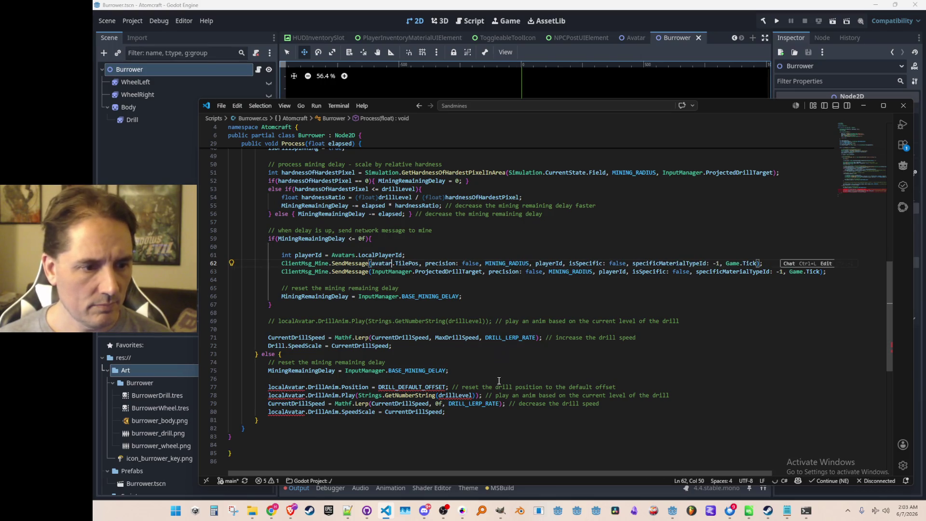
key("Tab")
key("Tab")
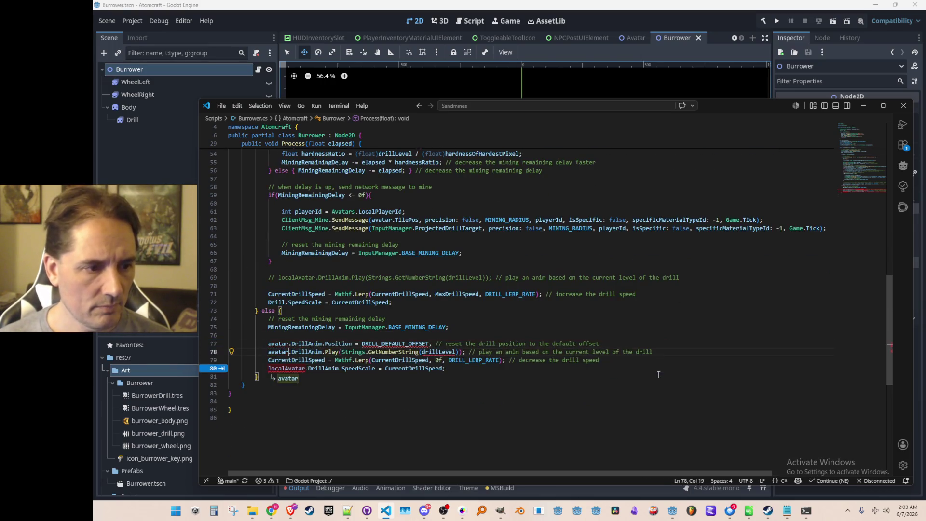
key("Tab")
key("Tab")
key("Up")
key("Up")
key("Up")
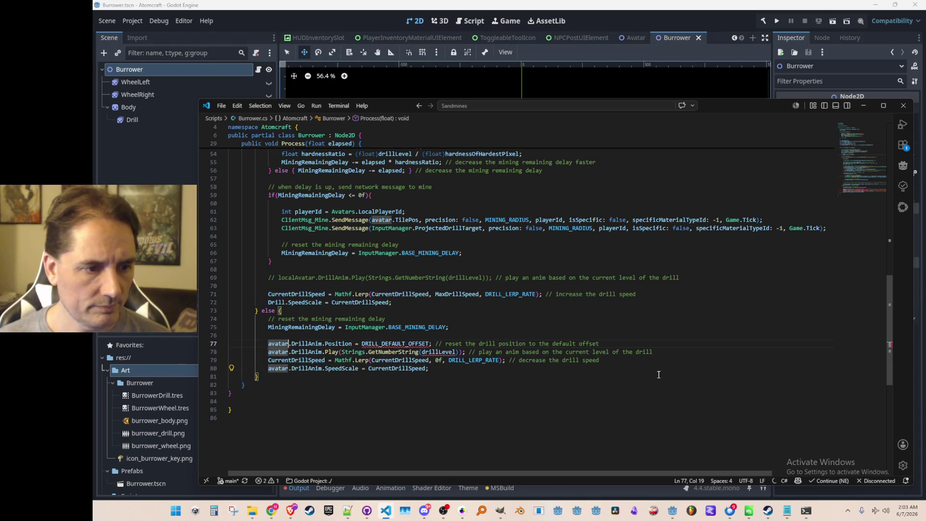
Move the drillLevel line up to just below the avatar line, above the drill activation check.
scroll(658, 374, "up", 6)
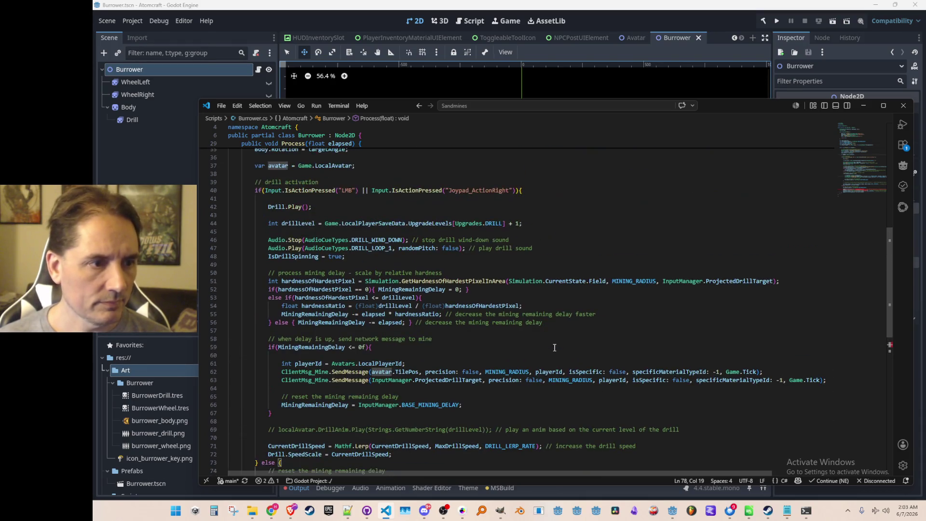
scroll(478, 288, "down", 1)
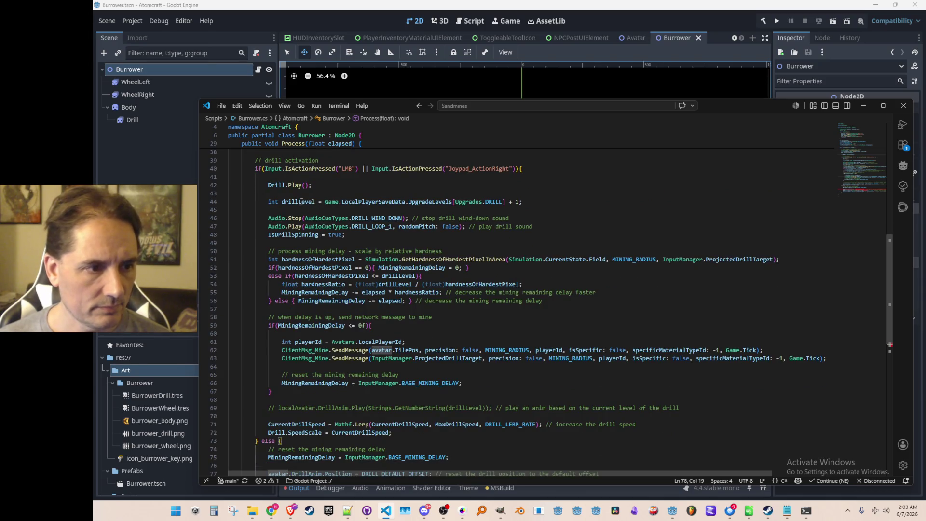
left_click(481, 316)
scroll(481, 318, "down", 5)
left_click(438, 351)
left_click(488, 371)
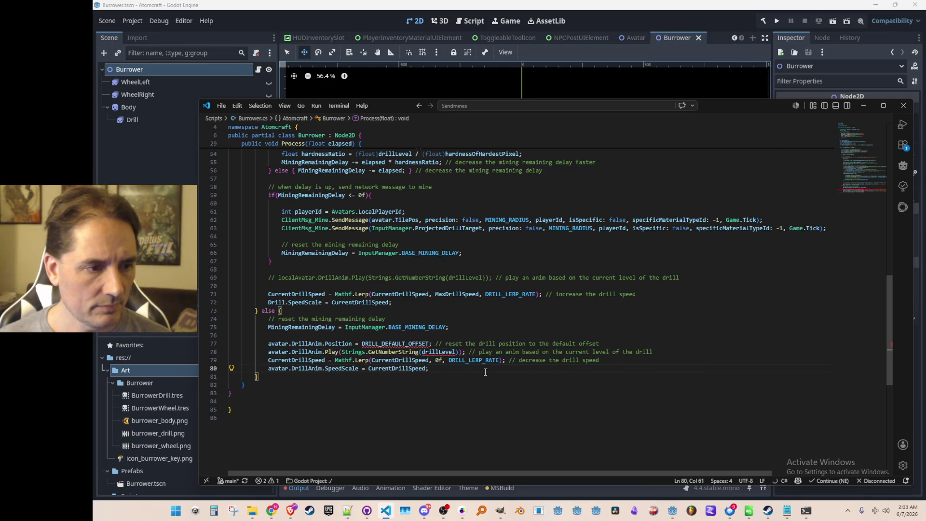
scroll(353, 309, "up", 6)
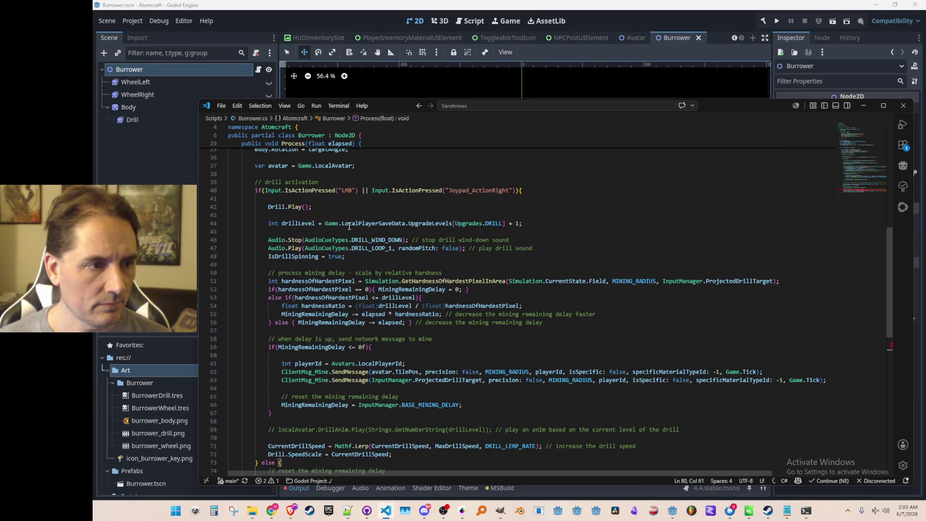
left_click(349, 226)
scroll(349, 225, "up", 2)
triple_click(349, 267)
key("BackSpace")
key("BackSpace")
key("Up")
key("Up")
key("Up")
key("ctrl+v")
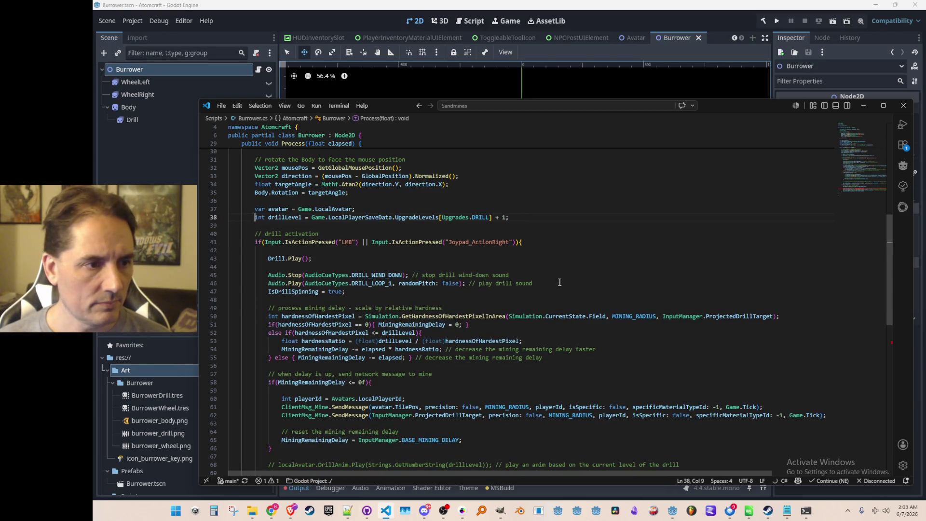
Inspect the undefined DRILL_DEFAULT_OFFSET in the else reset block.
scroll(559, 282, "down", 9)
left_click(415, 314)
left_click(474, 346)
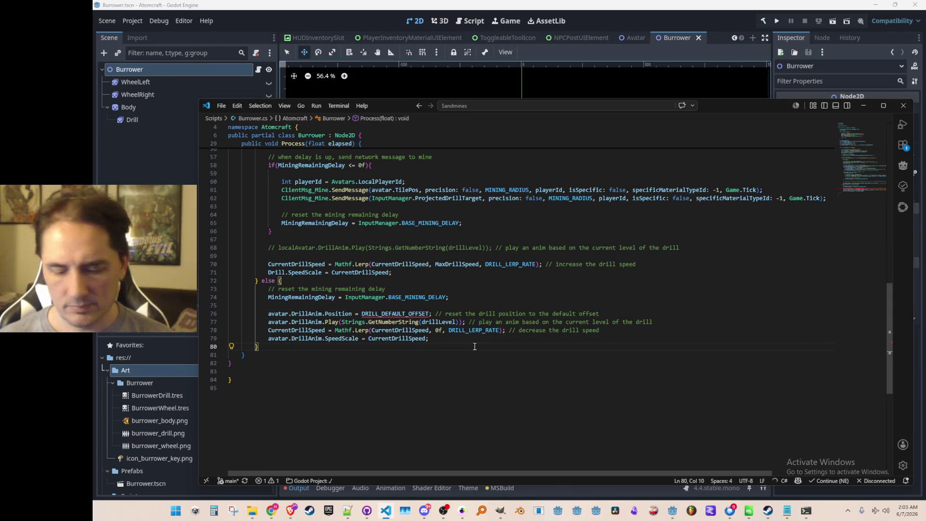
key("ctrl+p")
type("Inputman")
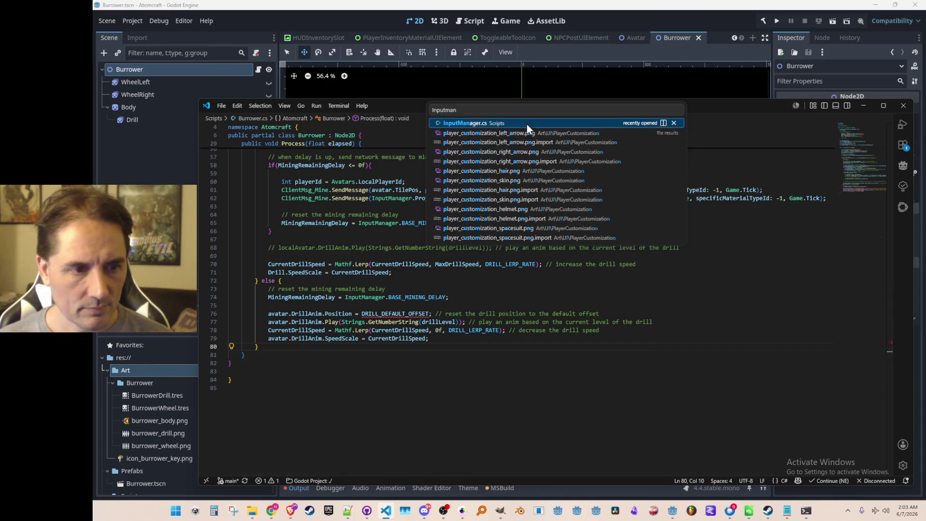
Jump to the DRILL_DEFAULT_OFFSET definition in InputManager.cs and copy it.
left_click(526, 123)
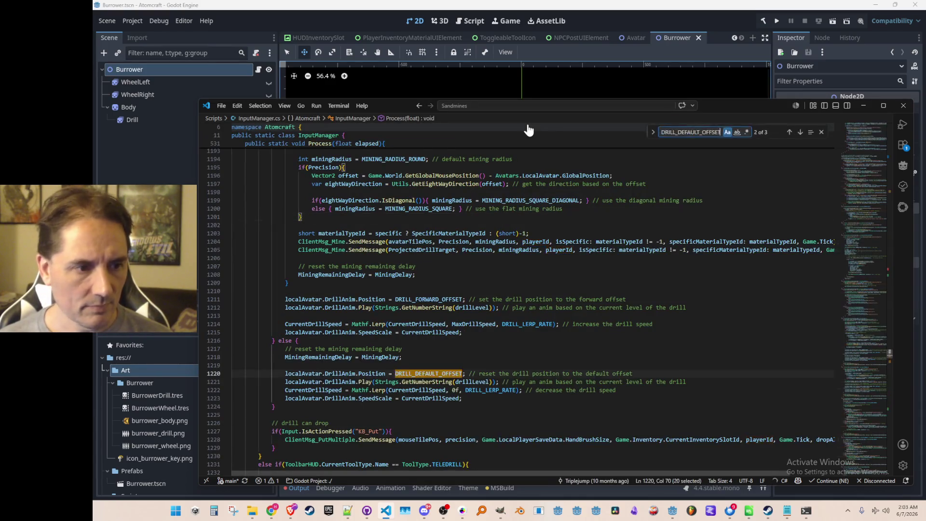
key("F12")
key("Escape")
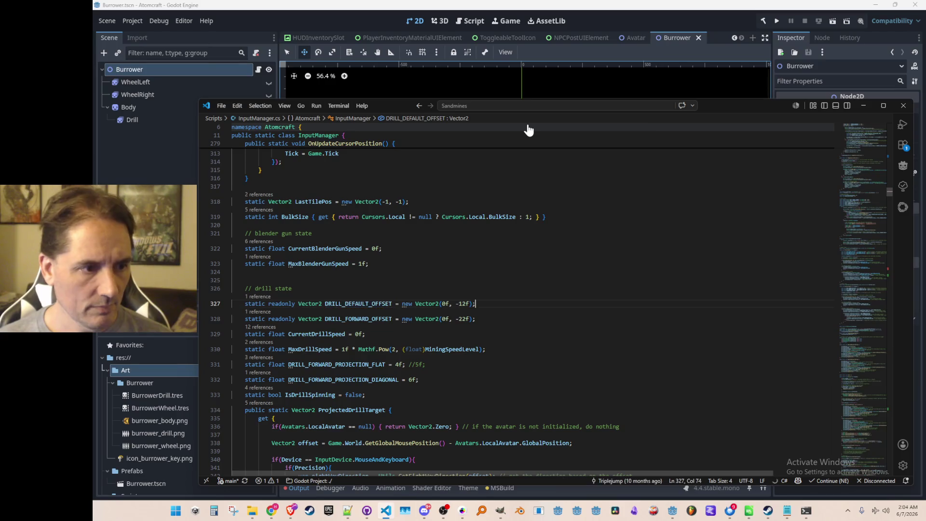
key("alt+Left")
key("alt+Left")
key("alt+Left")
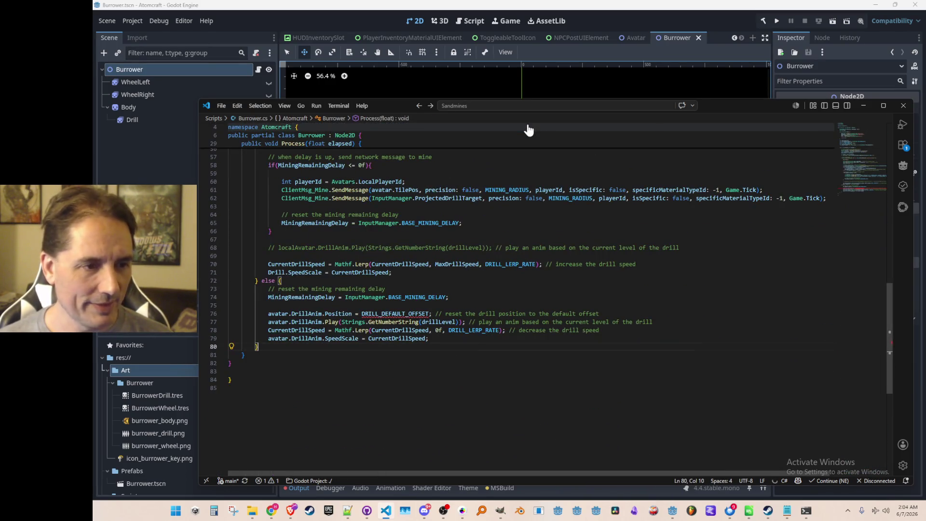
Paste DRILL_DEFAULT_OFFSET = new Vector2(0f, -12f) below MaxDrillSpeed in Burrower.cs.
scroll(549, 261, "up", 10)
left_click(616, 251)
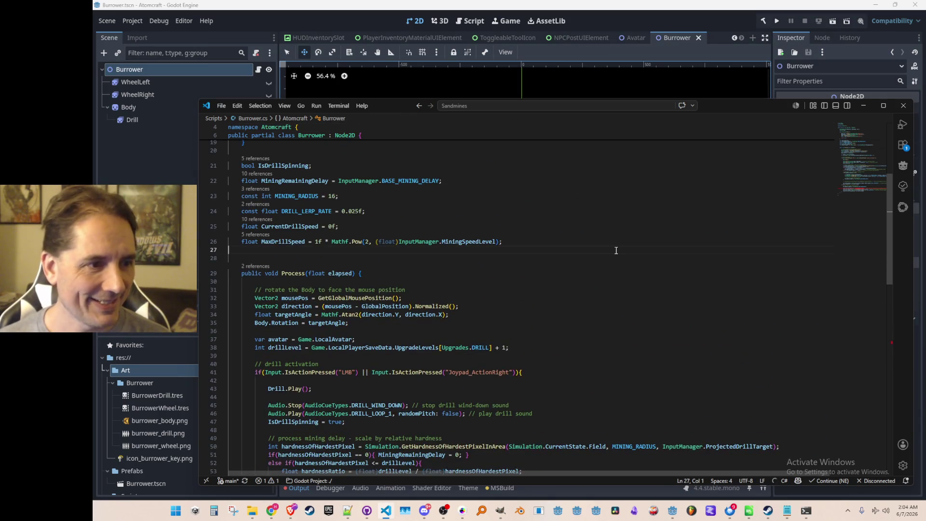
type("static readonly Vector2 DRILL_DEFAULT_OFFSET = new Vector2(0f, -12f);")
key("Up")
key("End")
key("Left")
key("Left")
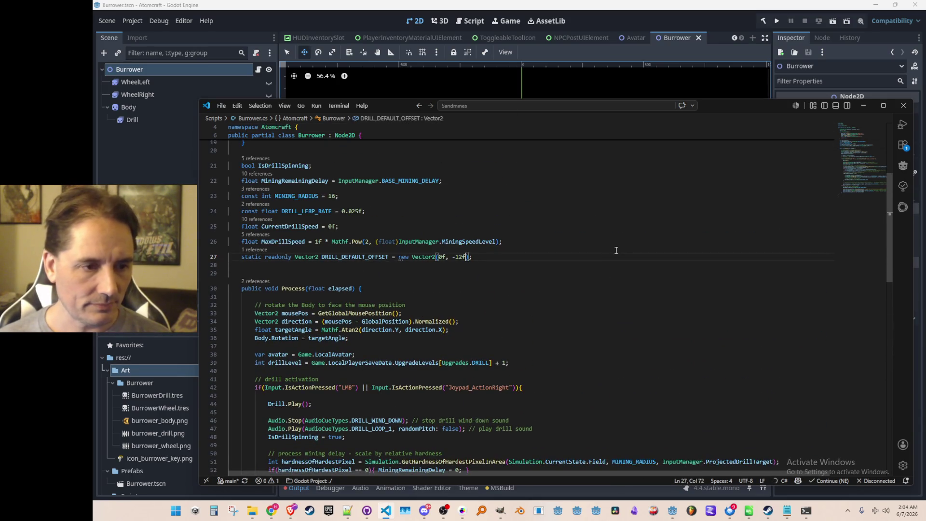
key("Home")
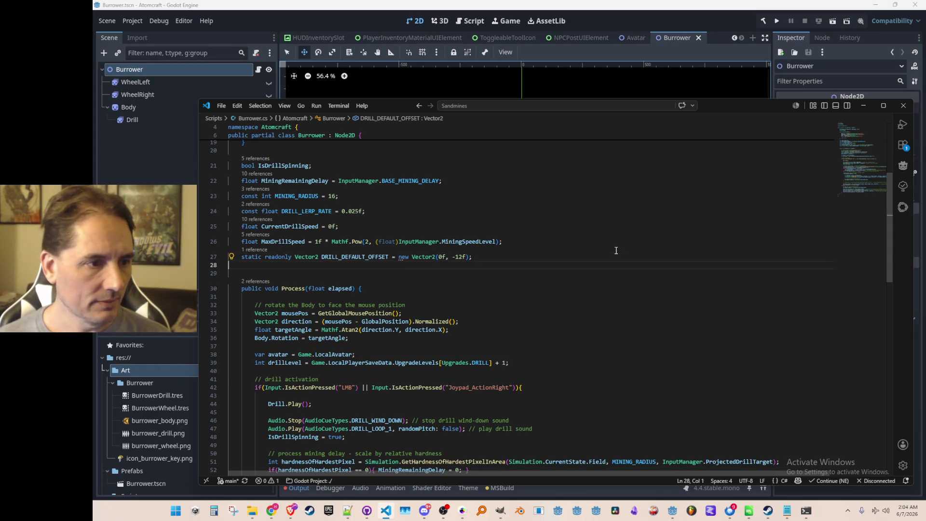
key("Down")
scroll(613, 248, "up", 5)
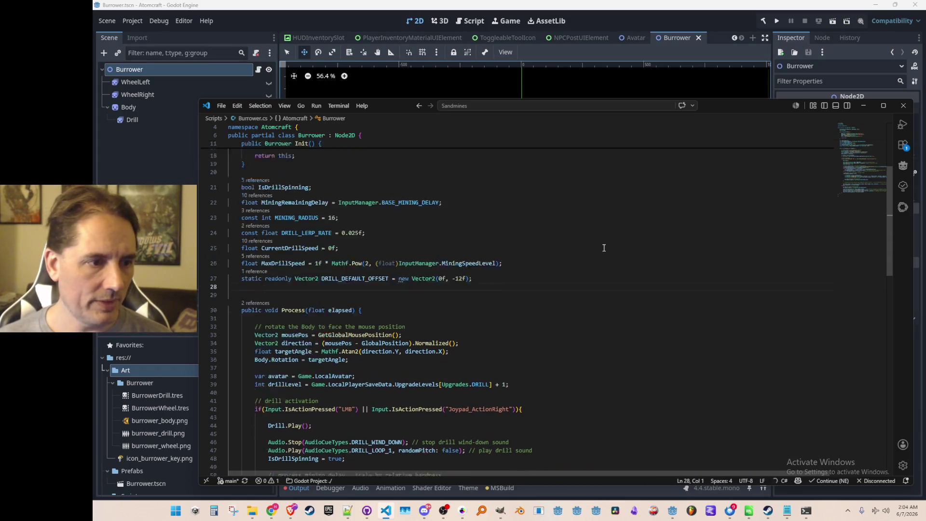
scroll(608, 262, "down", 1)
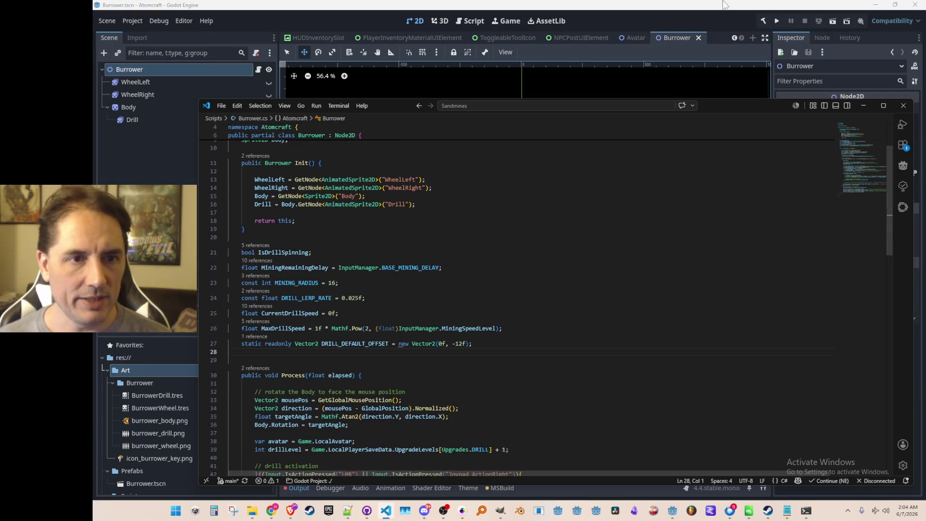
key("alt+Tab")
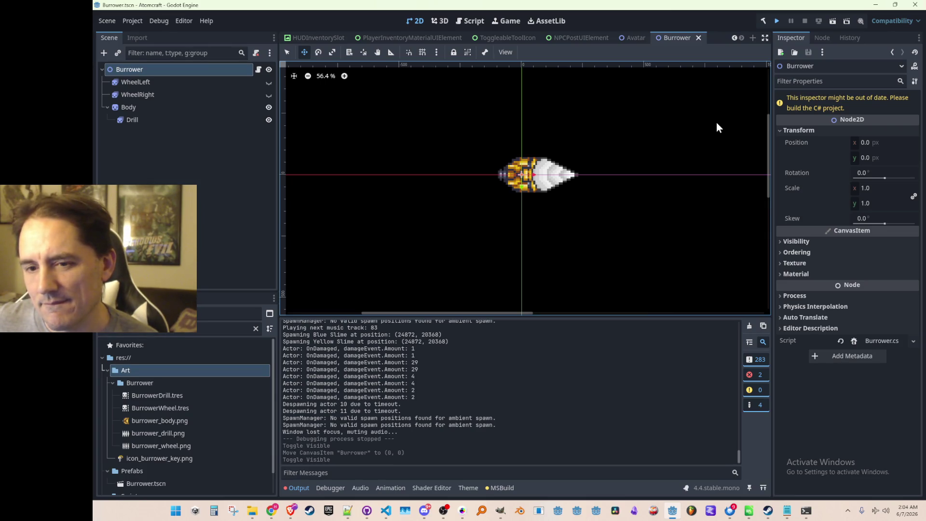
Save the Burrower scene and run Atomcraft to its main menu.
key("ctrl+s")
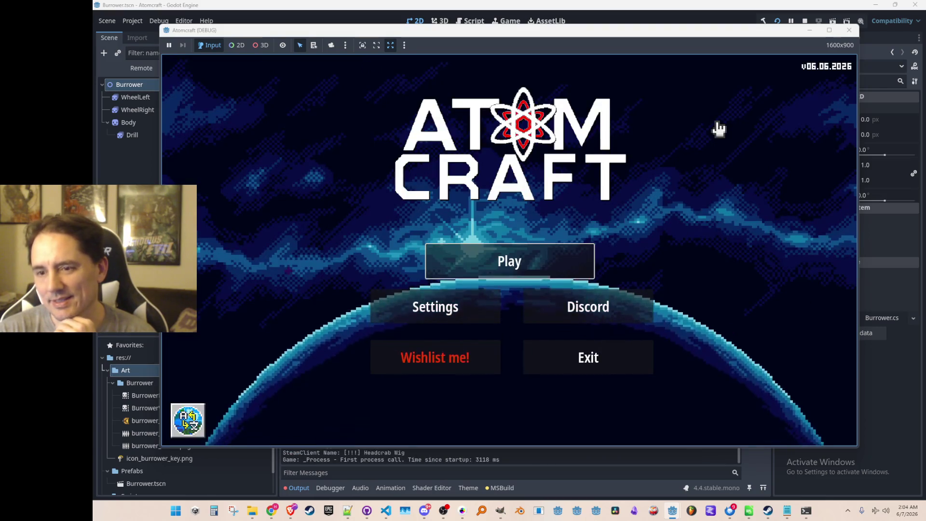
Start playing, choose a player profile and load the NPC TEST H world.
left_click(508, 267)
scroll(514, 252, "down", 5)
scroll(537, 260, "down", 2)
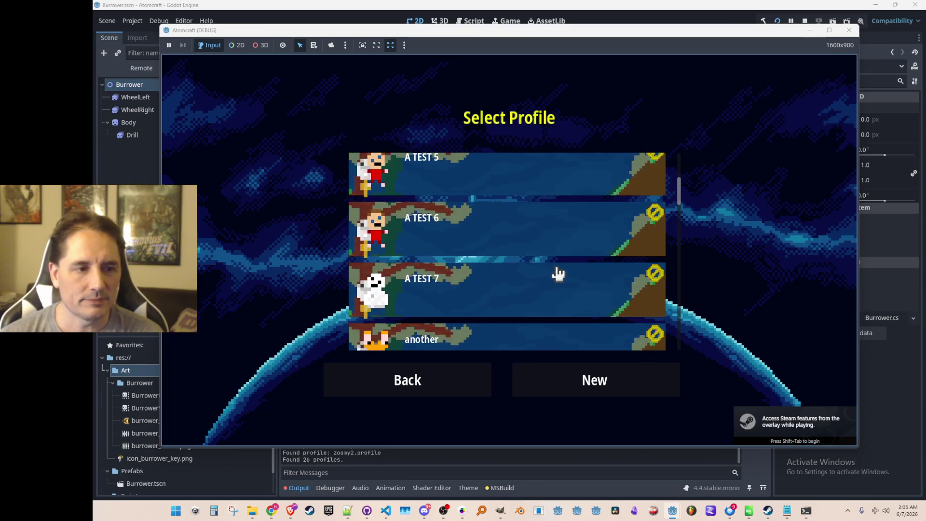
left_click(555, 248)
scroll(553, 247, "down", 3)
scroll(561, 249, "down", 5)
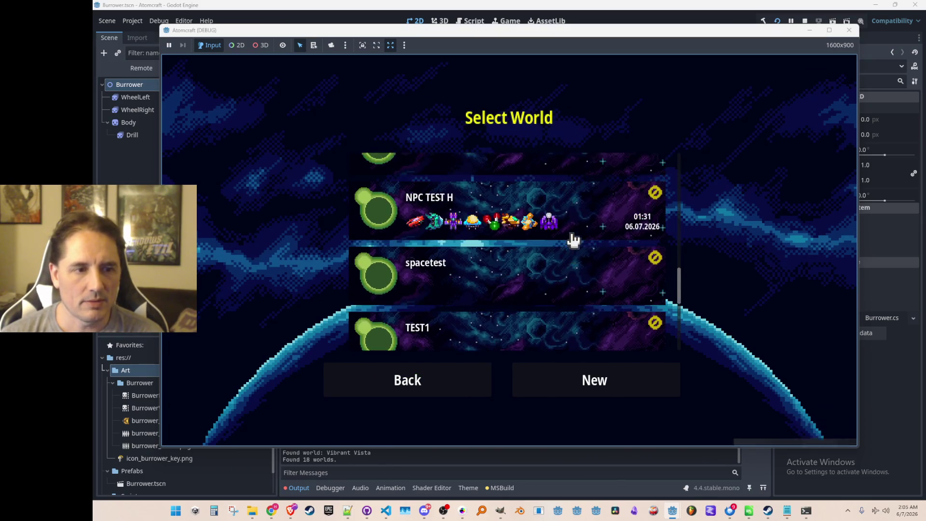
scroll(571, 243, "up", 1)
left_click(572, 248)
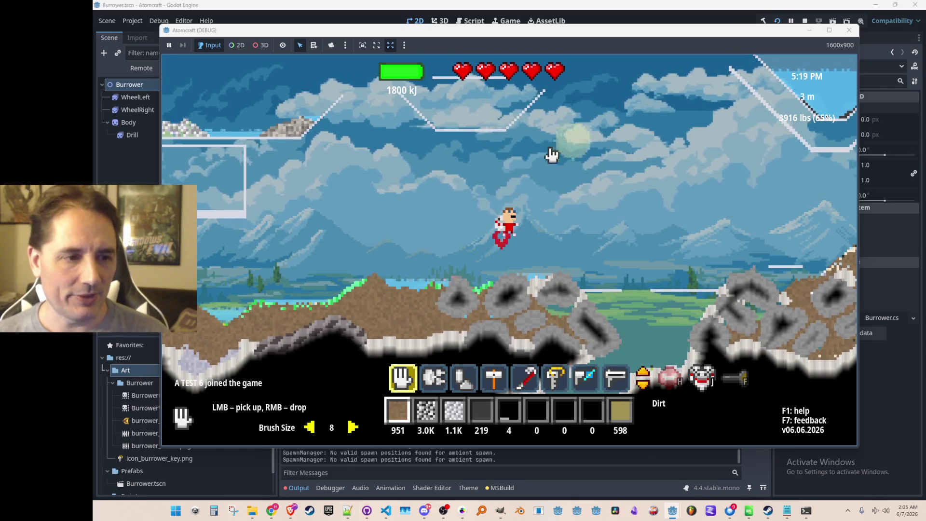
Pick up patches of water, carry the blob to the upper ledge and release it.
mouse_move(470, 222)
left_mouse_down()
mouse_move(438, 282)
mouse_move(597, 289)
mouse_move(261, 313)
mouse_move(651, 285)
mouse_move(420, 316)
mouse_move(420, 183)
left_mouse_up()
left_click_drag(280, 136, 266, 140)
left_click_drag(394, 120, 282, 153)
mouse_move(434, 185)
left_mouse_down()
mouse_move(723, 273)
mouse_move(714, 250)
mouse_move(643, 251)
mouse_move(548, 226)
left_mouse_up()
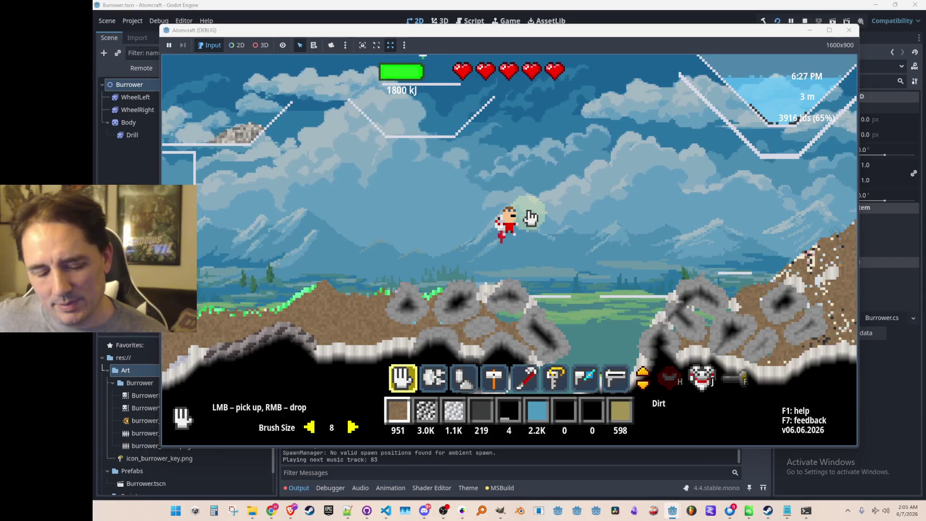
Fly the player up, into the dug tunnel and toward the floating structures, then switch to YouTube.
key("w")
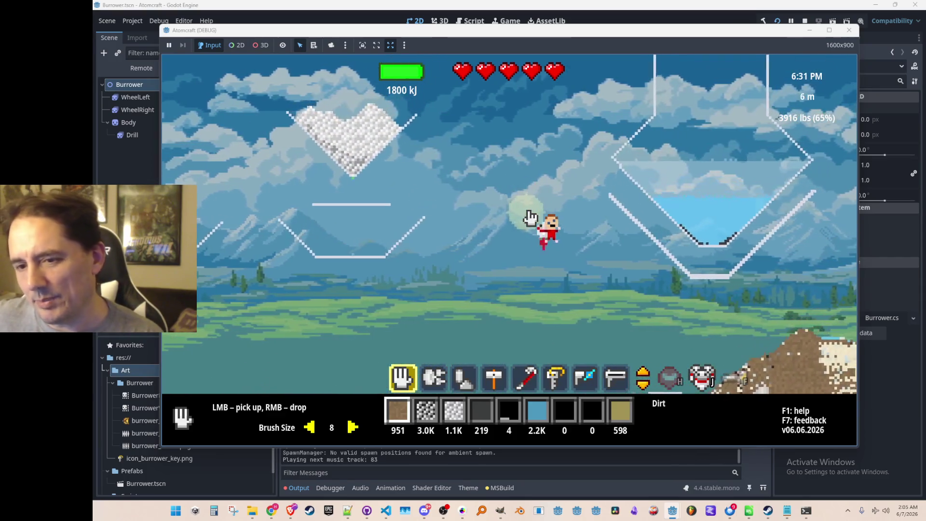
key("a")
key("d")
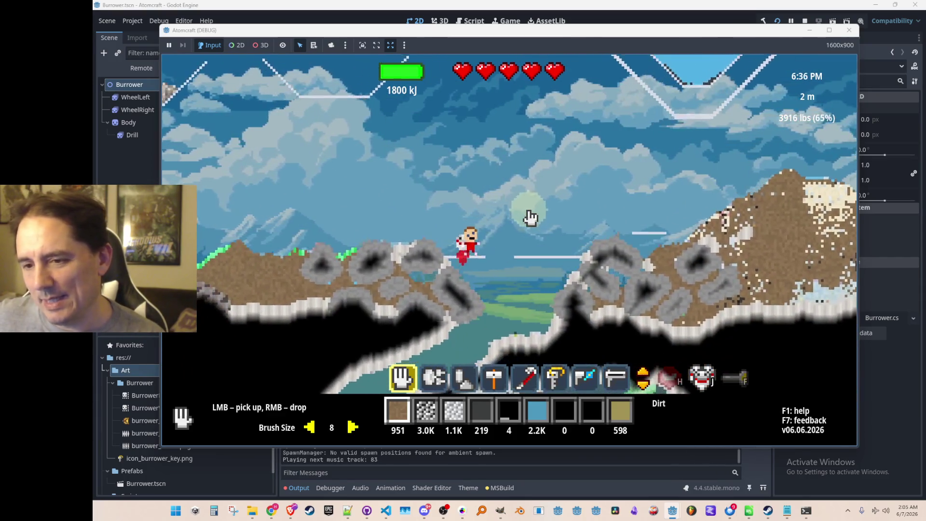
key("w")
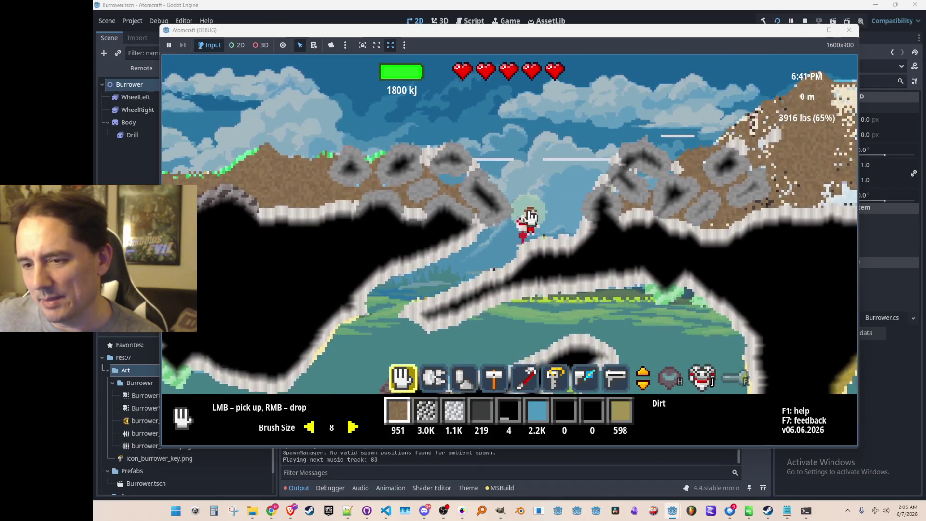
key("w")
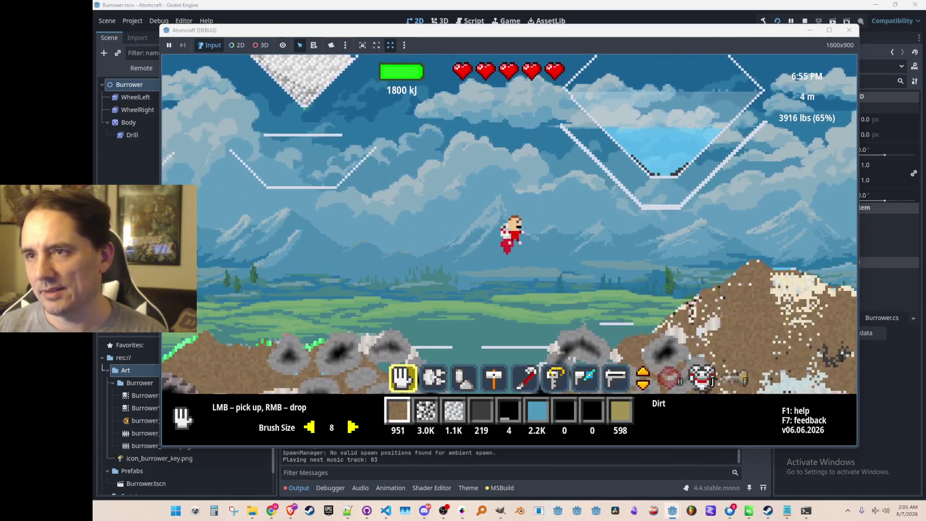
left_click(290, 510)
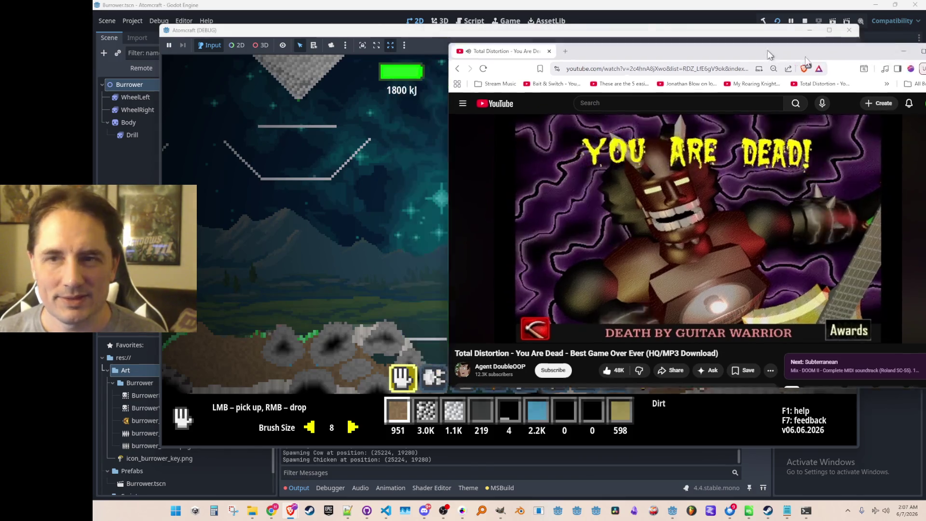
Minimize YouTube, refocus the Atomcraft debug game and fly the character upward.
left_click(850, 41)
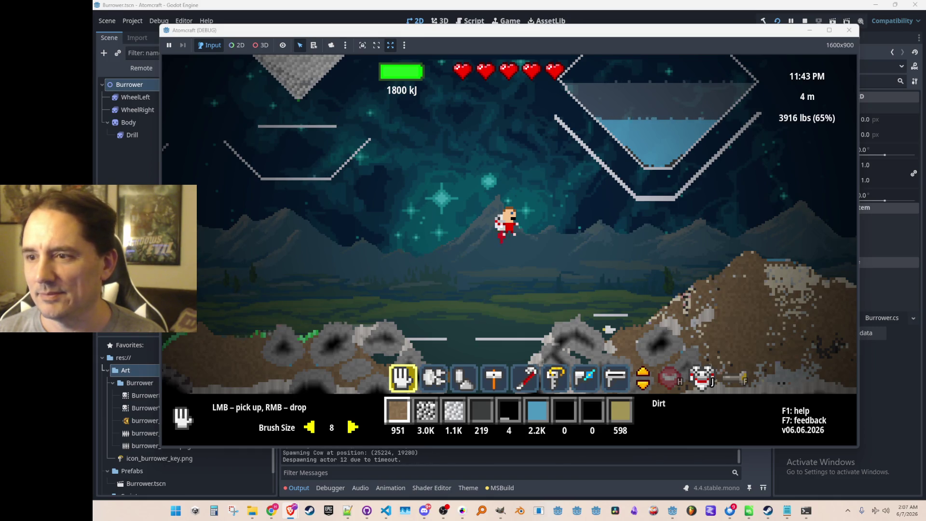
left_click(569, 202)
key("w")
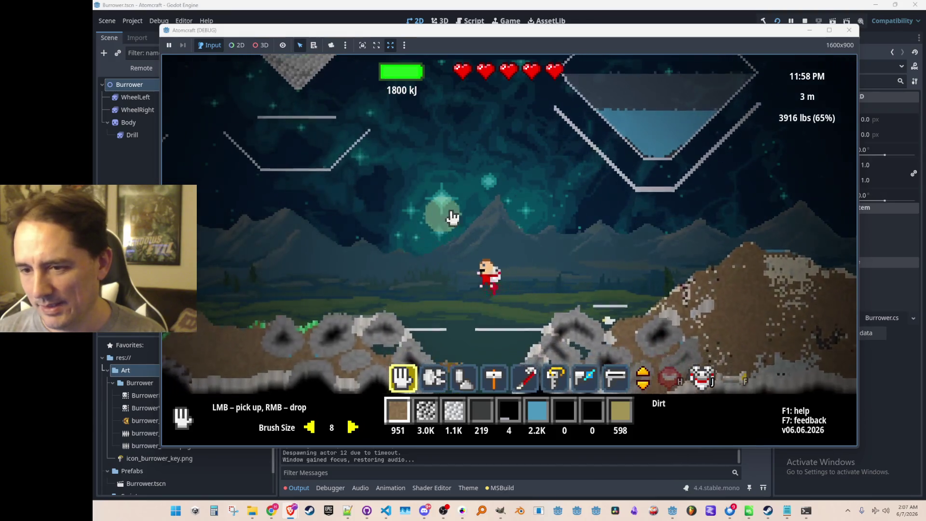
Fly the character higher and to the right, then lift off the ground again.
key("w")
key("d")
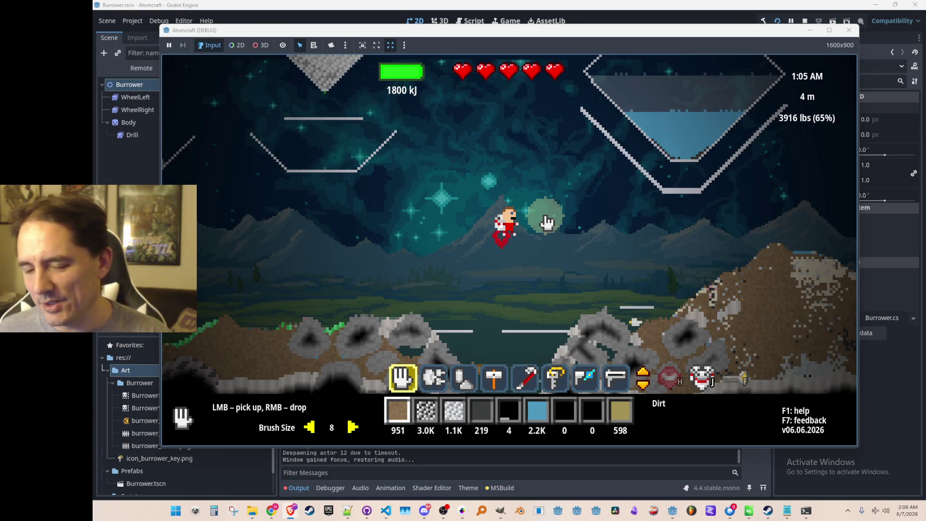
key("w")
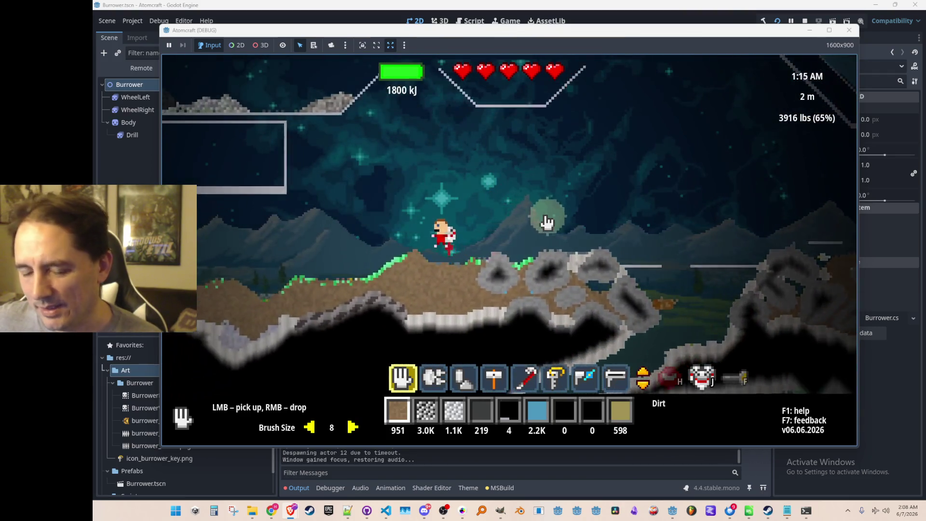
key("w")
key("w")
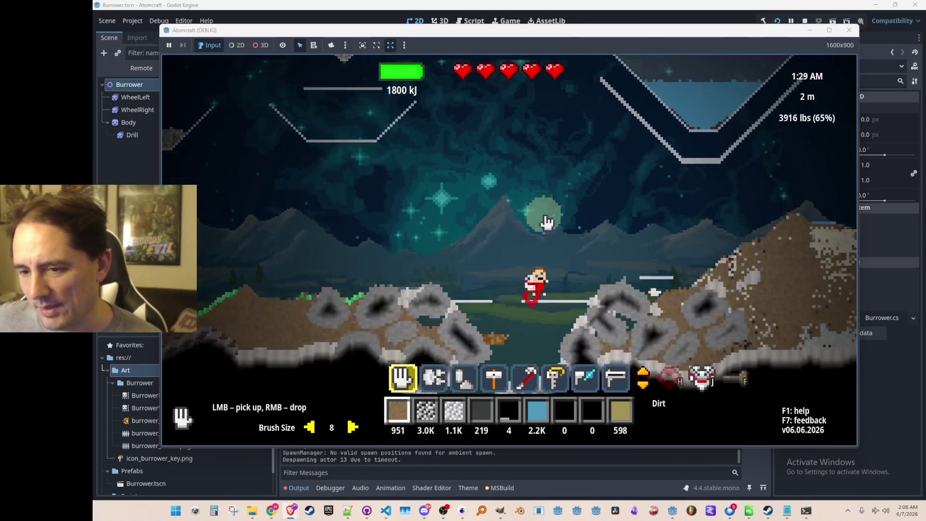
Select the drill in the hotbar, carve a tunnel into the ground, and stop the game with F8.
scroll(546, 222, "down", 5)
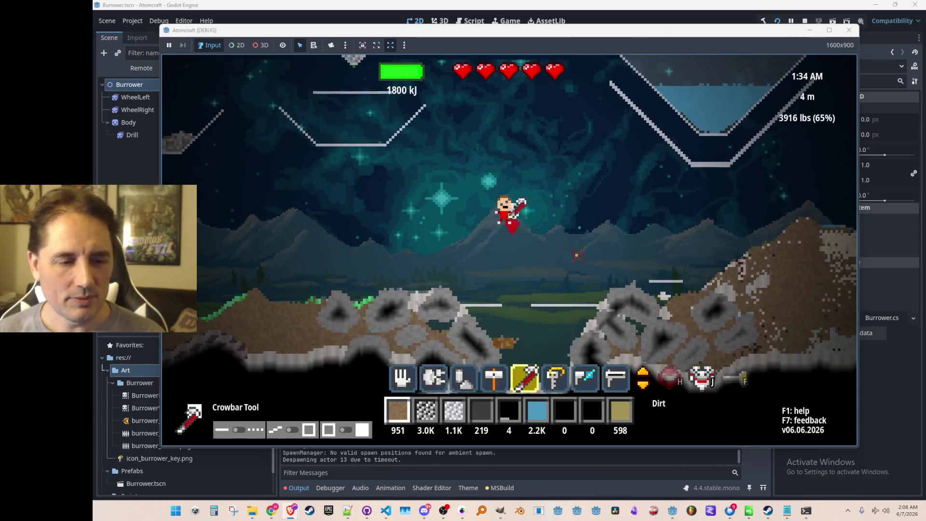
mouse_move(404, 246)
left_mouse_down()
mouse_move(403, 296)
mouse_move(438, 323)
mouse_move(438, 310)
mouse_move(458, 323)
mouse_move(477, 297)
mouse_move(456, 221)
mouse_move(504, 212)
mouse_move(410, 261)
mouse_move(387, 304)
mouse_move(388, 337)
mouse_move(475, 310)
mouse_move(589, 331)
mouse_move(598, 345)
mouse_move(627, 341)
mouse_move(680, 300)
mouse_move(557, 347)
mouse_move(502, 347)
mouse_move(597, 341)
mouse_move(554, 313)
mouse_move(331, 372)
mouse_move(707, 36)
left_mouse_up()
key("F8")
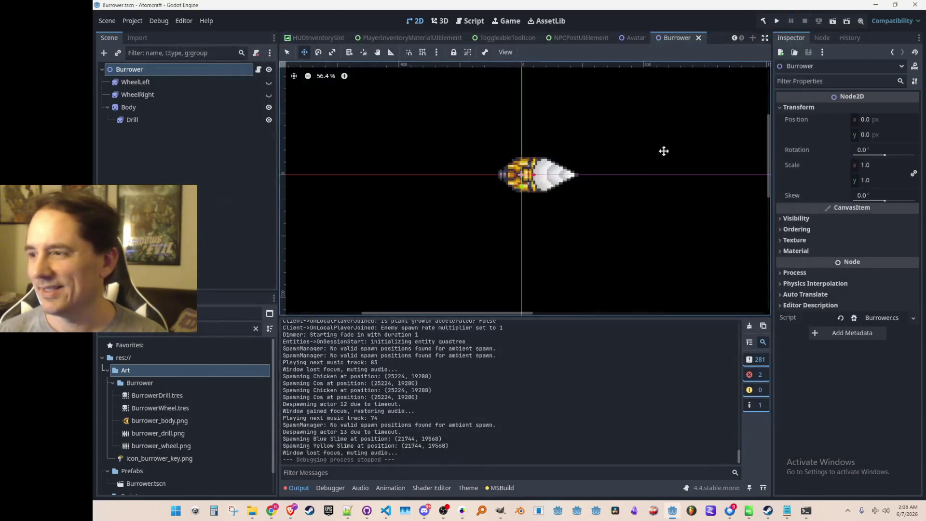
Bring up Burrower.cs and change MINING_RADIUS on line 23 from 10 to 12.
left_click(391, 512)
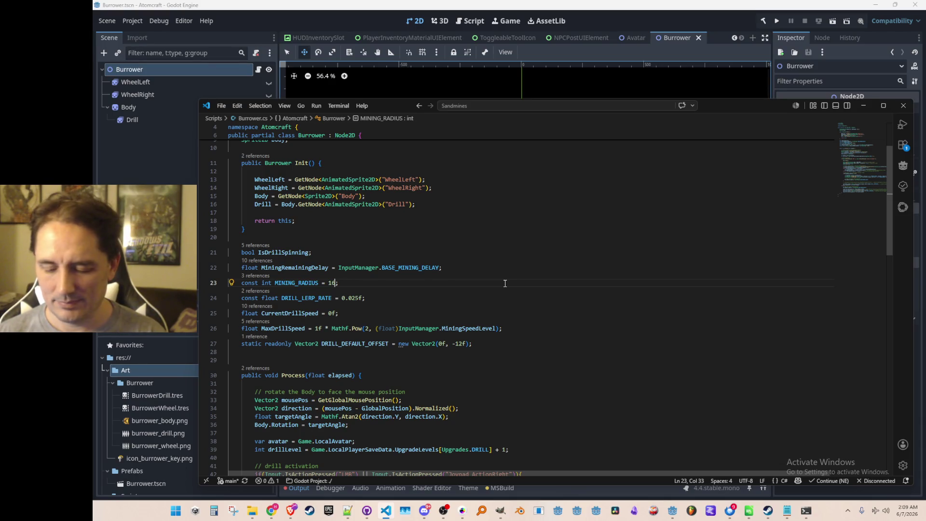
left_click(504, 283)
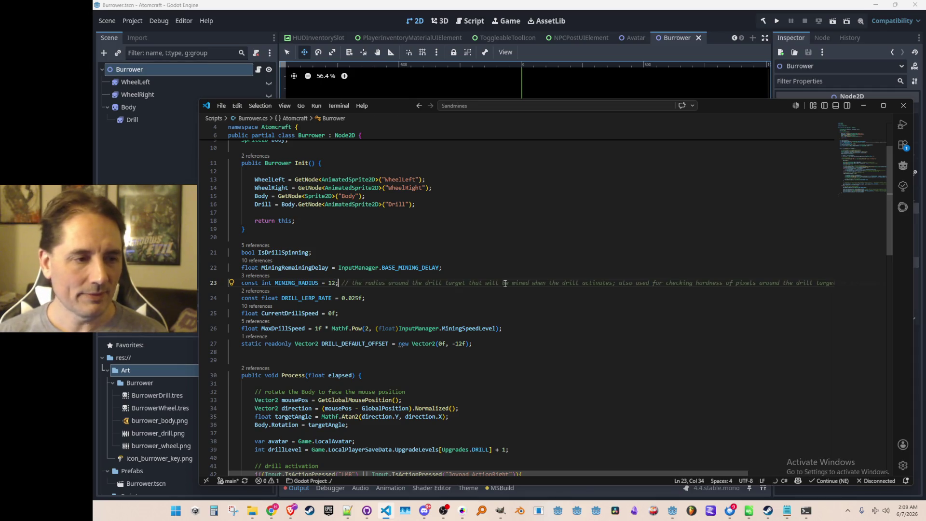
left_click(566, 331)
scroll(558, 306, "down", 3)
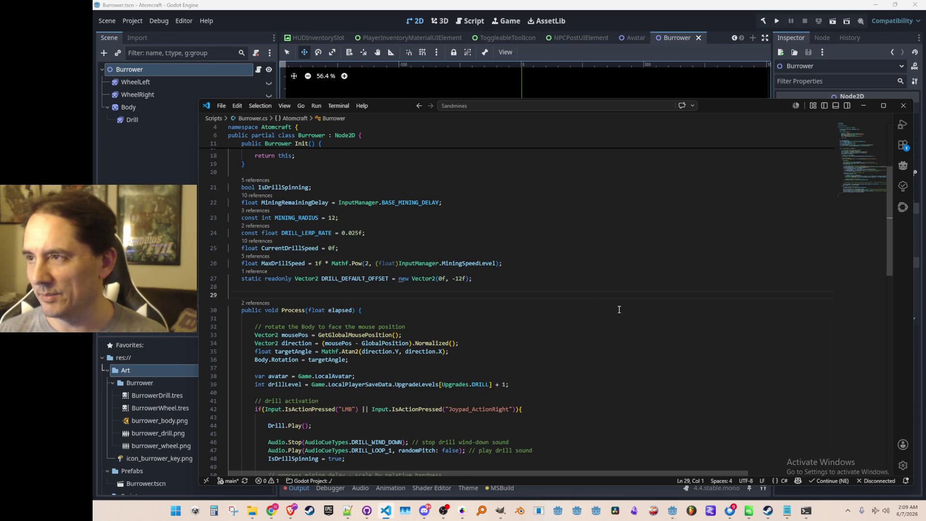
scroll(605, 318, "up", 1)
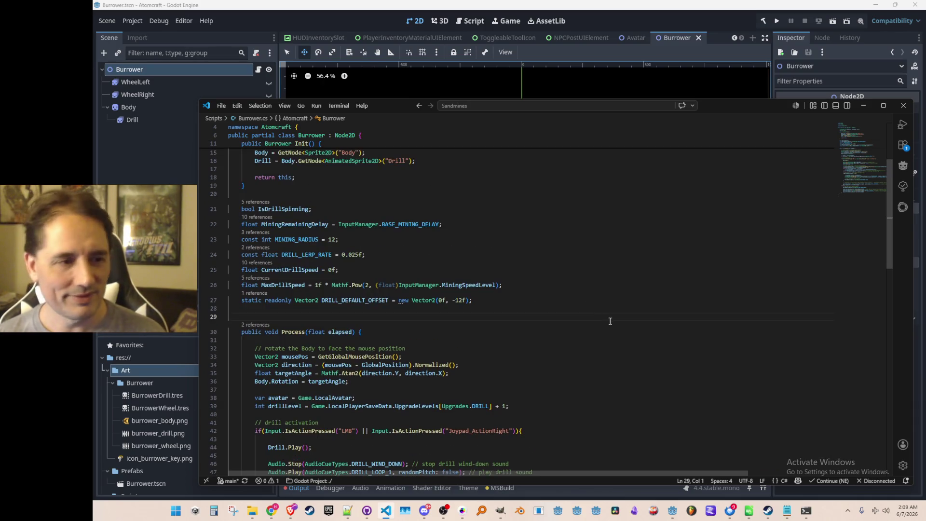
scroll(641, 308, "down", 1)
scroll(640, 317, "up", 1)
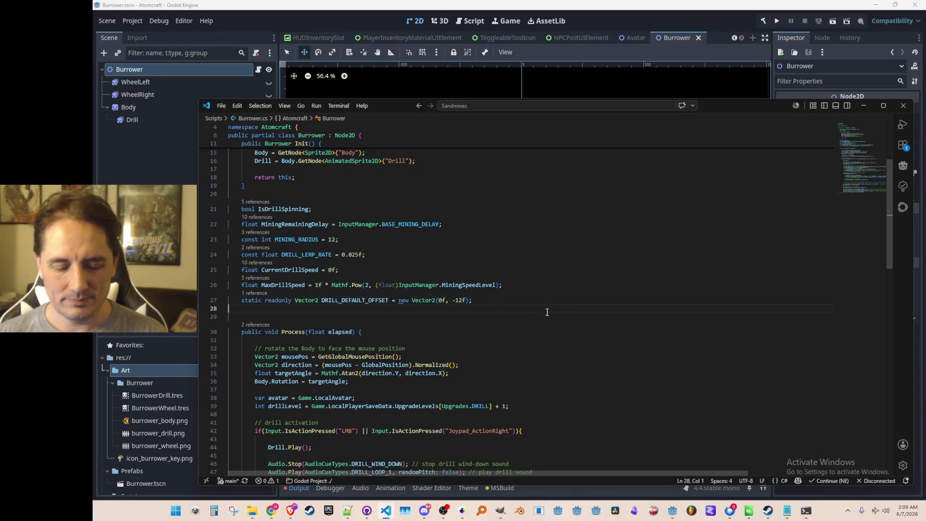
Look up the BurrowerActive symbol and open its declaration in Avatar.cs.
key("ctrl+t")
type("burroweractive")
left_click(511, 138)
Search Avatar.cs for 'Encumbran' and jump to the RefreshEncumbrance definition.
key("ctrl+f")
type("Encumbran")
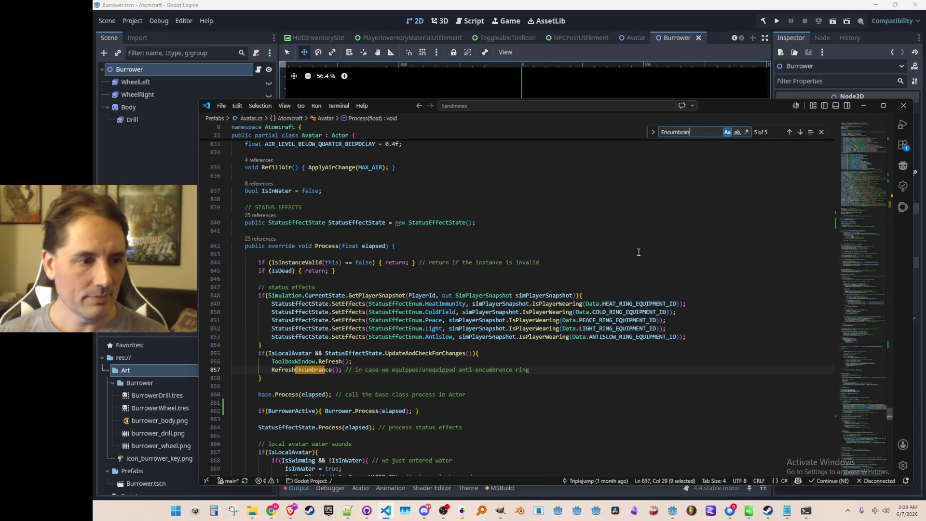
key("Escape")
key("F12")
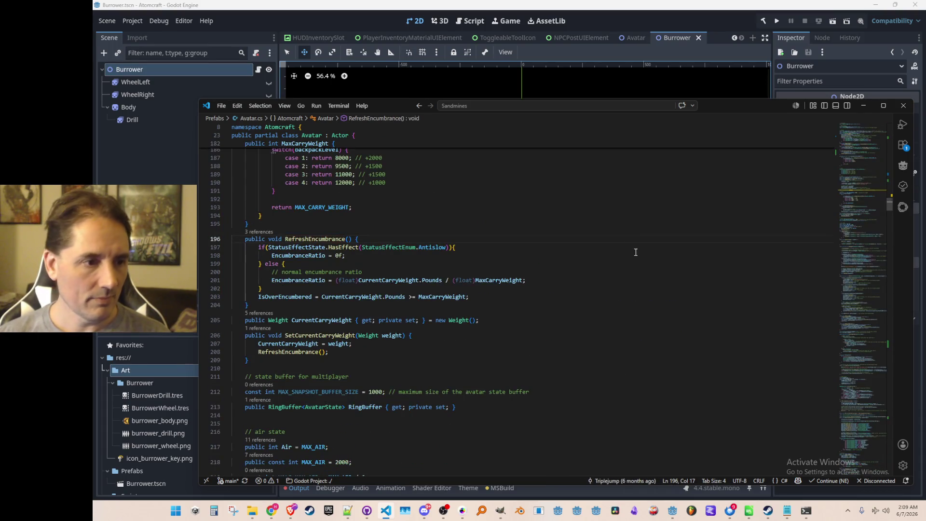
scroll(618, 299, "up", 1)
scroll(367, 337, "down", 2)
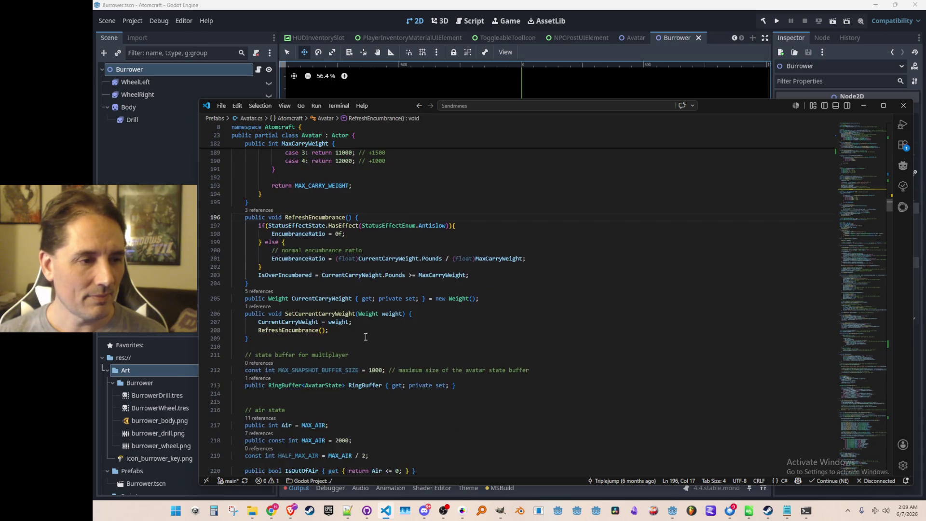
Inspect IsOverEncumbered on line 203 via its definition in Actor.cs, then return.
double_click(293, 273)
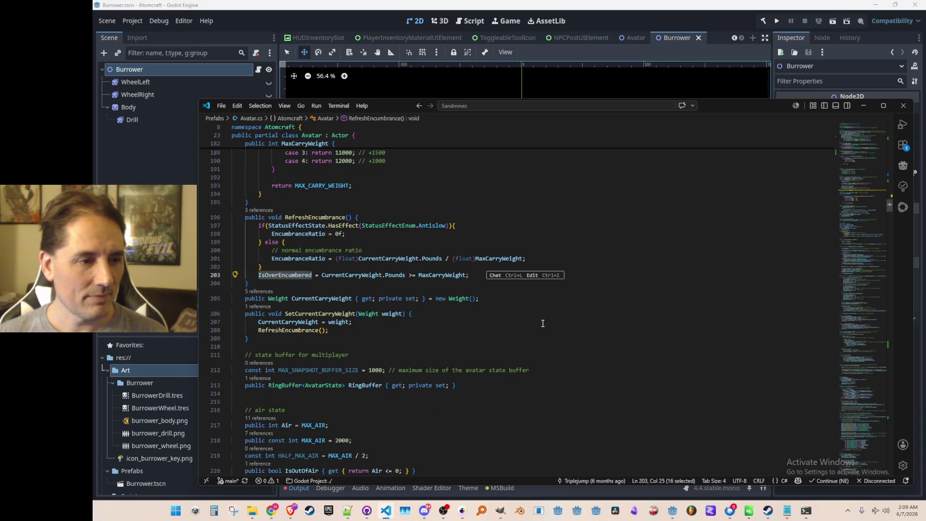
key("ctrl+f")
key("Escape")
key("Left")
key("Left")
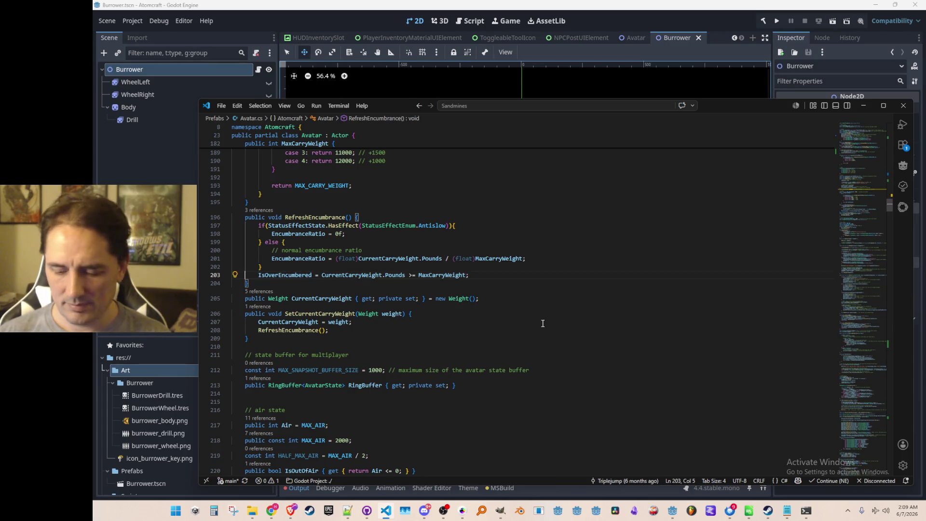
scroll(610, 277, "up", 2)
key("ctrl+Right")
key("Left")
key("F12")
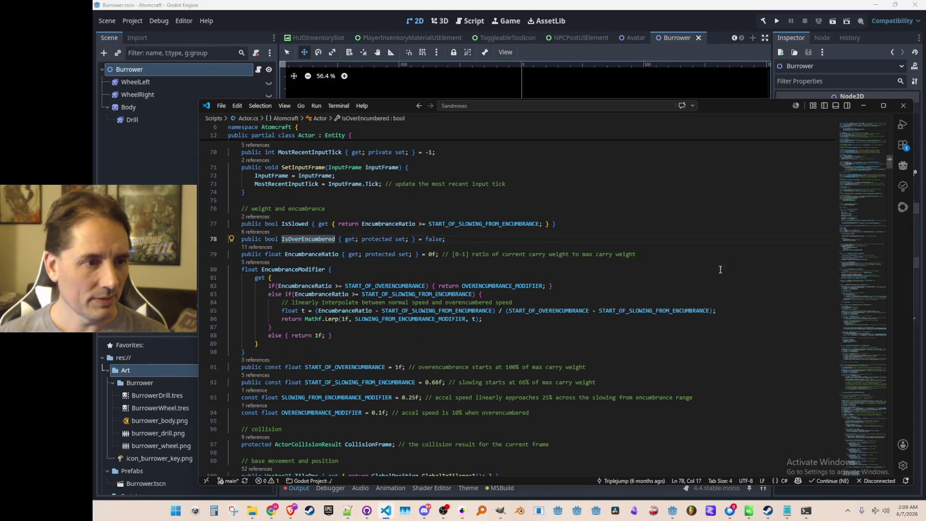
key("alt+Left")
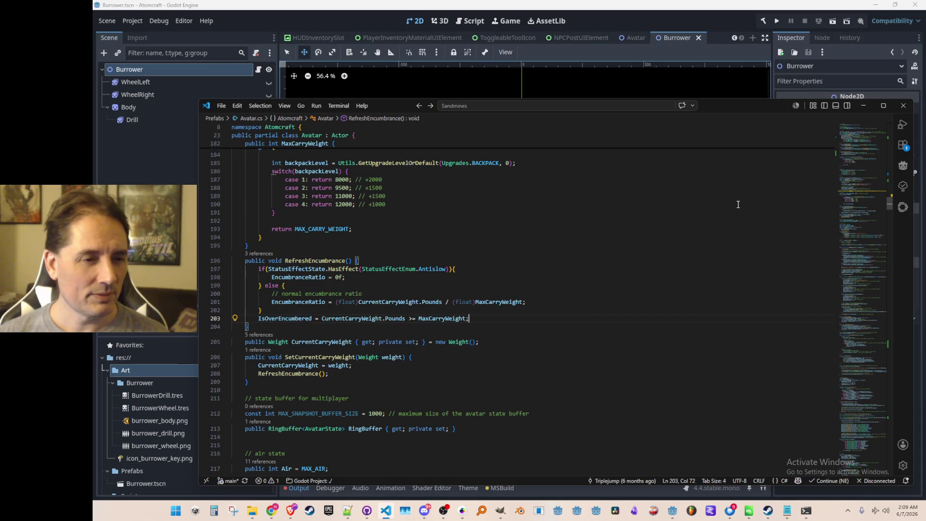
Append '&& BurrowerActive == false' to the IsOverEncumbered line and delete its trailing comment.
key("Left")
type("&& Burrow")
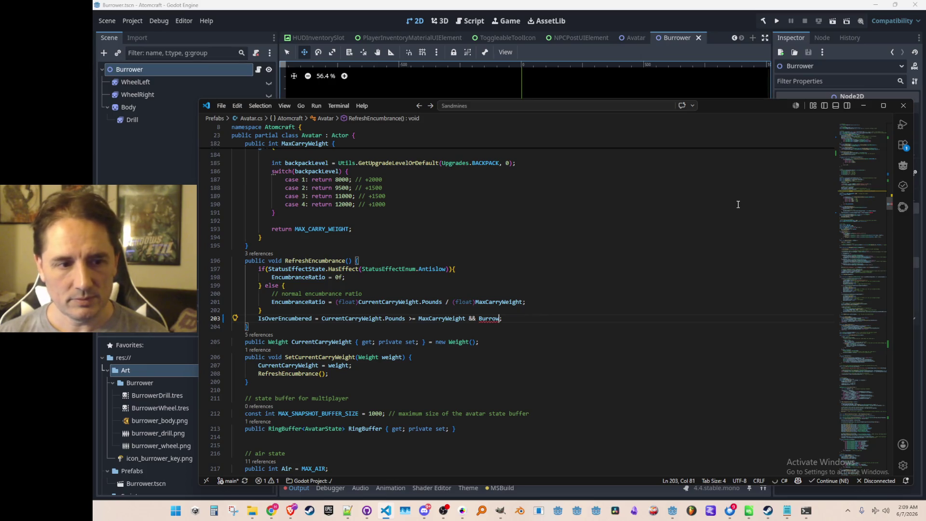
type("er")
key("ctrl+Left")
key("ctrl+Left")
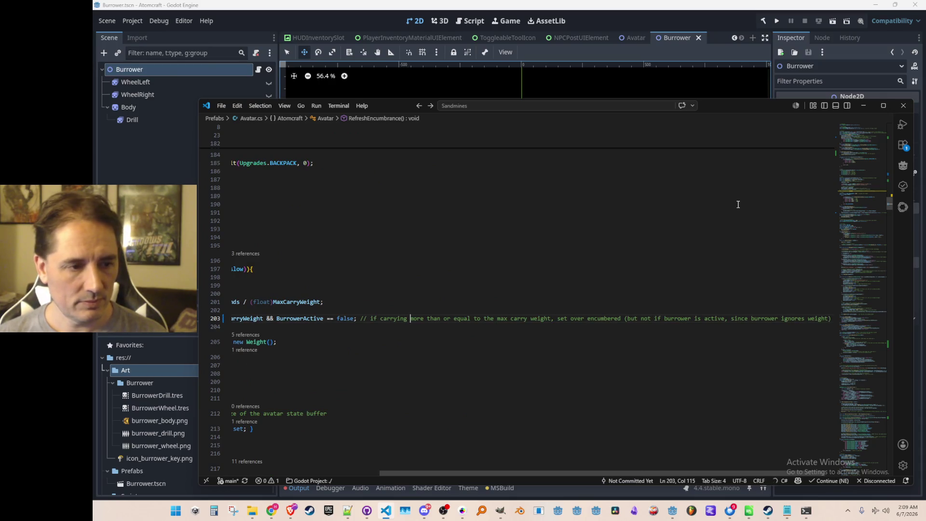
key("shift+End")
key("Delete")
Add a '// NOTE: burrower disabled encumbrance' comment above the IsOverEncumbered assignment.
key("Up")
key("Home")
key("Home")
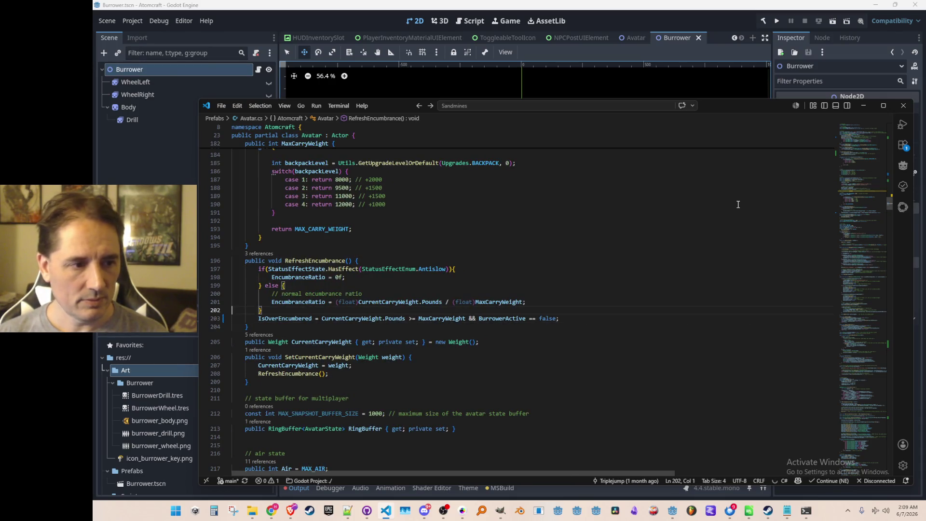
key("Return")
key("Return")
type("OTE: burrower disabled encumbrance")
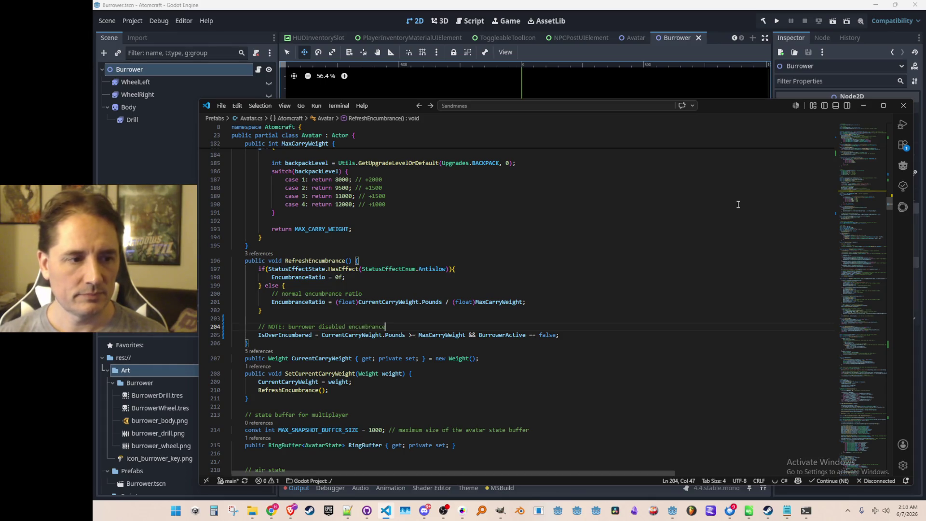
key("Up")
Return to the RefreshEncumbrance declaration, then search for 'Burrower', landing on line 629.
key("alt+Left")
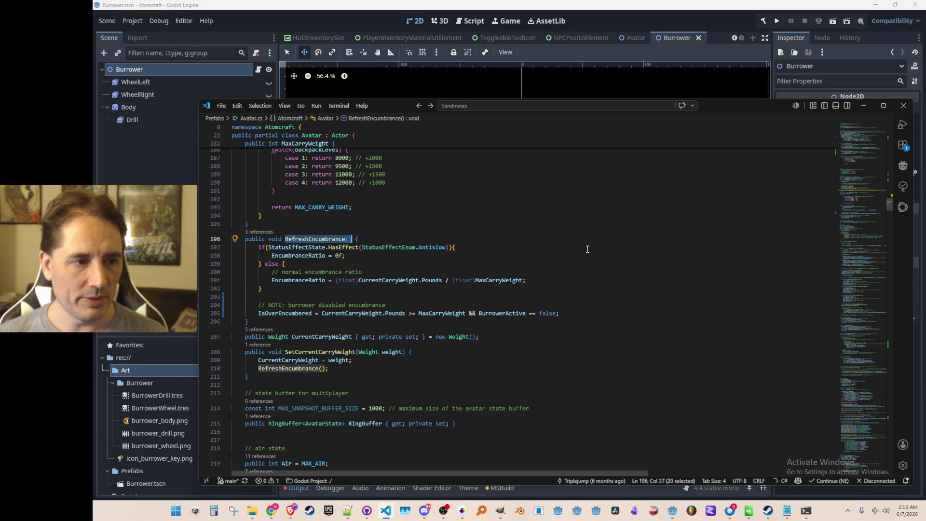
key("Down")
key("Down")
key("Down")
key("ctrl+f")
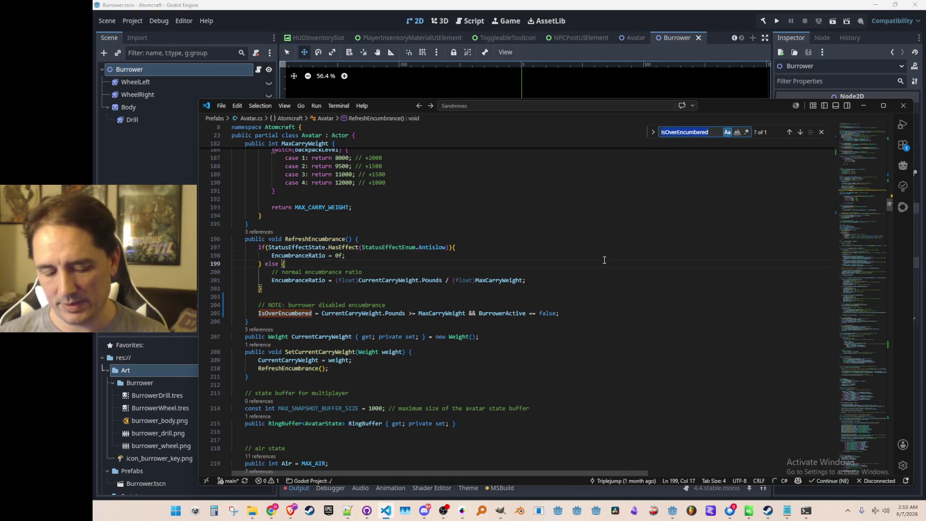
type("Burrower")
key("Return")
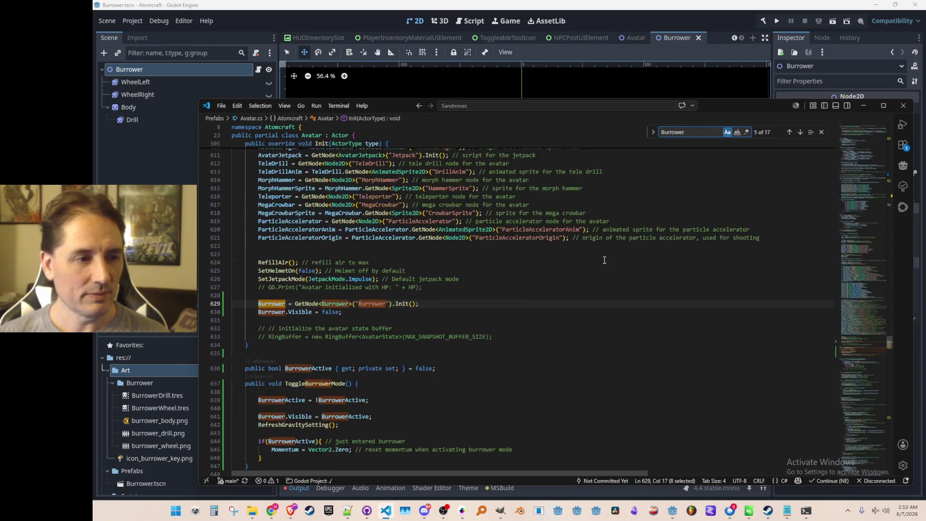
Add a RefreshEncumbrance(); call right after the RefreshGravitySetting call.
key("Escape")
key("Down")
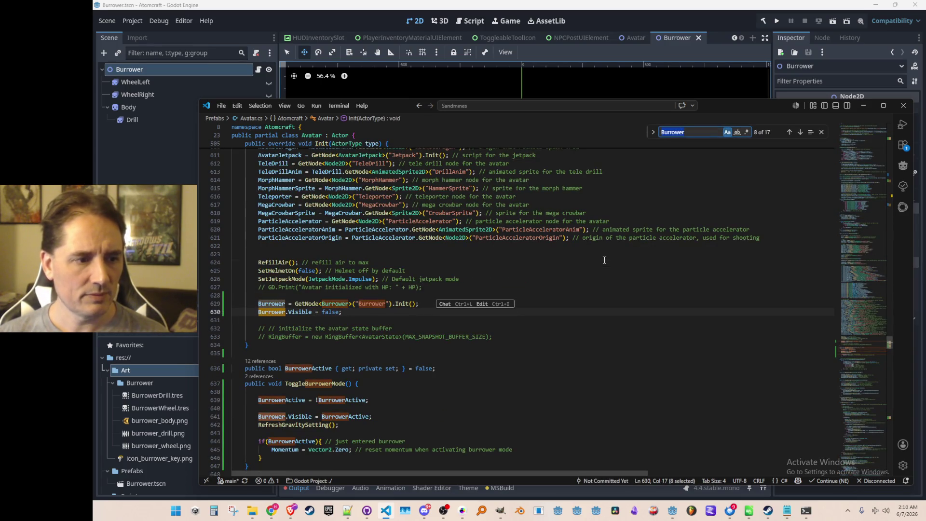
scroll(605, 260, "down", 3)
left_click(670, 329)
key("Down")
key("Return")
type("RefreshEncumbrance();")
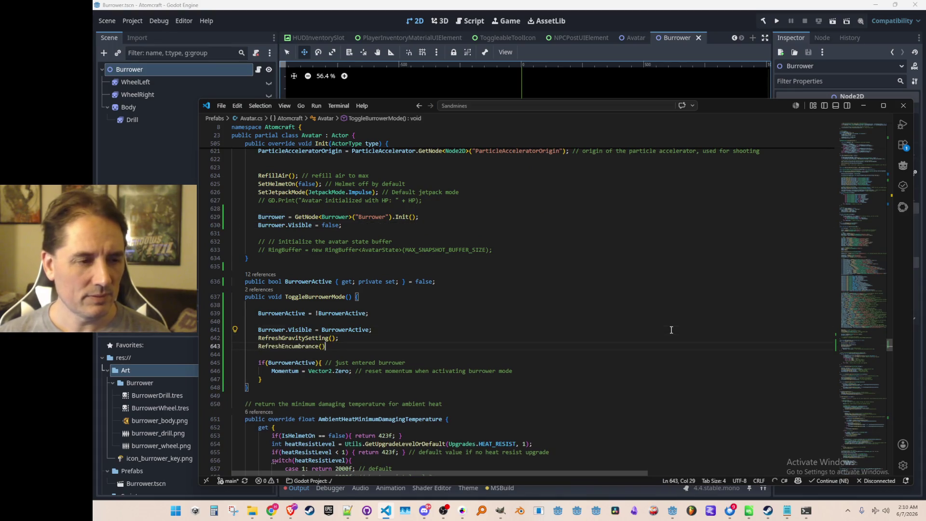
key("Escape")
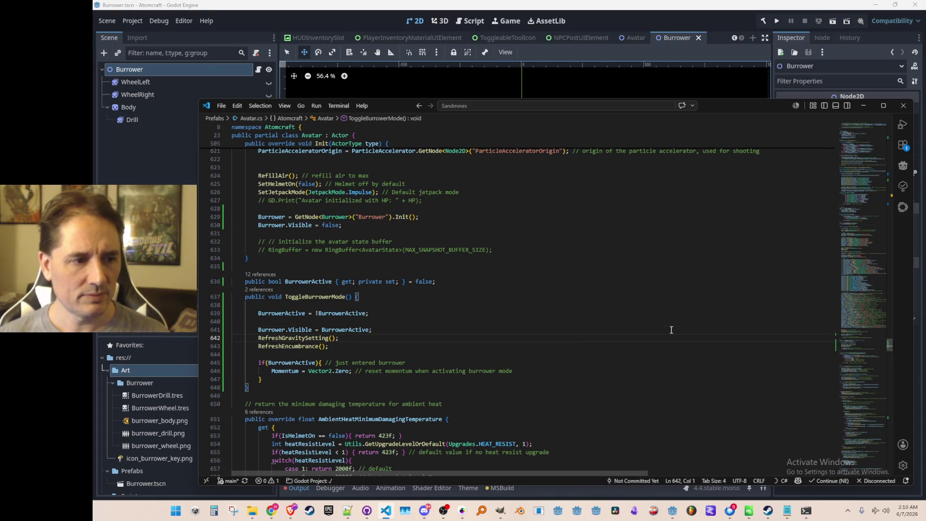
key("Home")
key("Home")
key("Up")
scroll(647, 288, "down", 1)
scroll(637, 270, "down", 1)
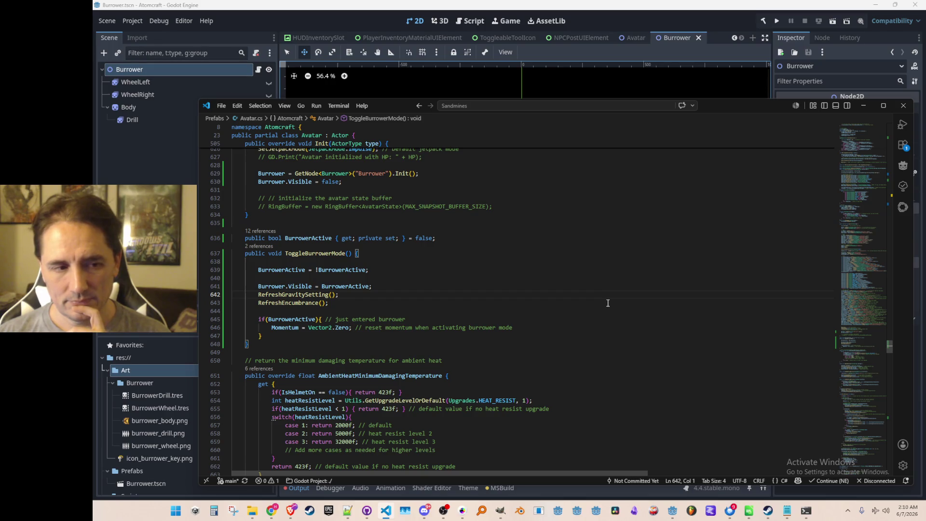
Rename the ToggleBurrowerMode method to SetBurrowerMode.
left_click(319, 294)
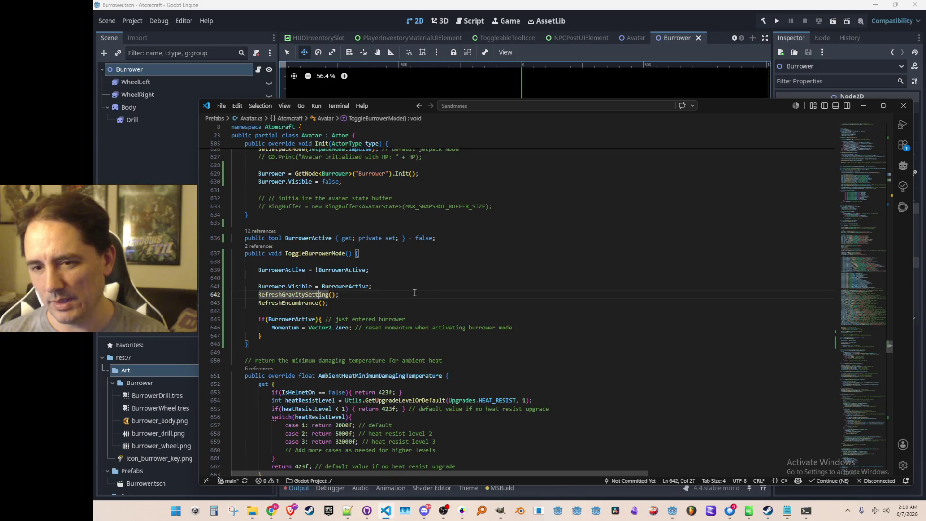
left_click(451, 312)
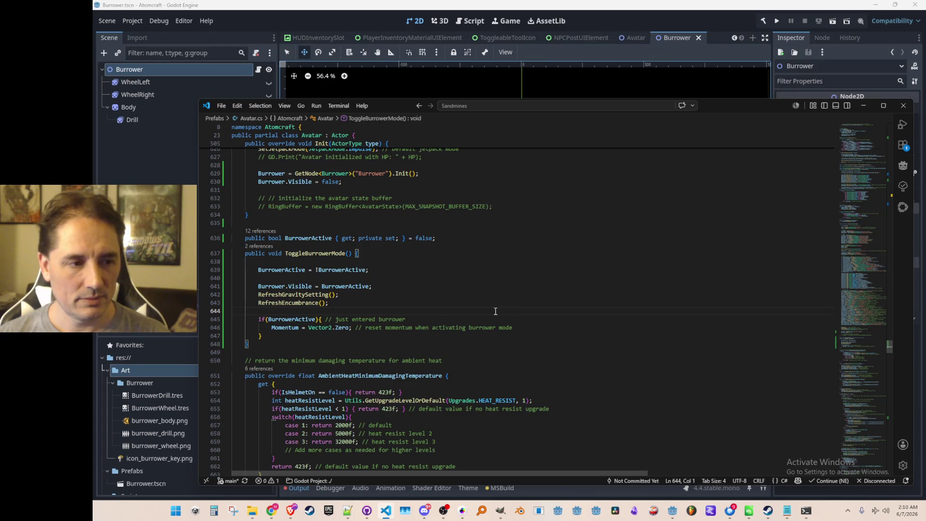
left_click(309, 254)
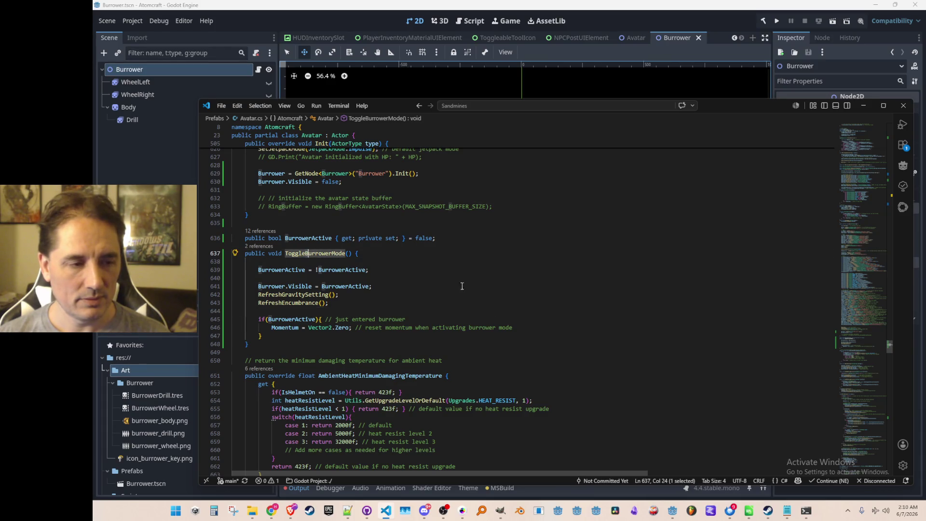
scroll(637, 319, "down", 1)
key("Escape")
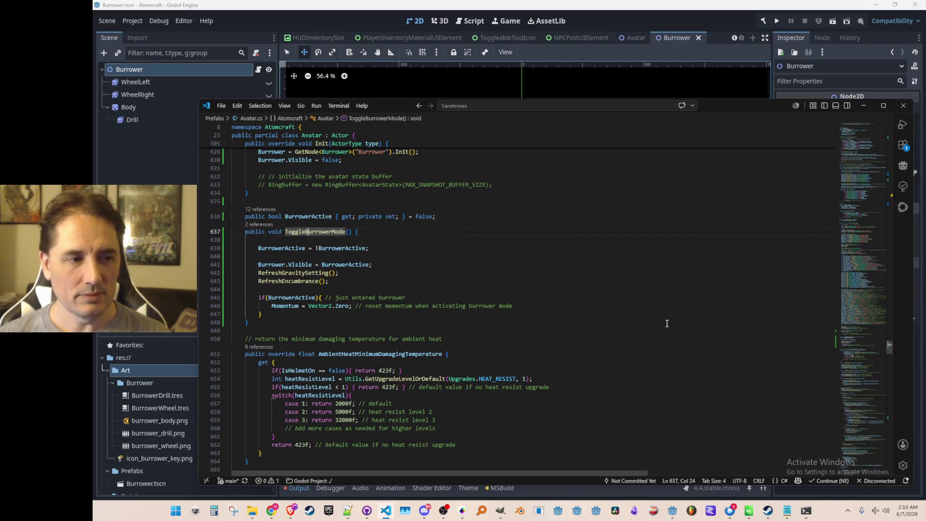
key("ctrl+Left")
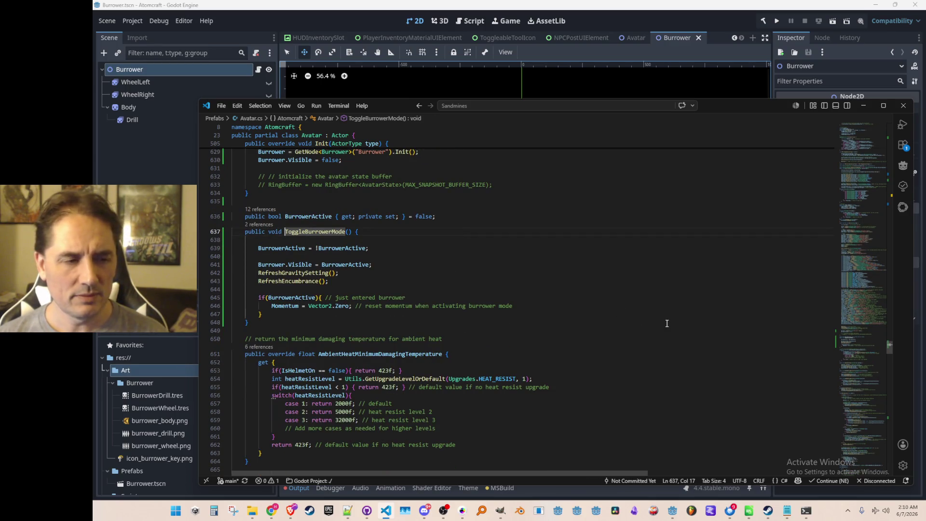
key("ctrl+BackSpace")
type("Set")
key("ctrl+Right")
Give SetBurrowerMode a bool isActive parameter and set BurrowerActive = isActive instead of !BurrowerActive.
key("Right")
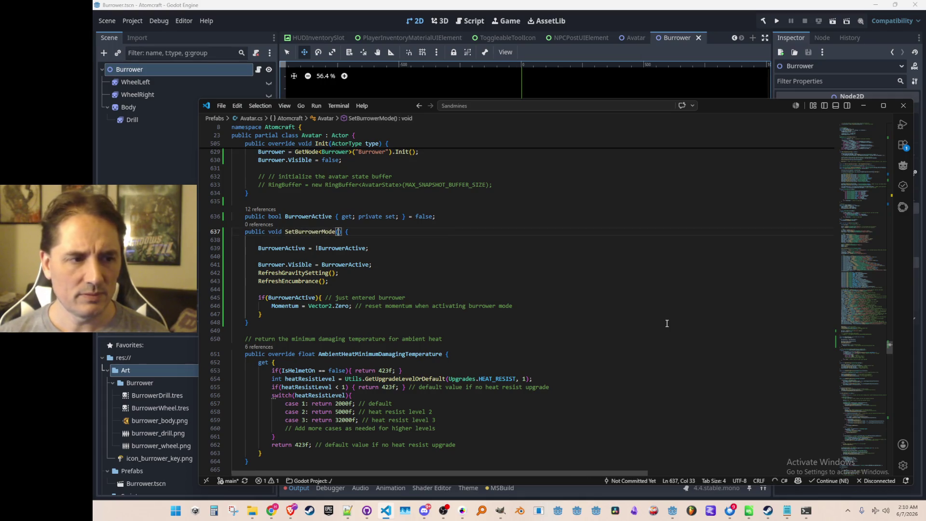
type("bool isActive")
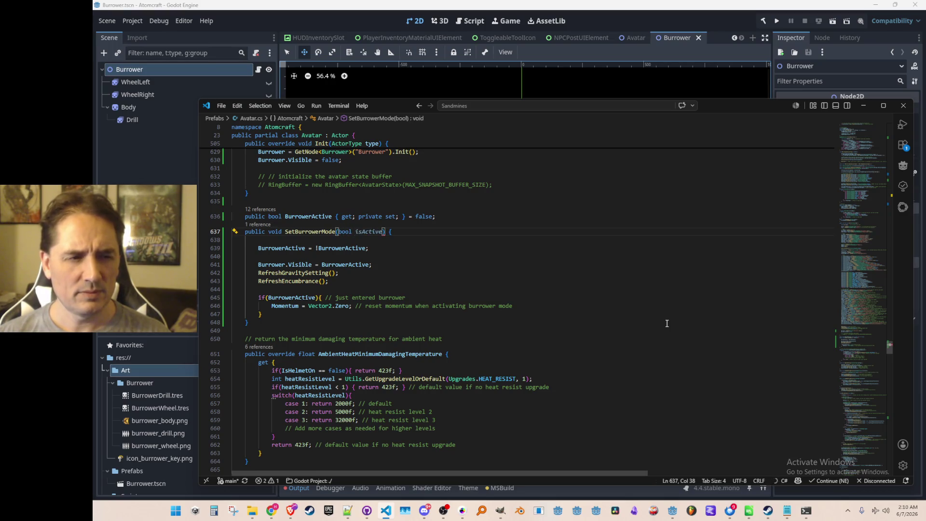
key("Down")
key("Down")
key("End")
key("Left")
key("ctrl+shift+Left")
key("ctrl+shift+Left")
type("isActive")
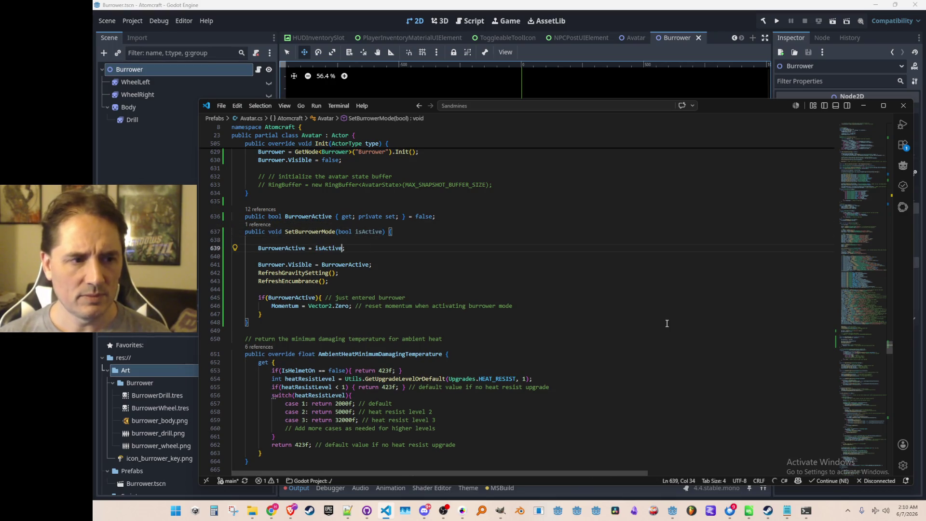
key("Up")
key("Up")
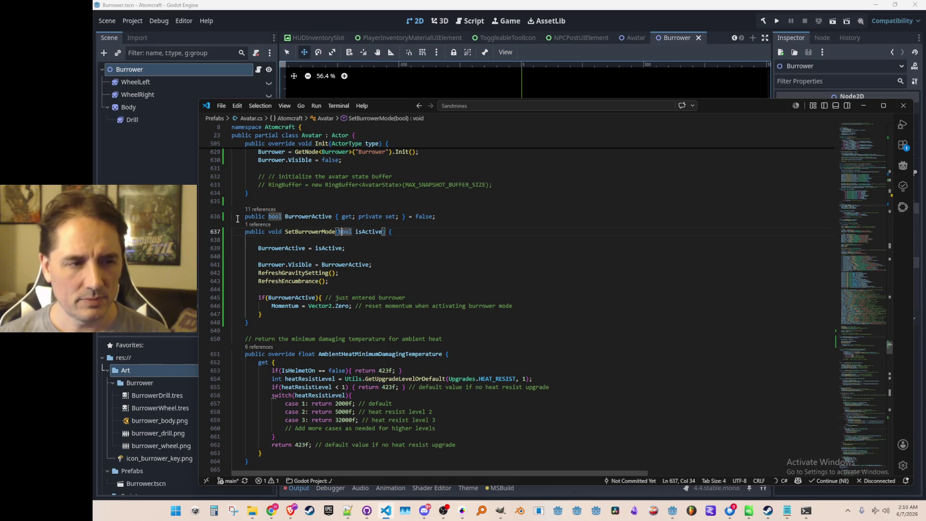
Preview where SetBurrowerMode is referenced, then bring up quick file search.
left_click(260, 224)
key("Escape")
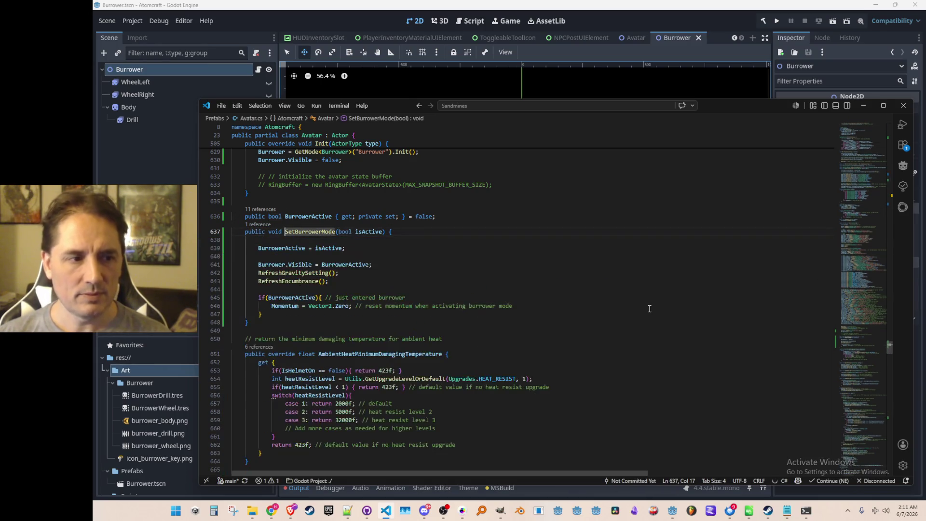
key("ctrl+p")
Open InputManager.cs and find the burrower-key ToggleBurrowerMode call on line 1519.
type("Inputm")
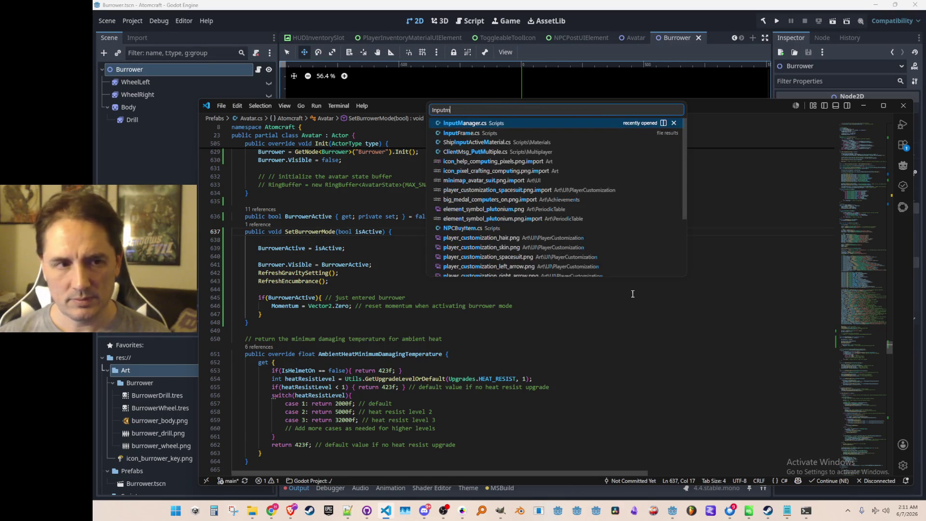
left_click(537, 125)
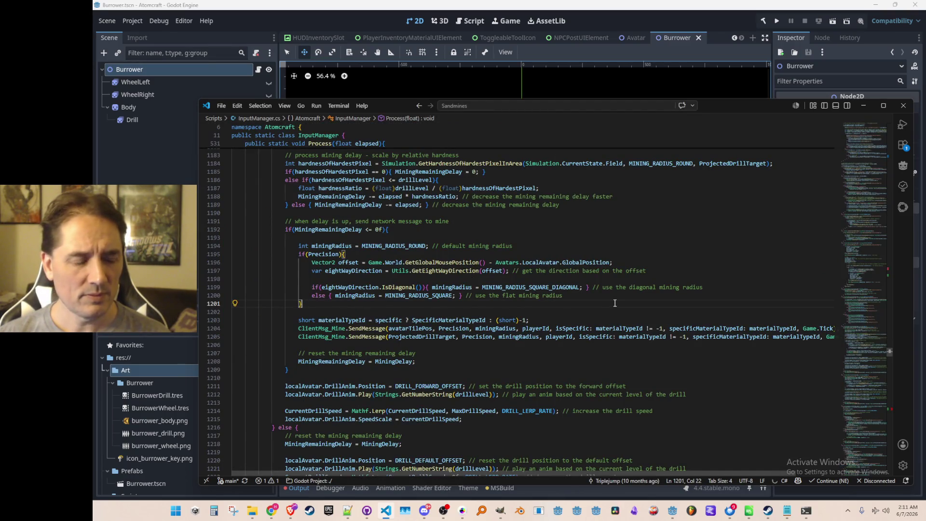
scroll(618, 309, "down", 3)
left_click(734, 316)
key("ctrl+f")
key("Return")
type("Burrow")
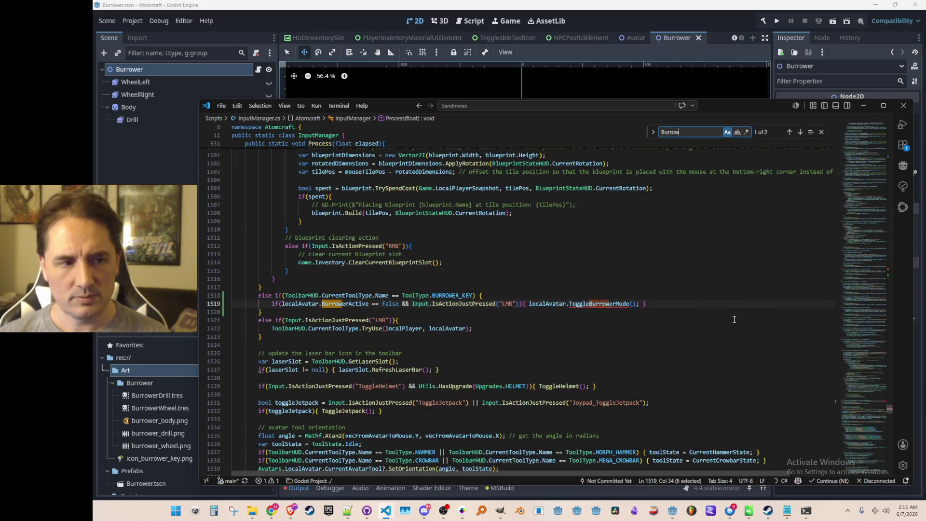
key("Escape")
key("ctrl+Right")
key("ctrl+Right")
key("Left")
key("Left")
key("Left")
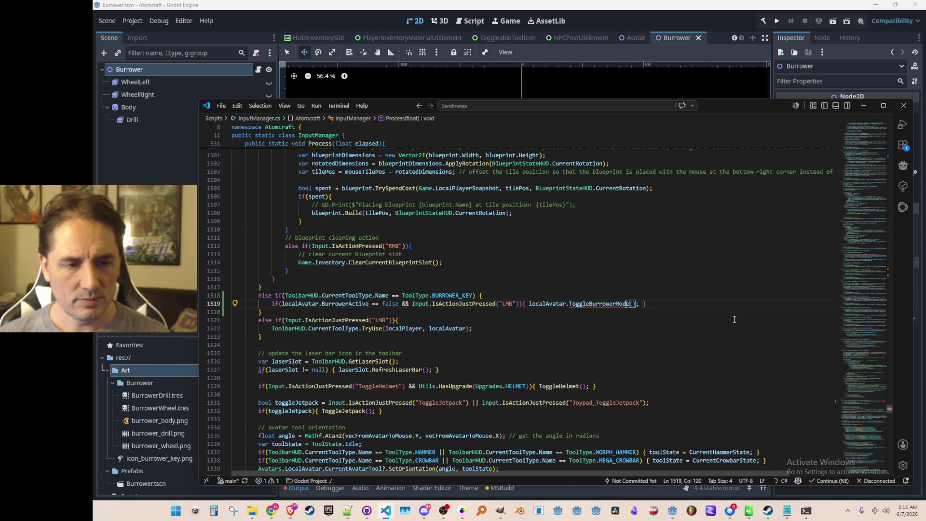
Change localAvatar.ToggleBurrowerMode() to localAvatar.SetBurrowerMode(true).
key("ctrl+BackSpace")
type("SetB")
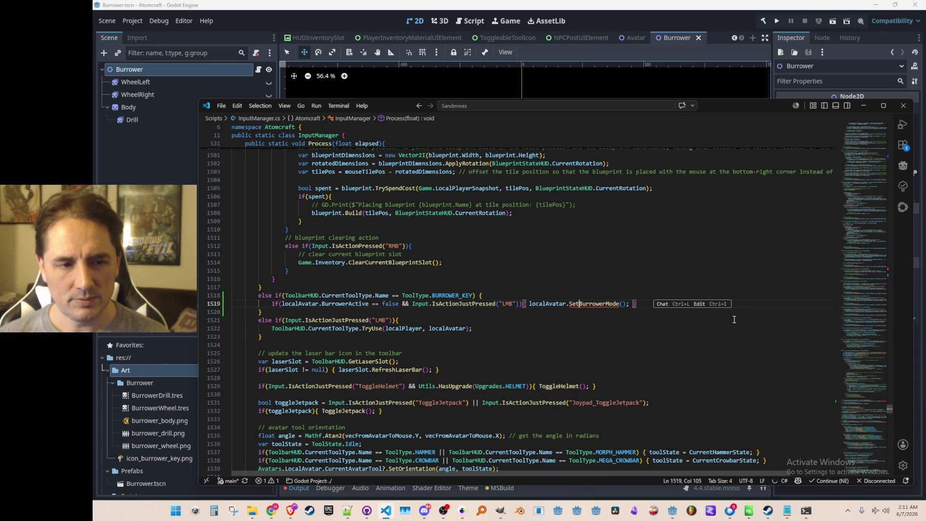
key("ctrl+Right")
key("Right")
type("true")
key("ctrl+Left")
key("ctrl+Left")
key("ctrl+Left")
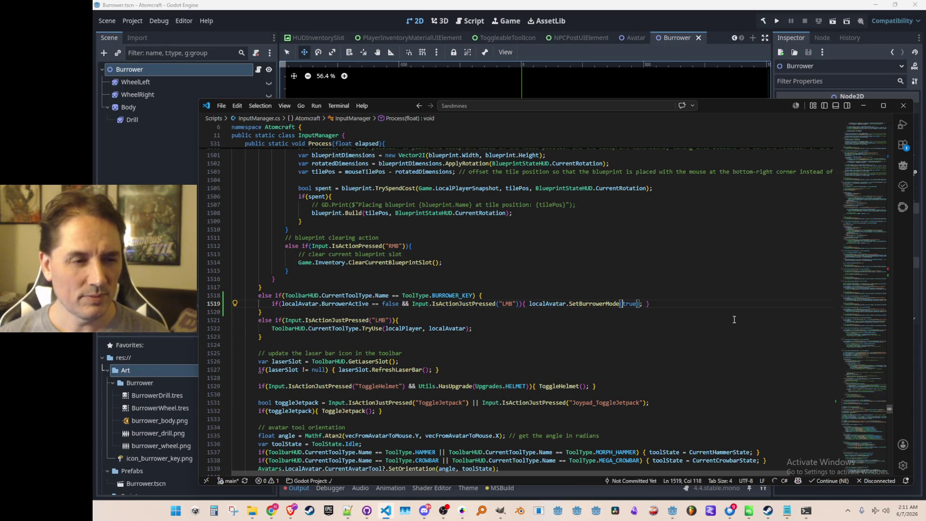
key("Left")
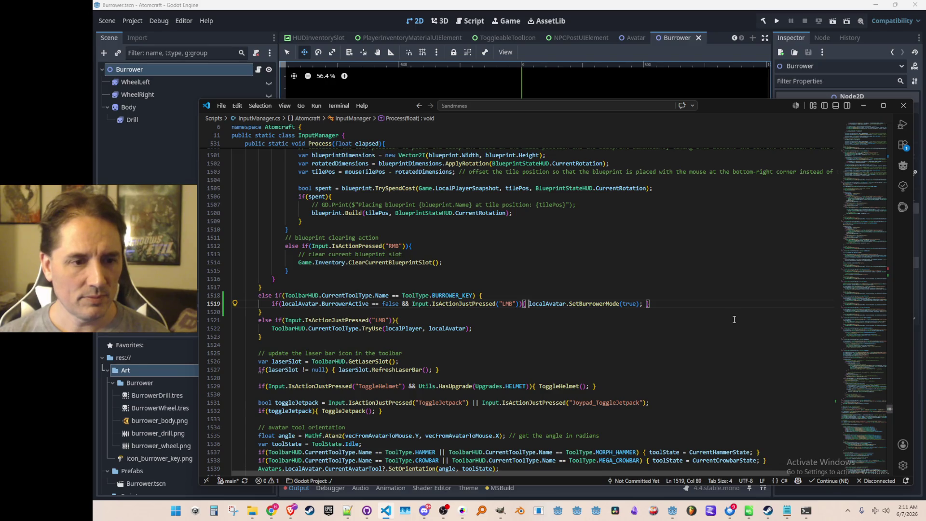
key("Right")
key("Right")
key("Right")
Move through the surrounding condition lines and place the caret at the end of line 1522.
key("Home")
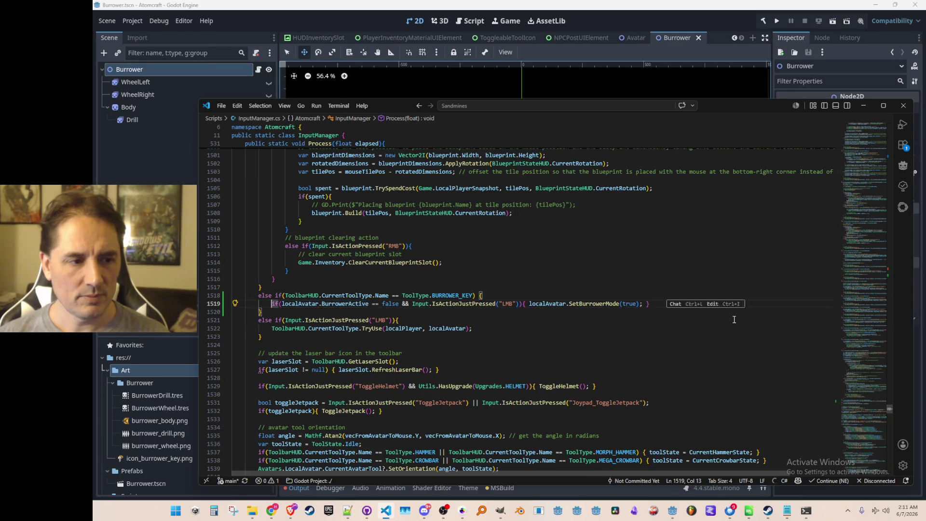
key("Down")
key("Home")
key("Up")
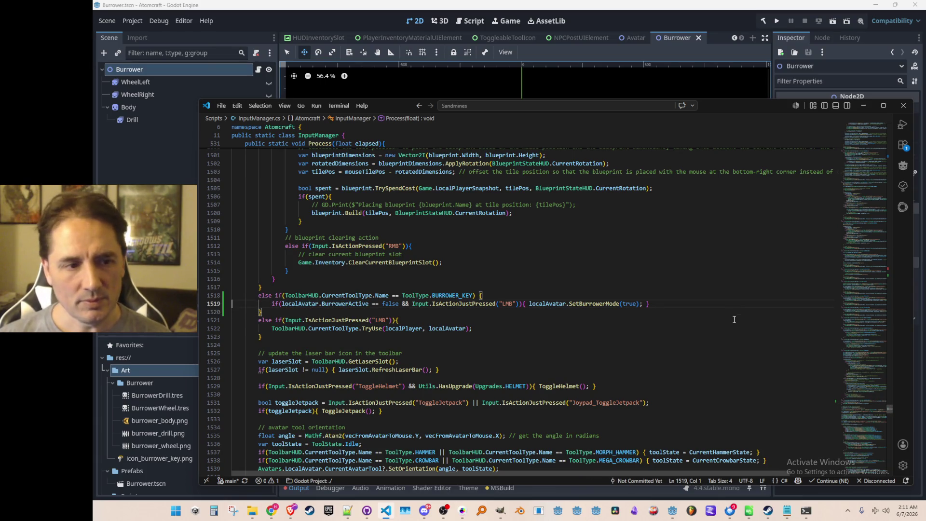
scroll(703, 287, "down", 2)
left_click(706, 285)
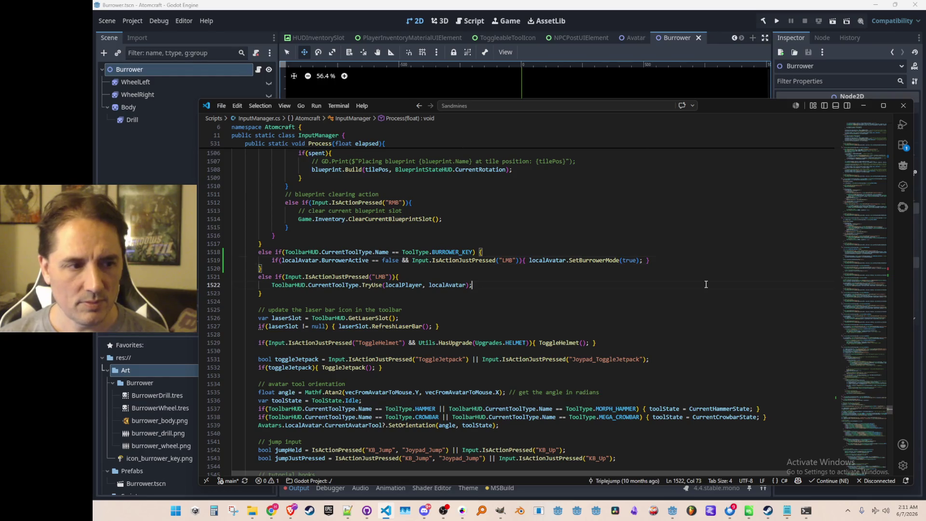
Search InputManager.cs for NextTool and find where the PressNextTool input is read.
key("Down")
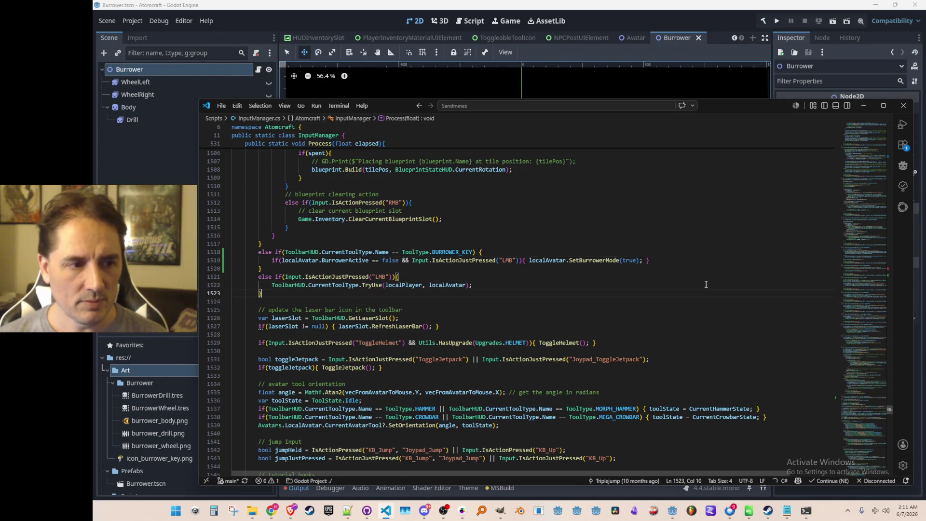
left_click(695, 226)
key("ctrl+f")
type("Ne")
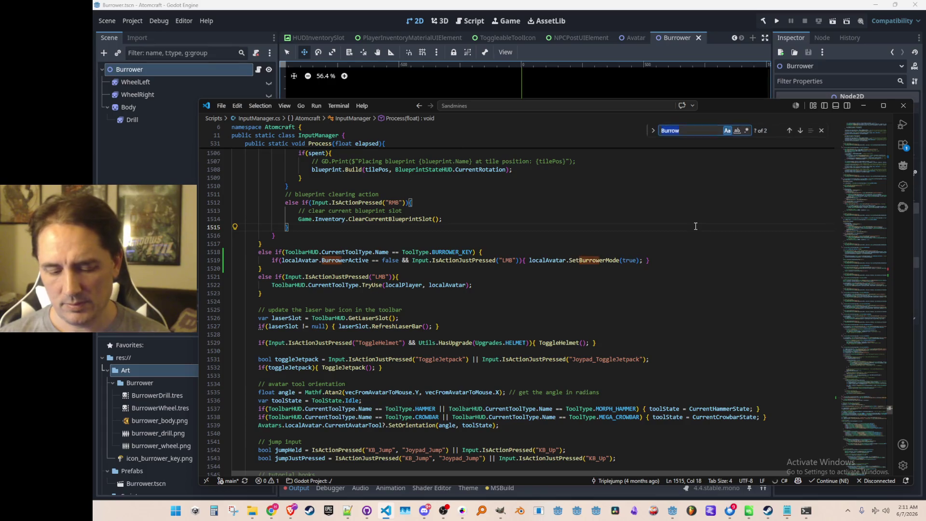
type("xtTool")
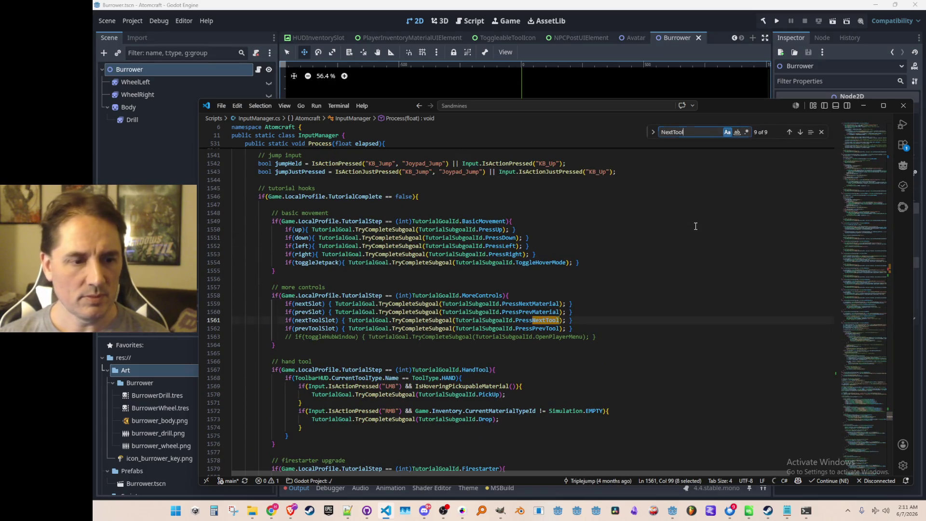
key("Escape")
left_click(275, 271)
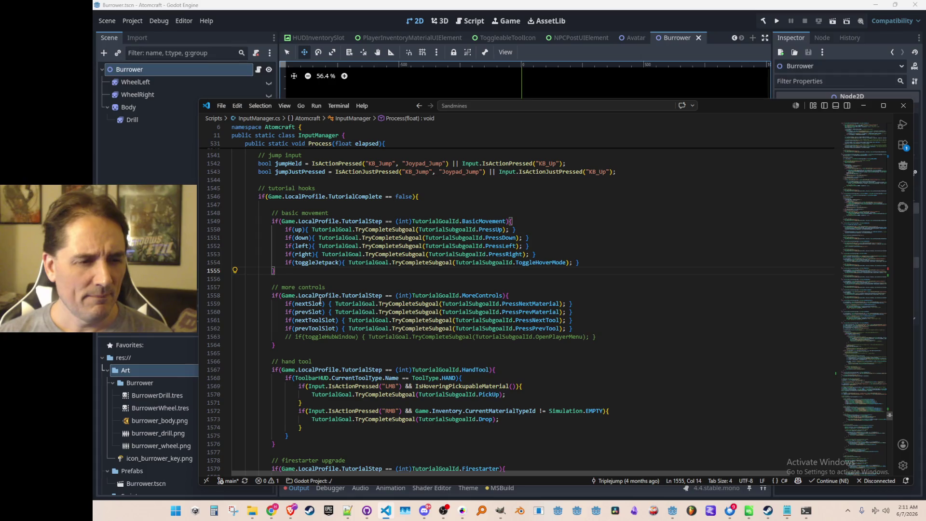
double_click(536, 320)
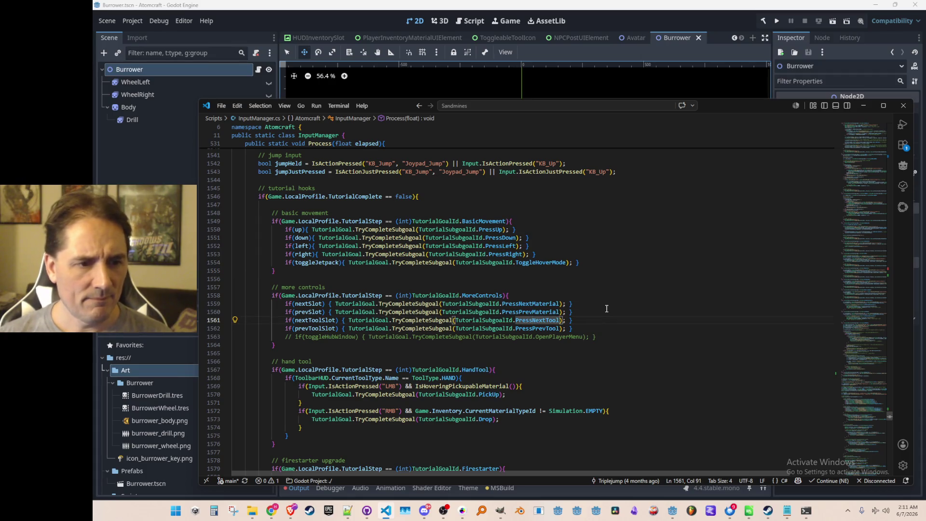
key("F3")
key("Escape")
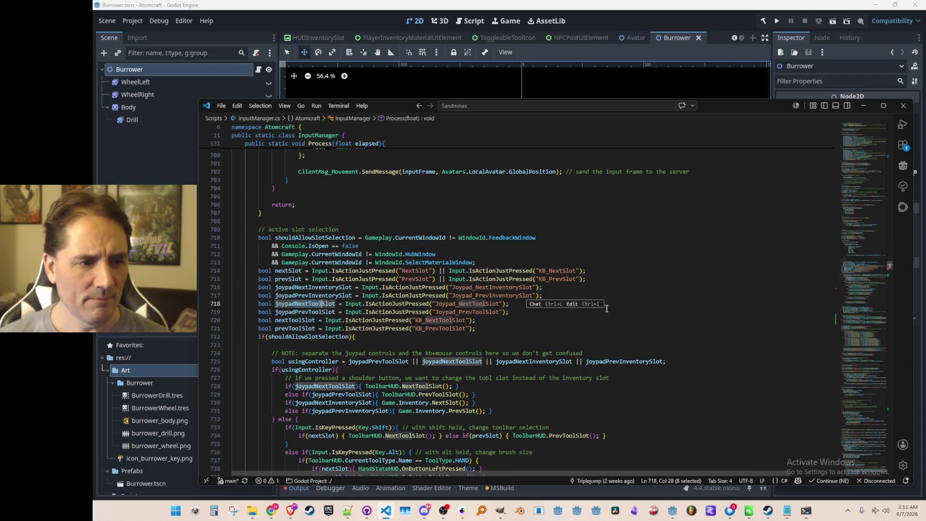
Jump to the NextToolSlot definition in ToolbarHUD.cs and inspect its SetCurrentSlotIndex call.
scroll(400, 234, "down", 4)
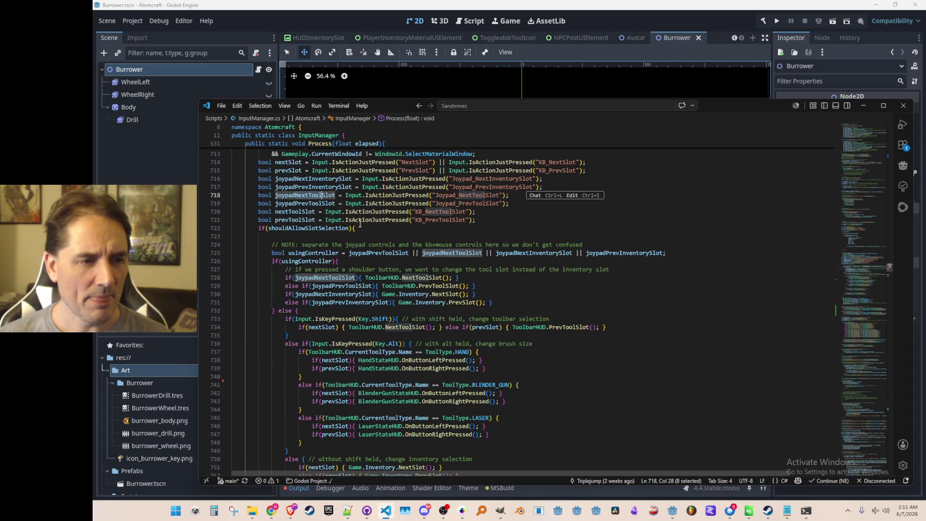
left_click(377, 220)
scroll(442, 278, "down", 2)
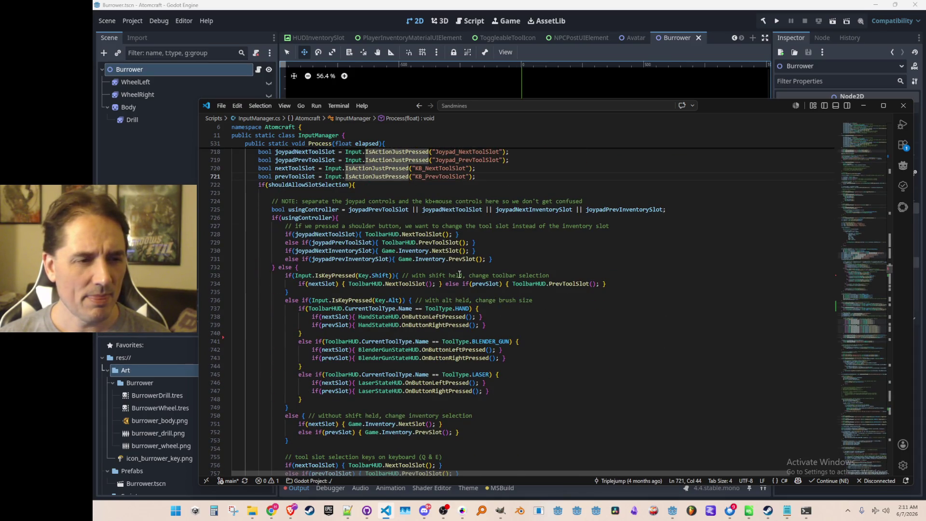
left_click(514, 251)
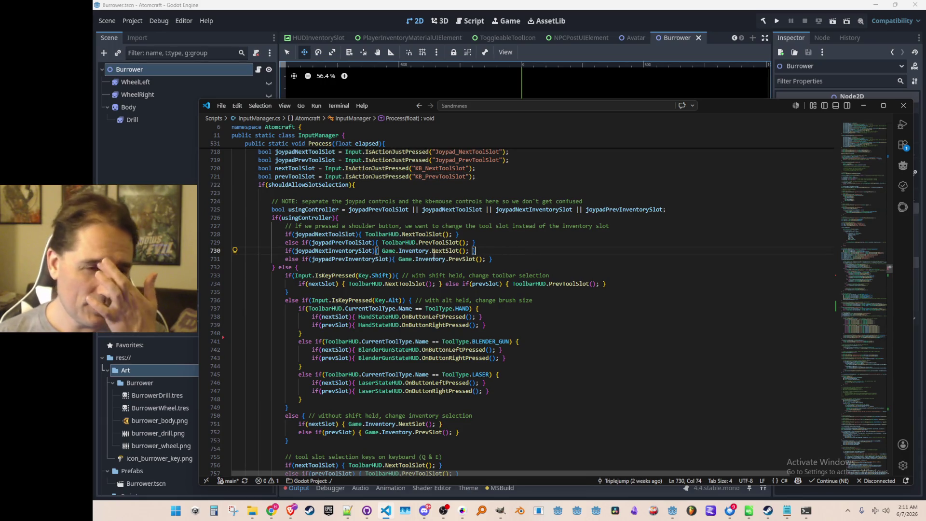
left_click(429, 235)
key("F12")
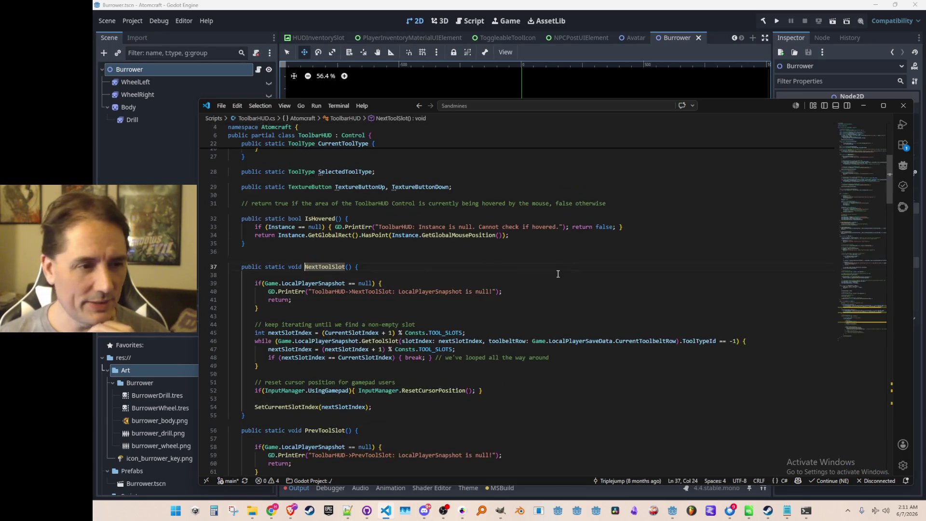
scroll(546, 289, "down", 3)
scroll(436, 366, "down", 1)
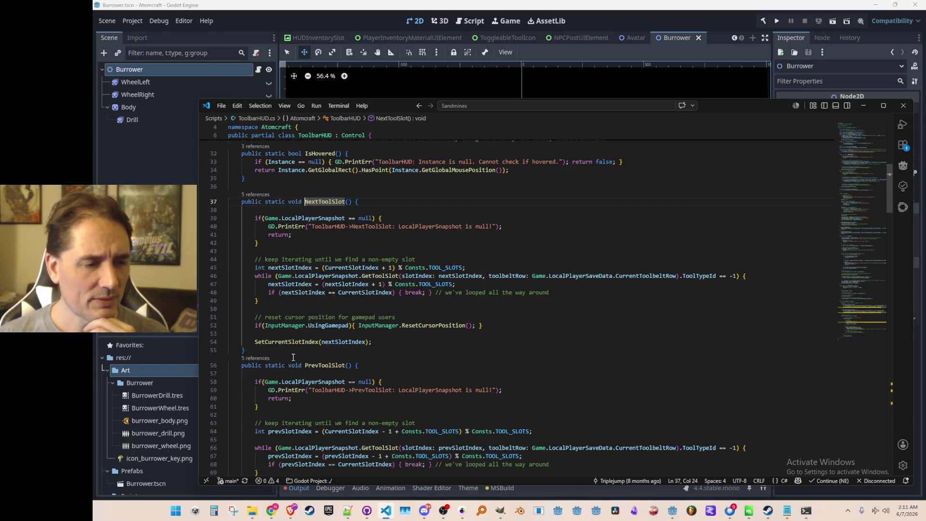
left_click(297, 344)
scroll(602, 328, "down", 1)
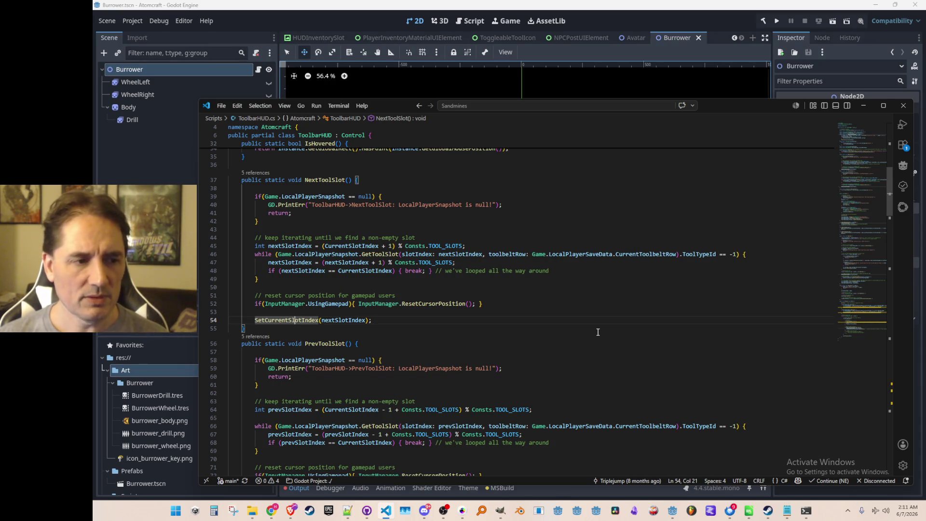
Return to InputManager.cs and open a new line after the Q & E tool-slot selection block.
key("alt+Left")
key("alt+Left")
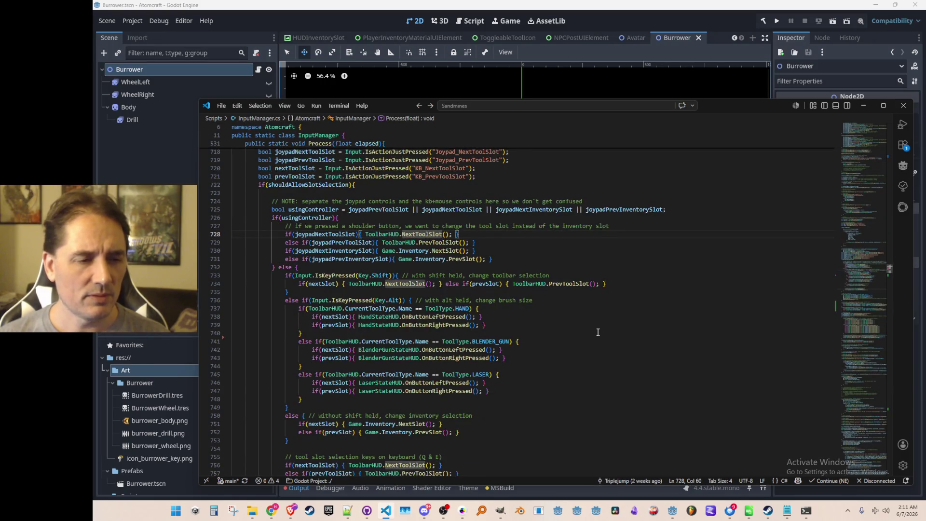
scroll(597, 332, "down", 5)
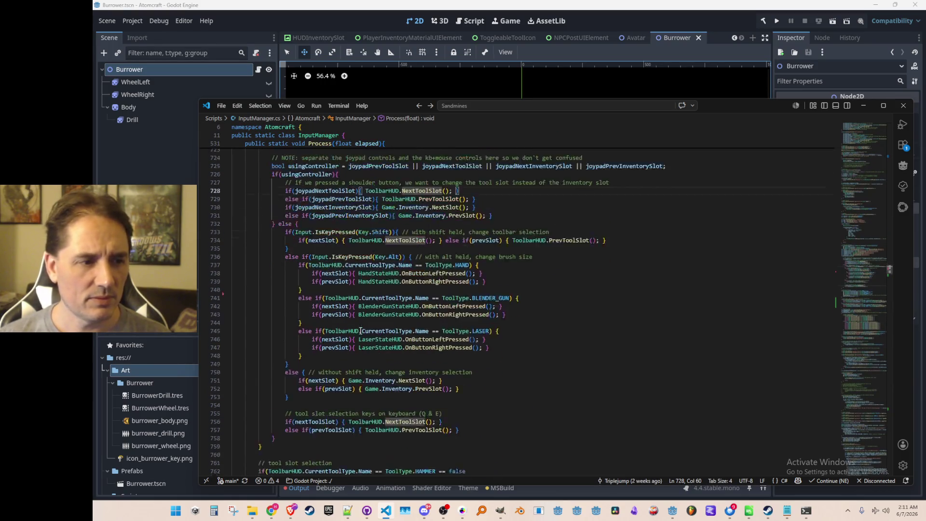
left_click(411, 316)
key("Return")
key("Return")
Try an if(avatar.BurrowerActive) check with the suggested toggle code, then undo it.
type("if(")
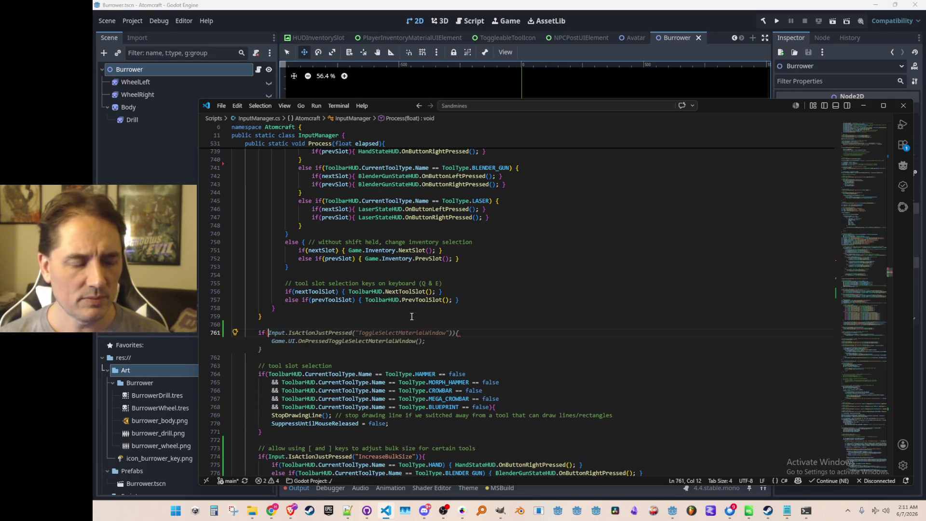
type("avatar.Burrow")
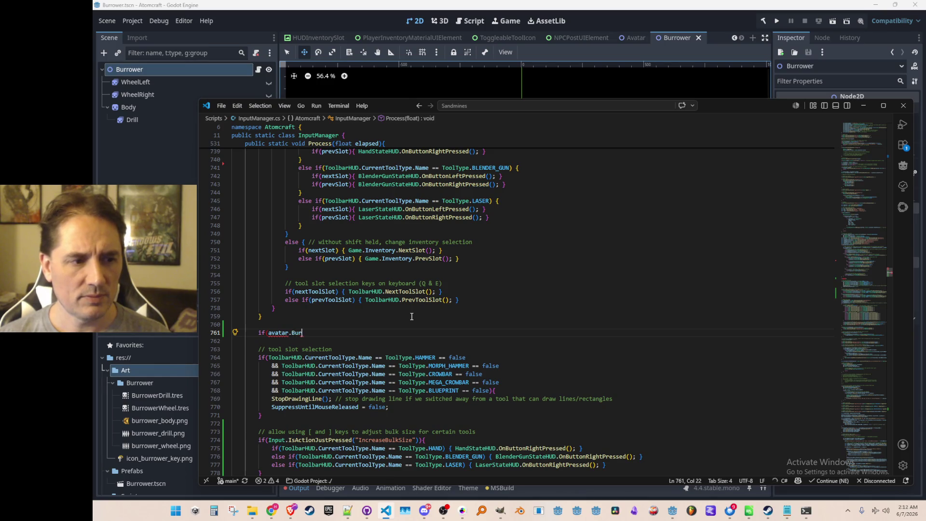
type("er")
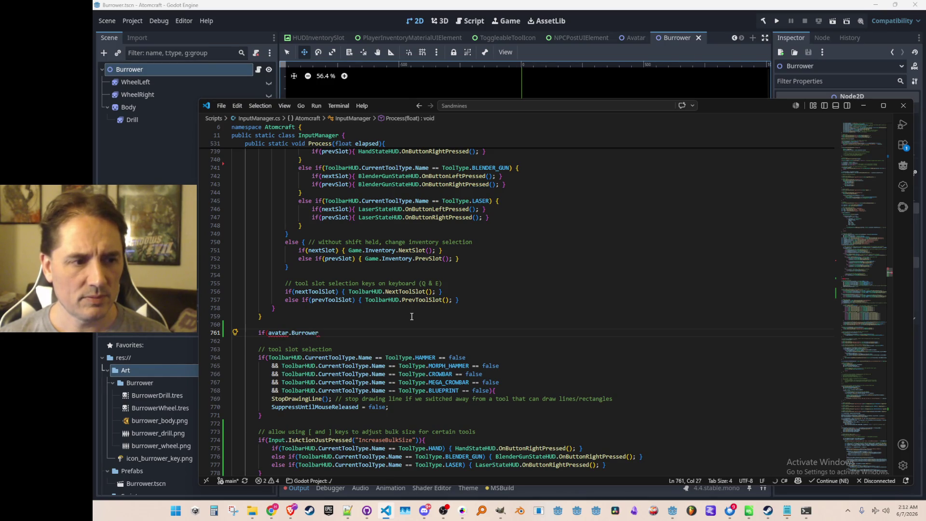
type("Active)")
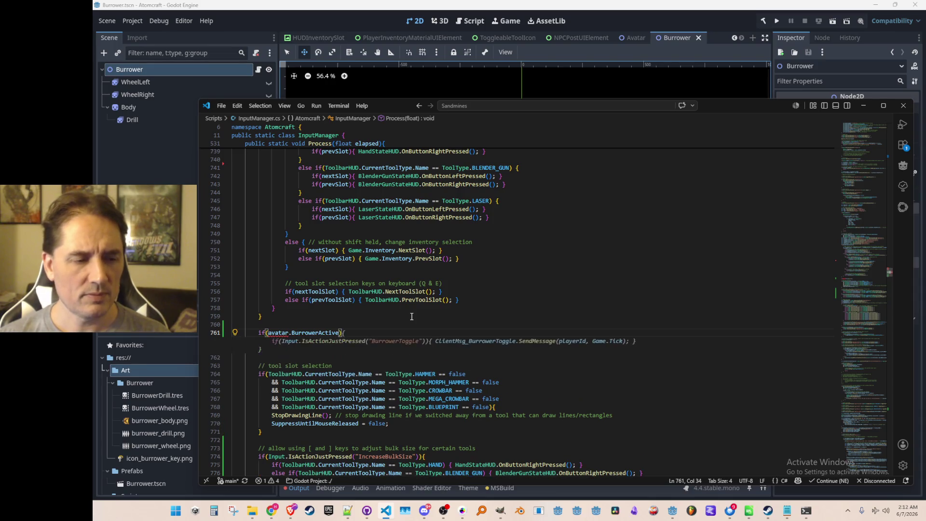
key("Tab")
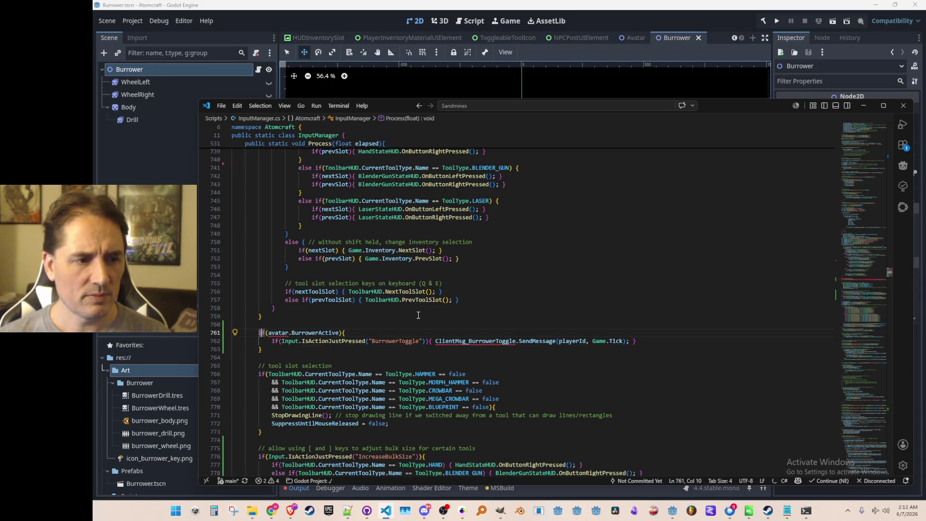
key("ctrl+z")
key("shift+Down")
key("shift+Down")
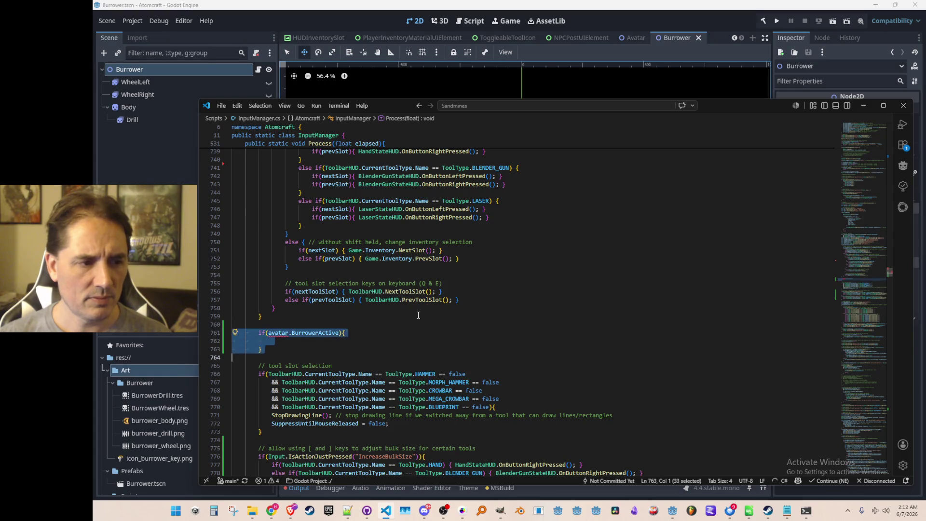
key("BackSpace")
Go back to the BURROWER_KEY handling block and open a new line after it.
key("alt+Left")
key("alt+Left")
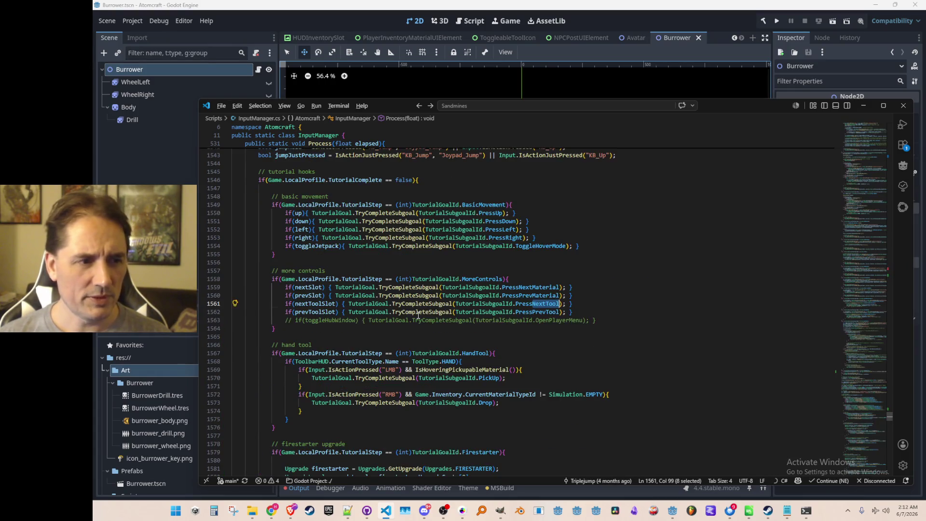
key("alt+Left")
key("Escape")
key("Down")
key("Down")
Copy the BURROWER_KEY condition onto the new line, indented to block level.
key("Down")
key("Down")
key("Down")
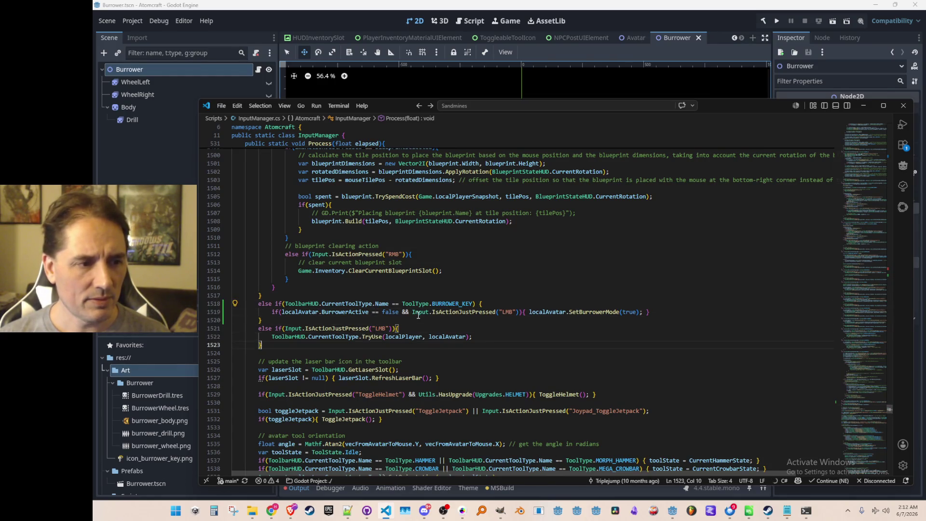
key("Return")
type("localAvatar.BurrowerActive")
key("Up")
key("Up")
key("Up")
key("Up")
key("Up")
key("ctrl+Right")
key("ctrl+Right")
key("ctrl+Right")
key("shift+alt+Right")
key("ctrl+c")
Change the copied check to Name != BURROWER_KEY and give it braces.
key("Down")
key("Down")
key("Down")
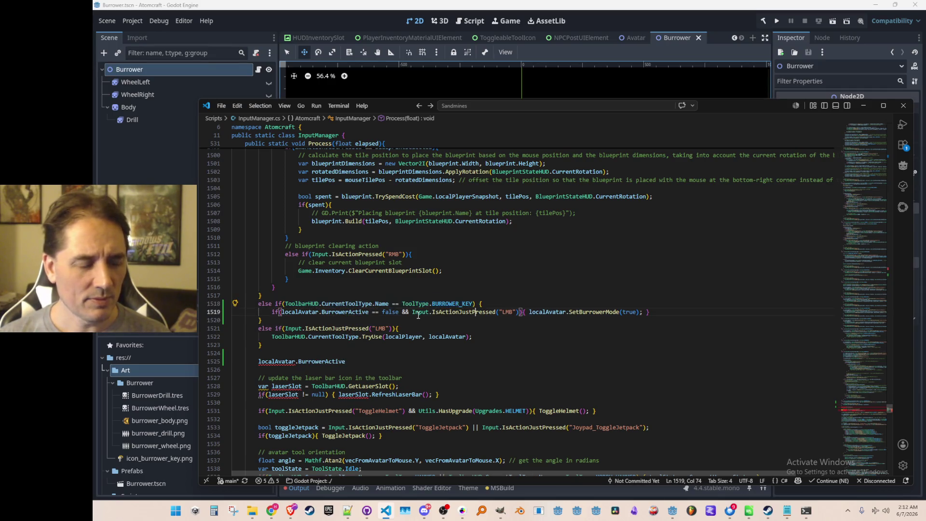
key("Home")
key("Return")
key("Up")
key("ctrl+v")
key("ctrl+]")
key("ctrl+]")
key("ctrl+Left")
key("ctrl+Left")
key("ctrl+Left")
key("Delete")
type("!")
key("End")
type("{")
key("Return")
type("}")
key("Down")
Remove the leftover line, add && localAvatar.BurrowerActive, and make the body SetBurrowerMode(false).
key("End")
key("ctrl+BackSpace")
key("ctrl+BackSpace")
key("ctrl+BackSpace")
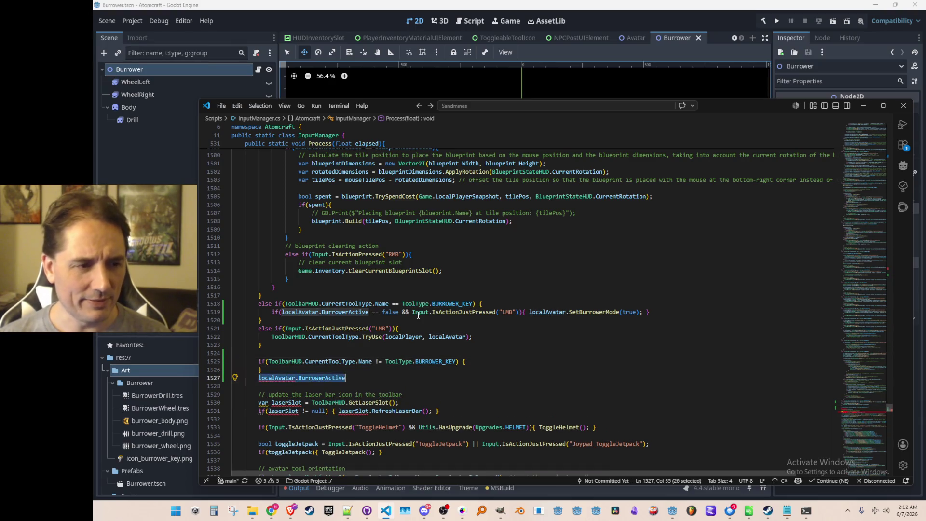
key("Up")
key("Up")
key("End")
key("Left")
key("Left")
key("Left")
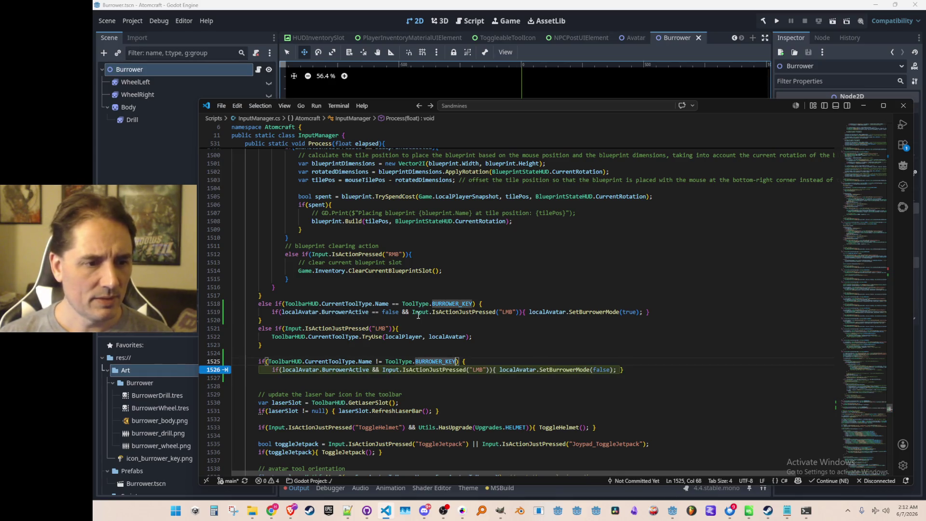
type("&& localAvatar.BurrowerActive")
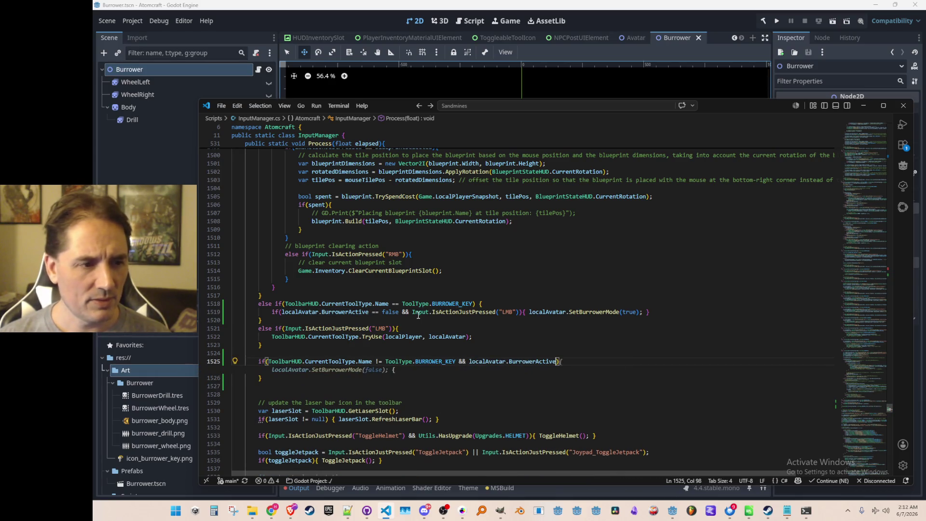
key("Return")
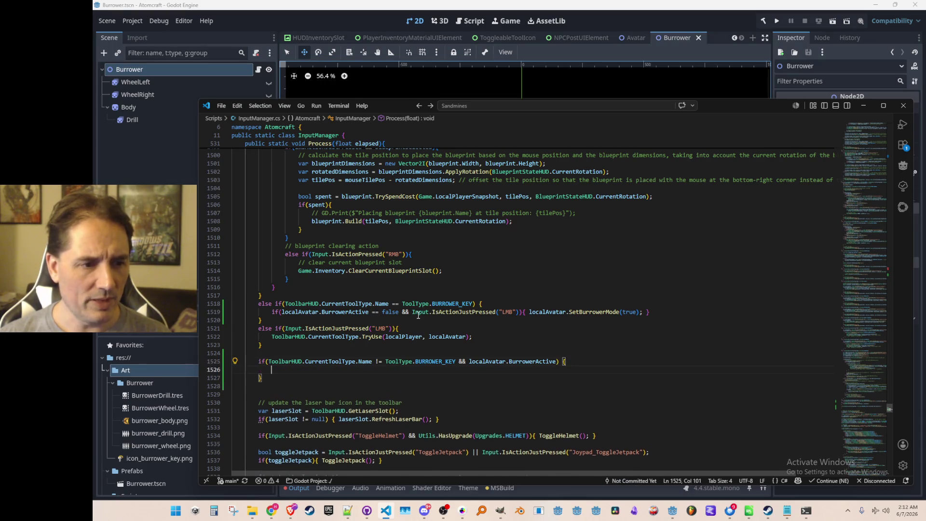
key("ctrl+z")
key("Tab")
Add the comment '// switching away from the key takes us out of the Burrower' above the check.
key("Up")
key("ctrl+shift+Return")
type("// switching away from the ")
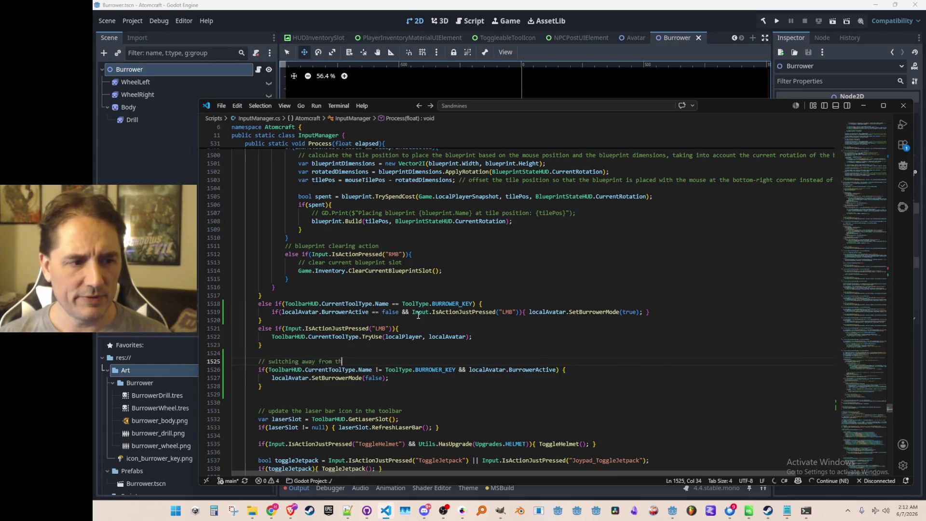
type("keys")
key("BackSpace")
type("takes u")
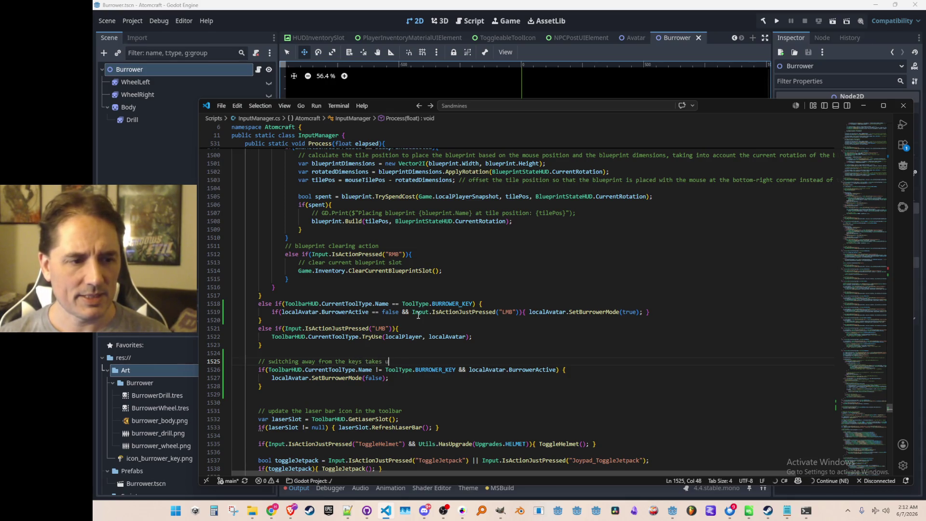
type("s out of the Burrower")
key("Down")
key("Down")
key("Down")
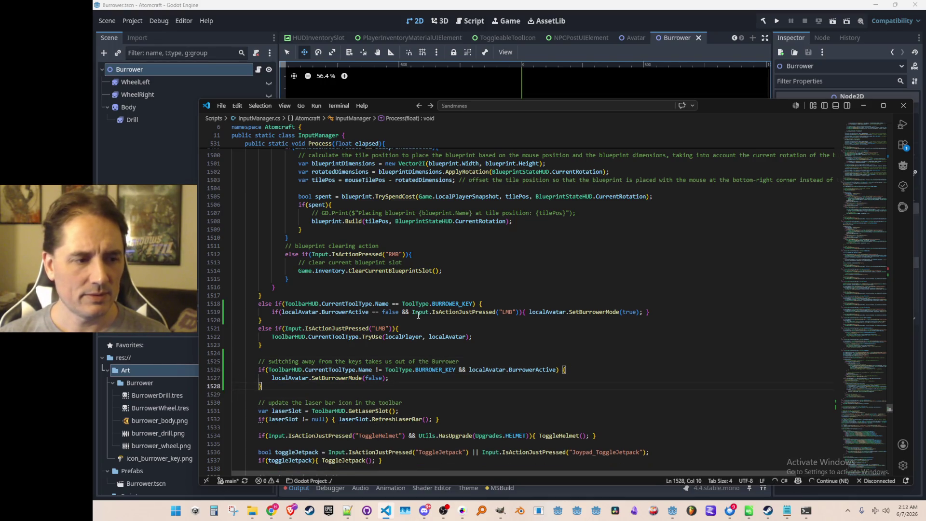
left_click(636, 11)
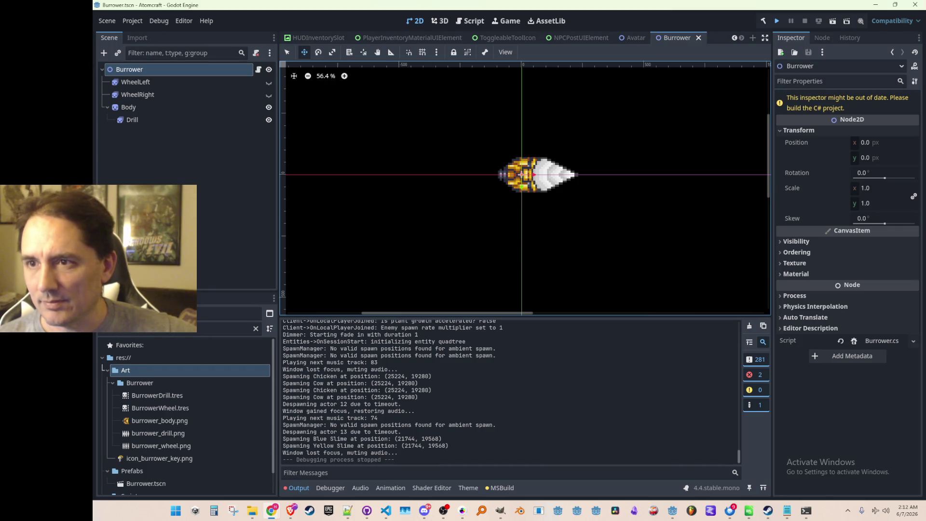
Rebuild the C# project in Godot and launch the Atomcraft game for testing.
key("ctrl+s")
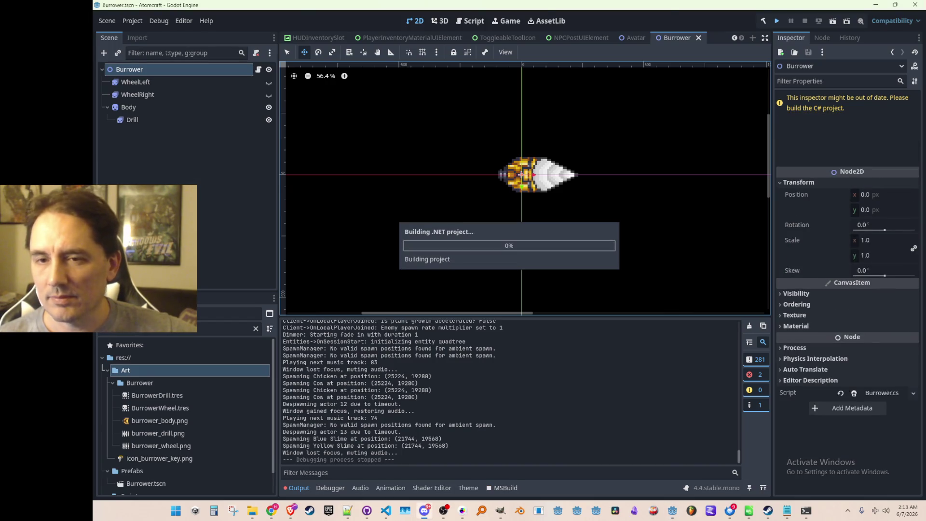
key("alt+Tab")
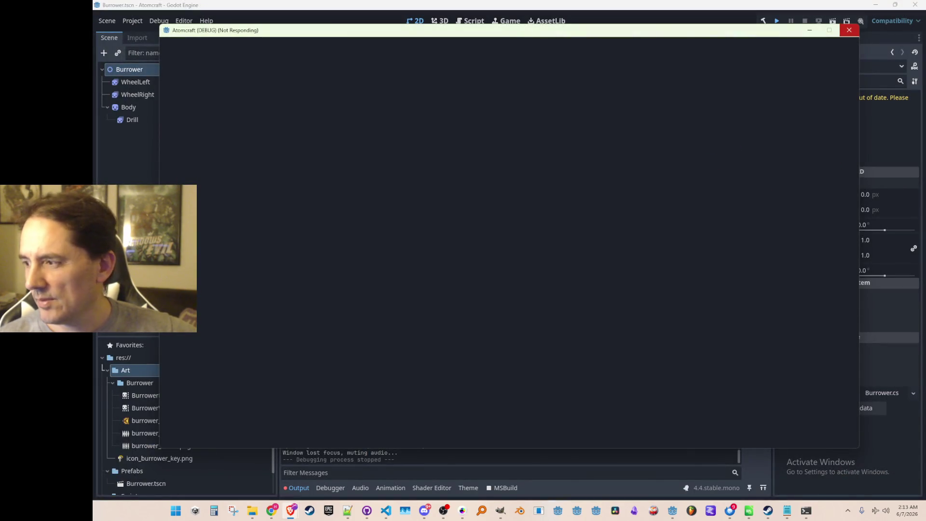
Bring the game forward and load the NPC TEST H world with the player profile.
left_click(849, 30)
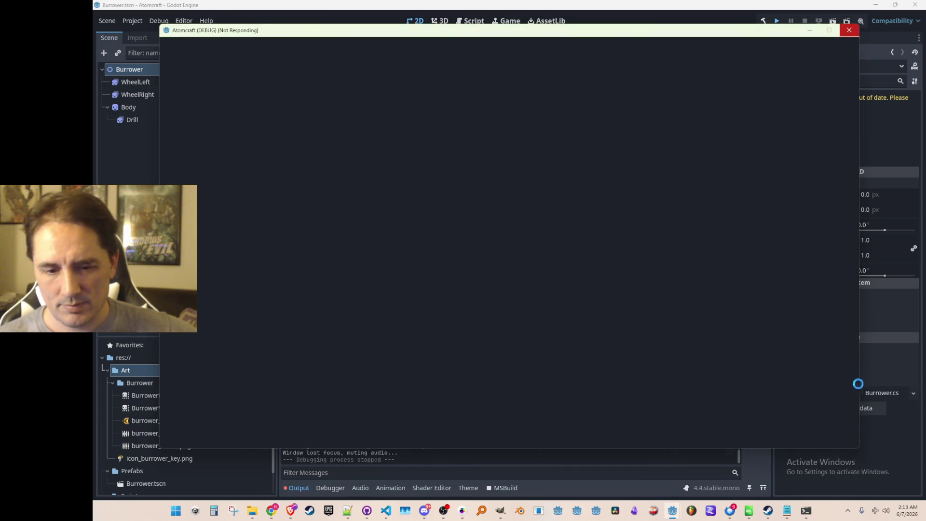
left_click(767, 511)
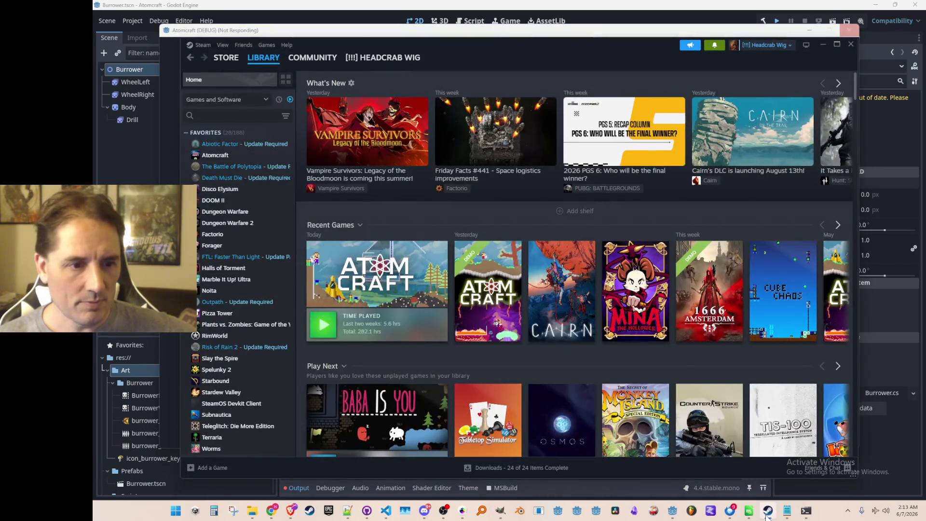
left_click(766, 511)
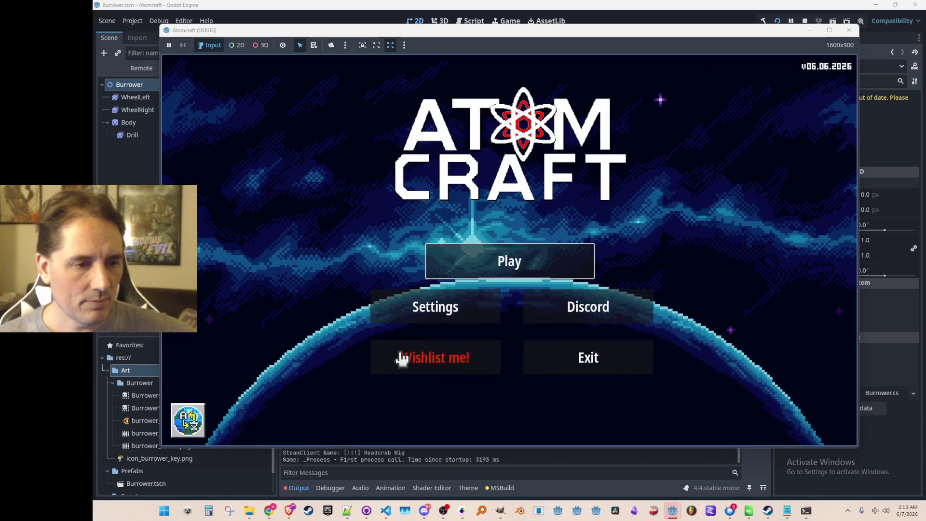
left_click(469, 260)
left_click(510, 240)
scroll(512, 238, "down", 10)
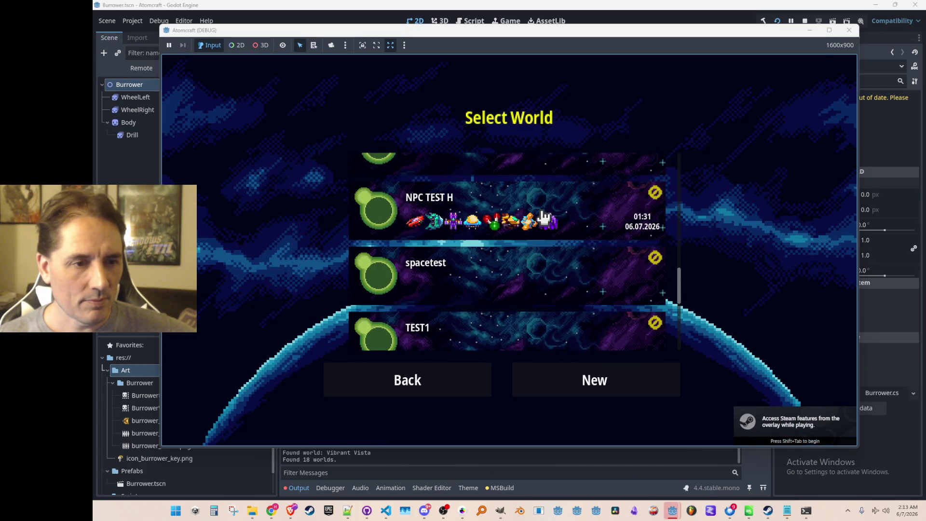
left_click(542, 220)
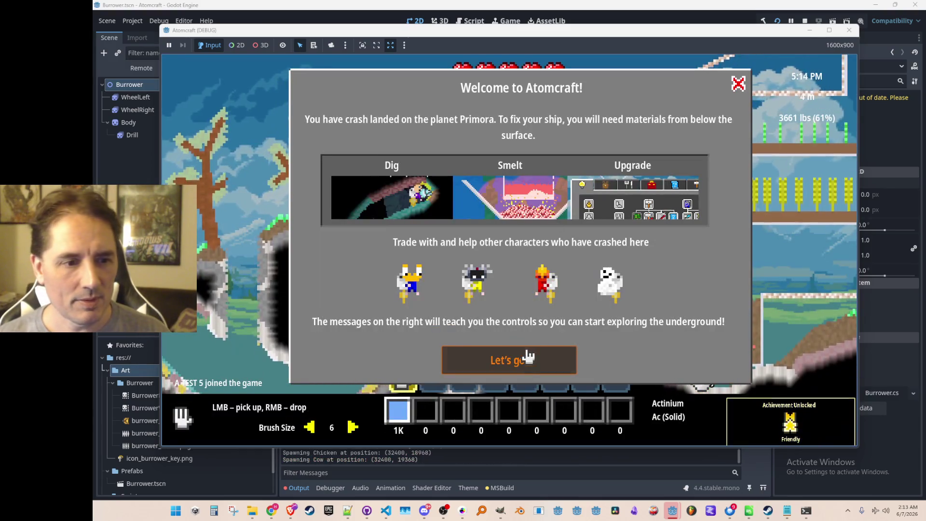
left_click(528, 356)
Walk the character with W, A, D and S, then close the game.
key("w")
key("a")
key("d")
key("s")
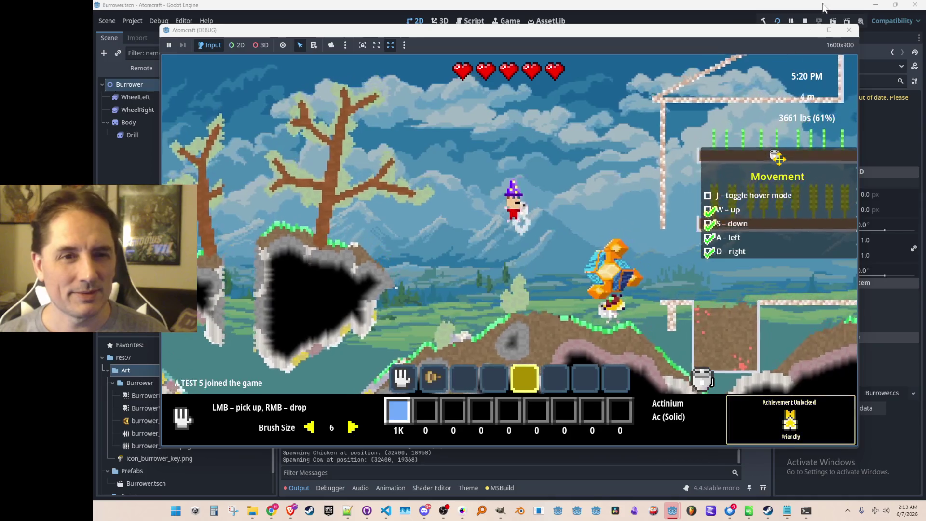
left_click(804, 21)
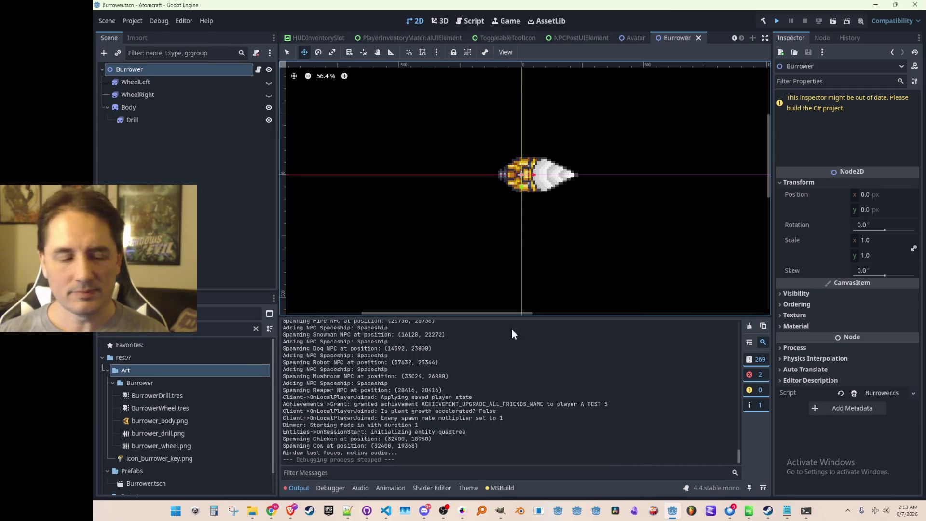
Select the Unreal Tournament Foregone Destruction line in the favourite video game tracks file.
left_click(347, 510)
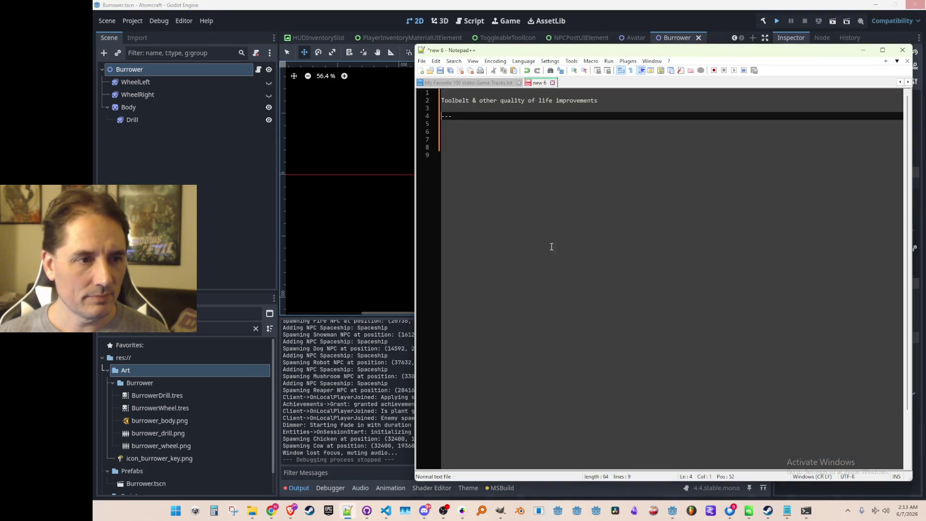
left_click(498, 83)
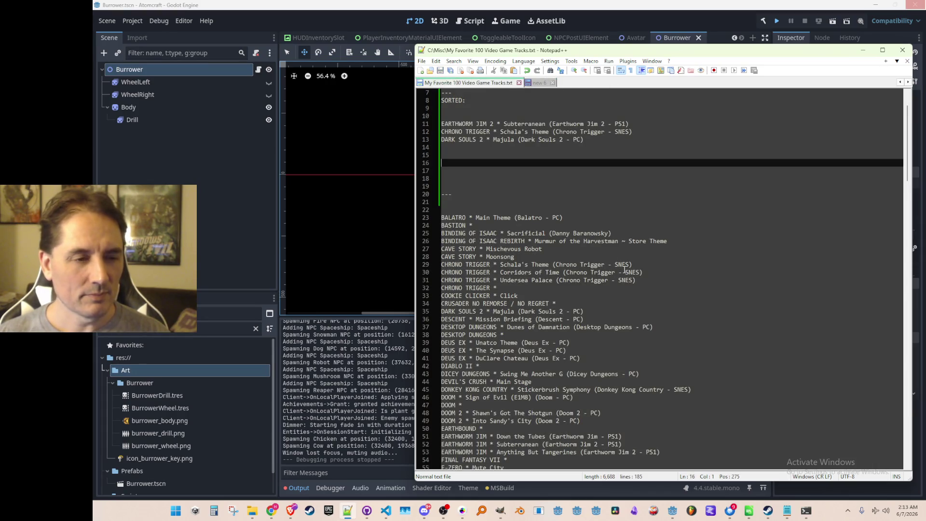
scroll(688, 252, "down", 20)
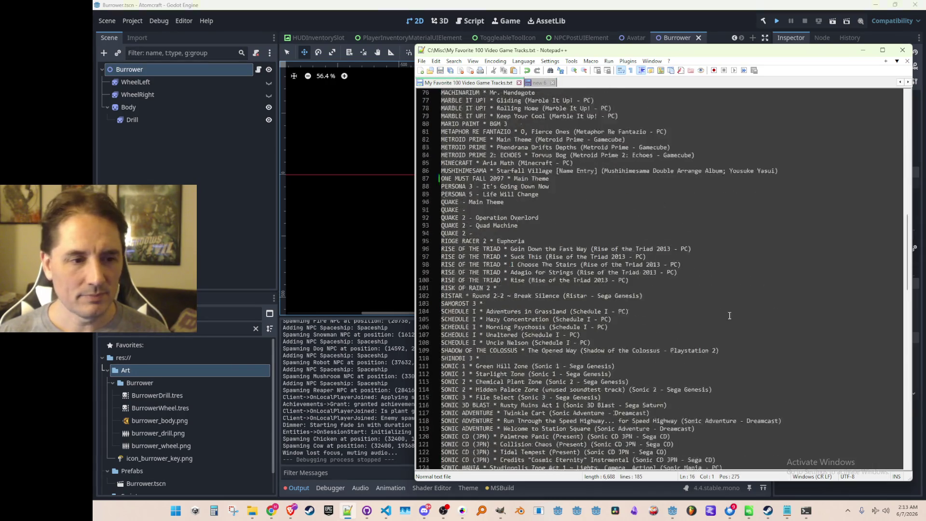
scroll(732, 325, "down", 6)
left_click(749, 381)
key("Down")
key("Home")
key("shift+Down")
key("Left")
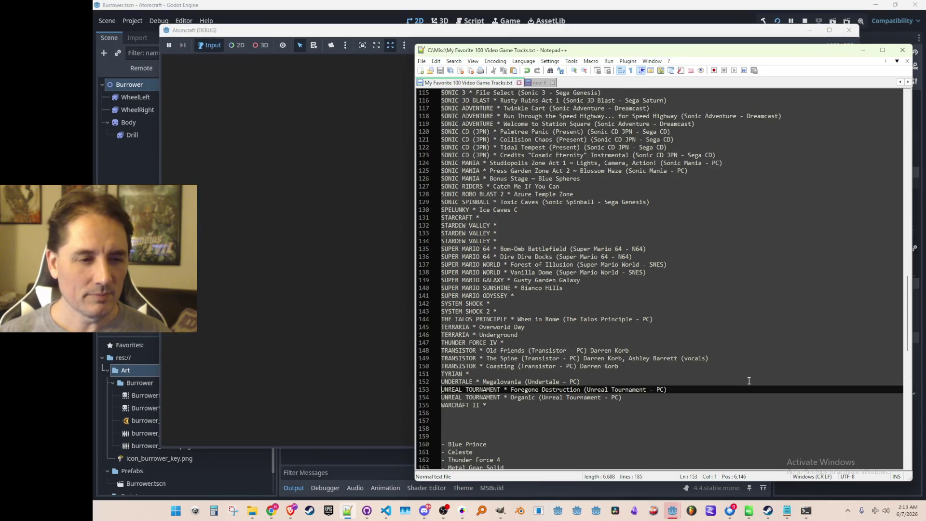
Paste the track into the sorted list and save the file.
scroll(730, 285, "up", 20)
left_click(679, 186)
left_click(679, 194)
key("ctrl+v")
key("Down")
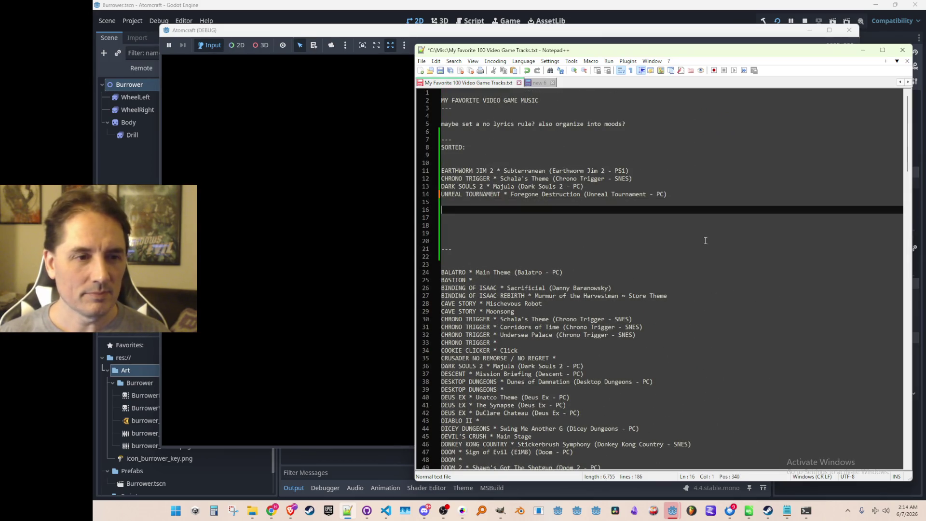
key("ctrl+s")
Delete the EARTHWORM JIM 2, CHRONO TRIGGER, DARK SOULS 2 and UNREAL TOURNAMENT prefixes on lines 11–14.
key("Up")
key("Up")
key("Up")
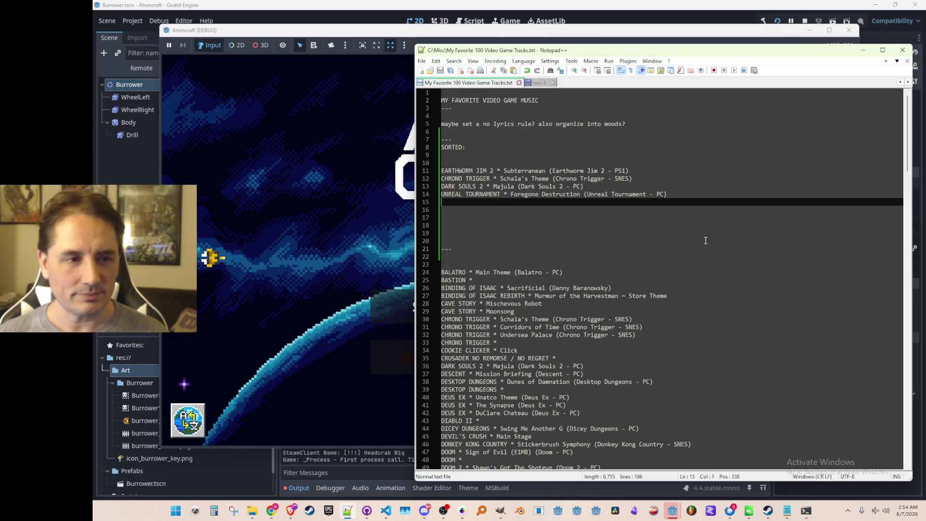
key("ctrl+shift+Right")
key("ctrl+shift+Right")
key("ctrl+shift+Right")
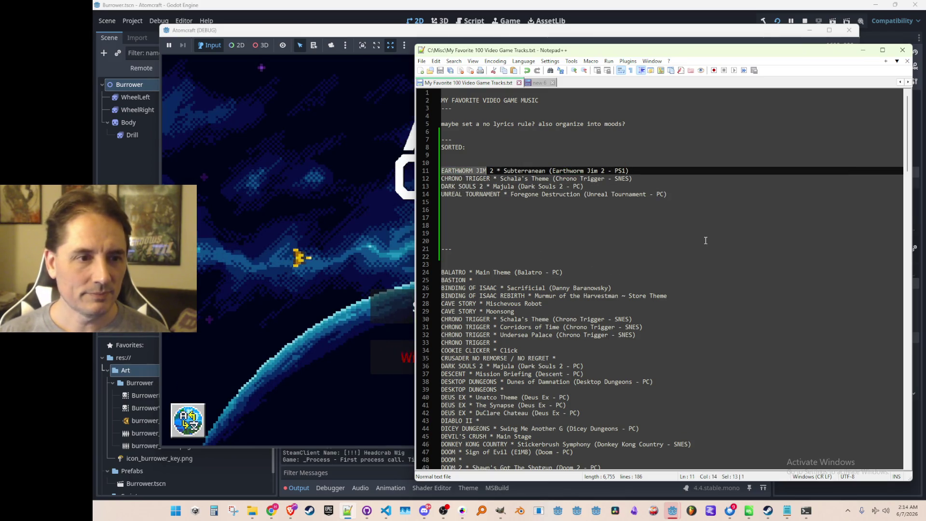
key("Delete")
key("Down")
key("ctrl+shift+Right")
key("ctrl+shift+Right")
key("ctrl+shift+Right")
key("Delete")
key("Down")
key("ctrl+shift+Right")
key("ctrl+shift+Right")
key("ctrl+shift+Right")
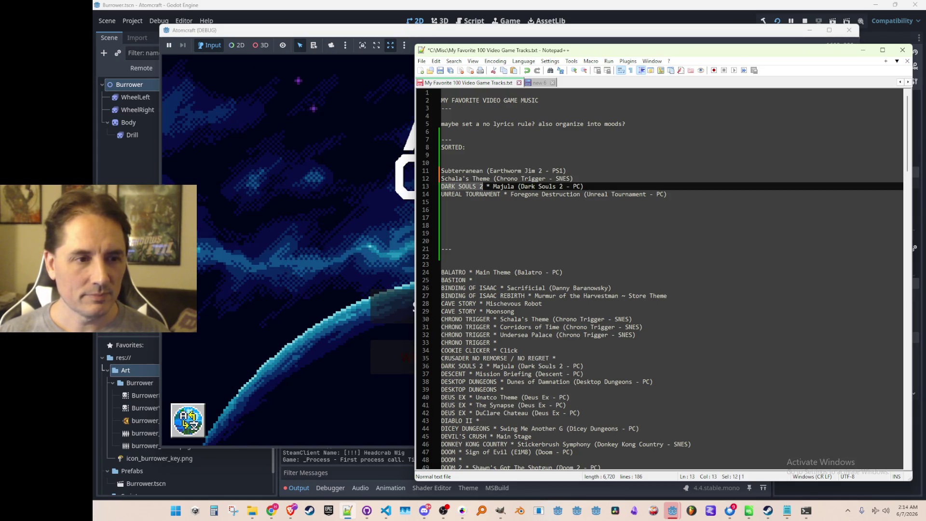
key("Delete")
key("Down")
key("ctrl+shift+Right")
key("ctrl+shift+Right")
key("ctrl+shift+Right")
key("ctrl+shift+Right")
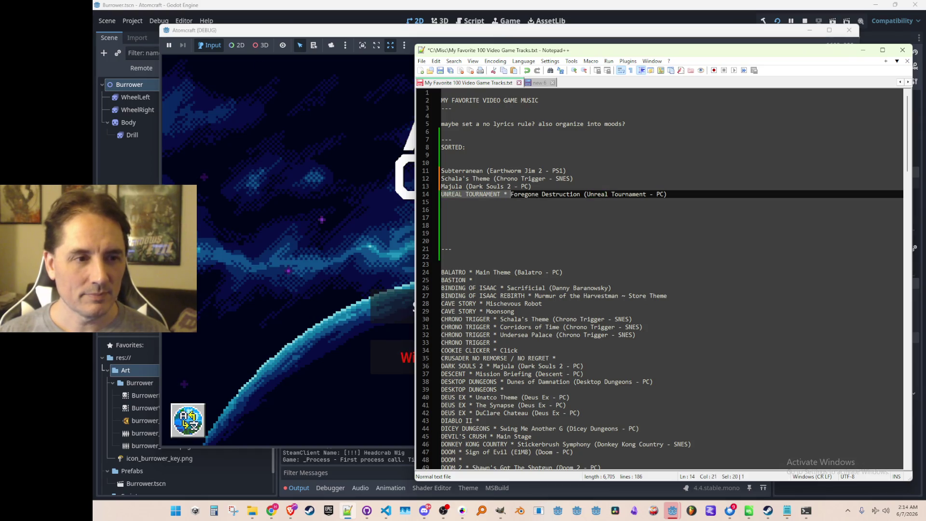
key("Delete")
key("Down")
key("Down")
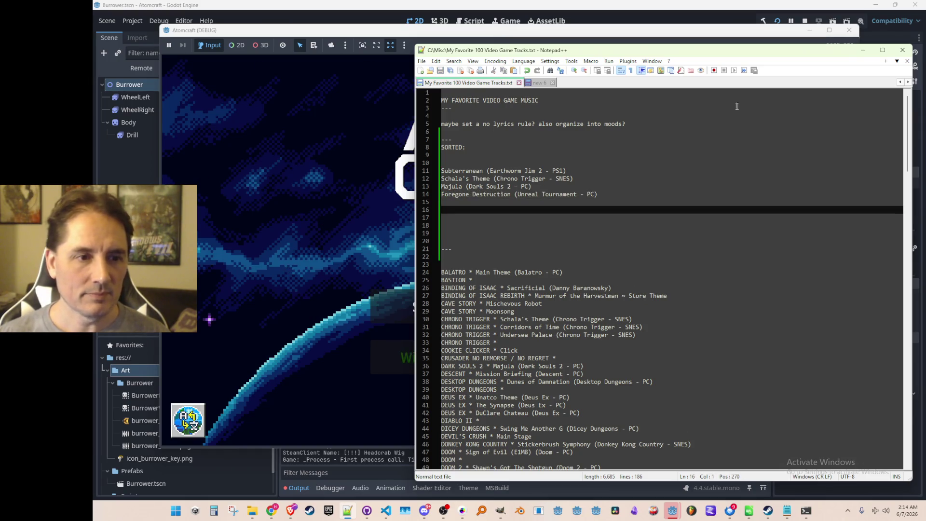
left_click(184, 383)
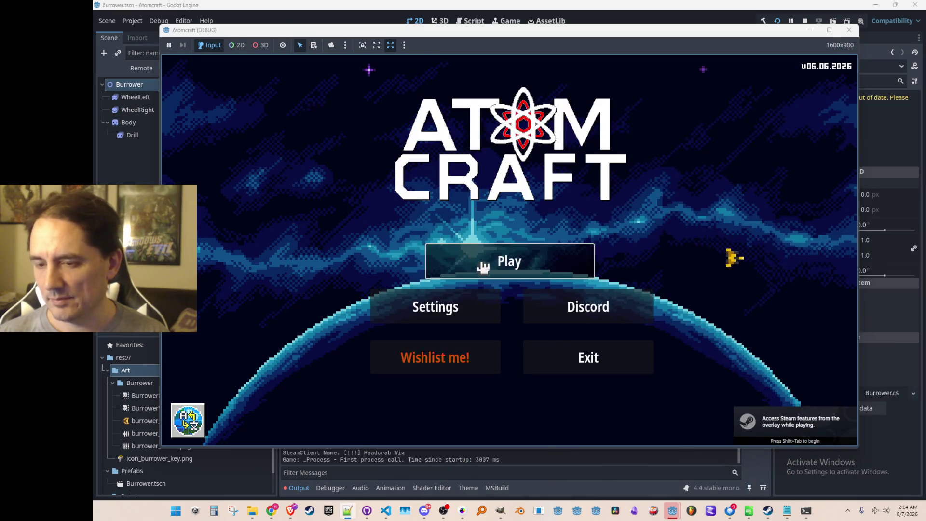
Start the game, pick a profile and load the NPC TEST H world.
left_click(479, 262)
scroll(517, 267, "down", 1)
left_click(521, 284)
scroll(519, 279, "down", 2)
scroll(520, 279, "down", 5)
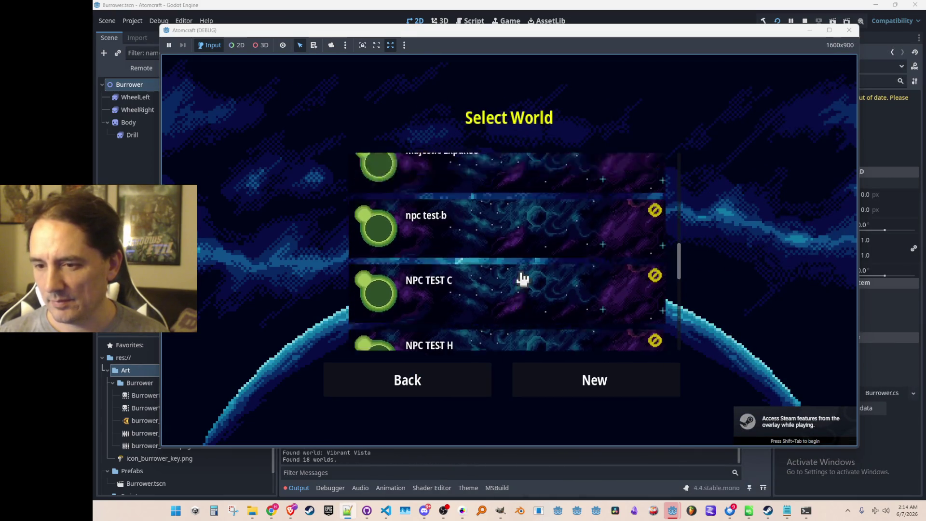
left_click(532, 291)
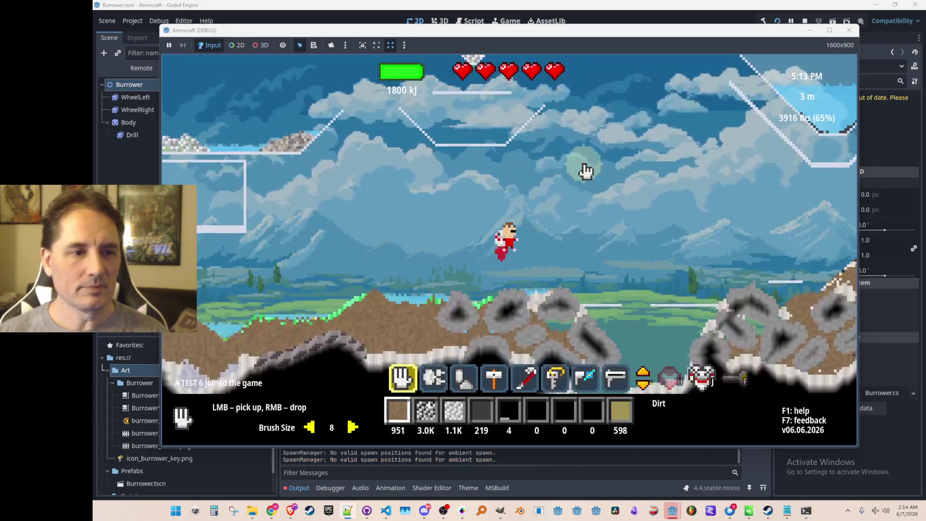
Soak up pond water, jetpack upward, and equip the burrower key to summon the drill.
left_click(410, 283)
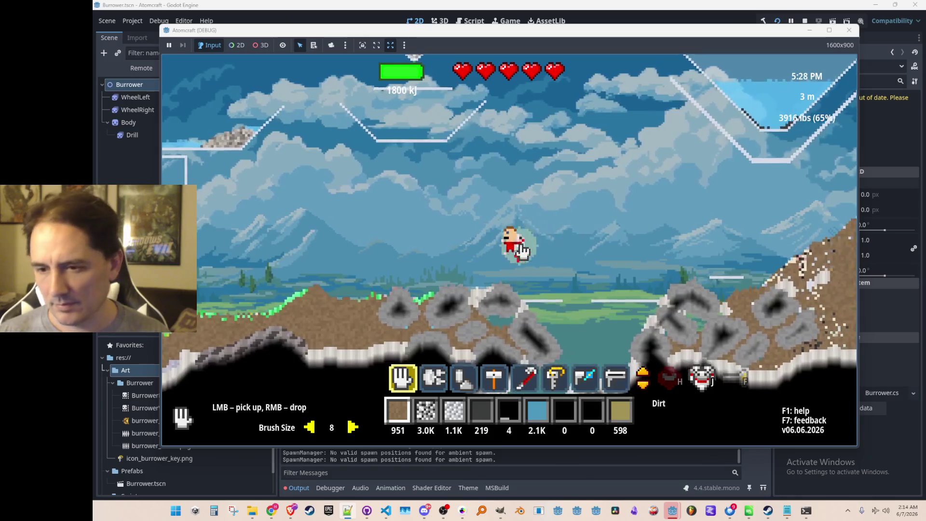
key("2")
key("3")
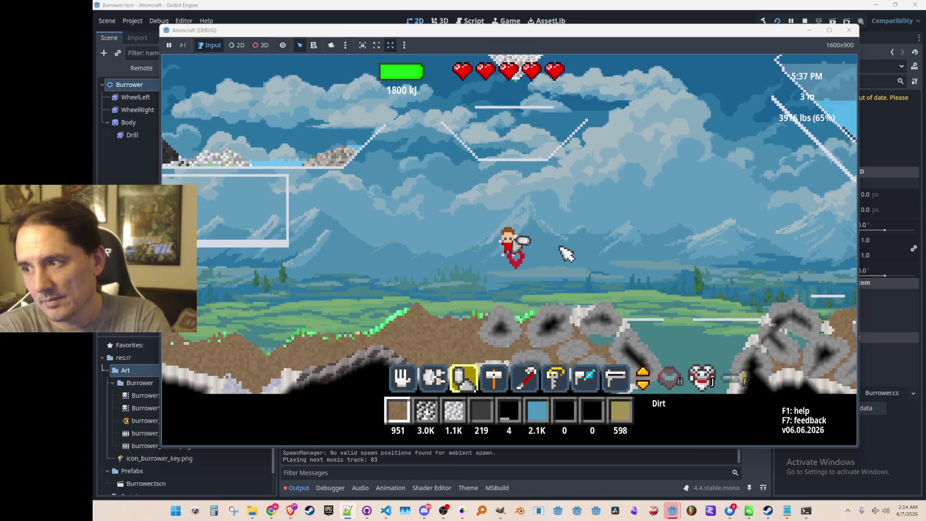
key("w")
key("5")
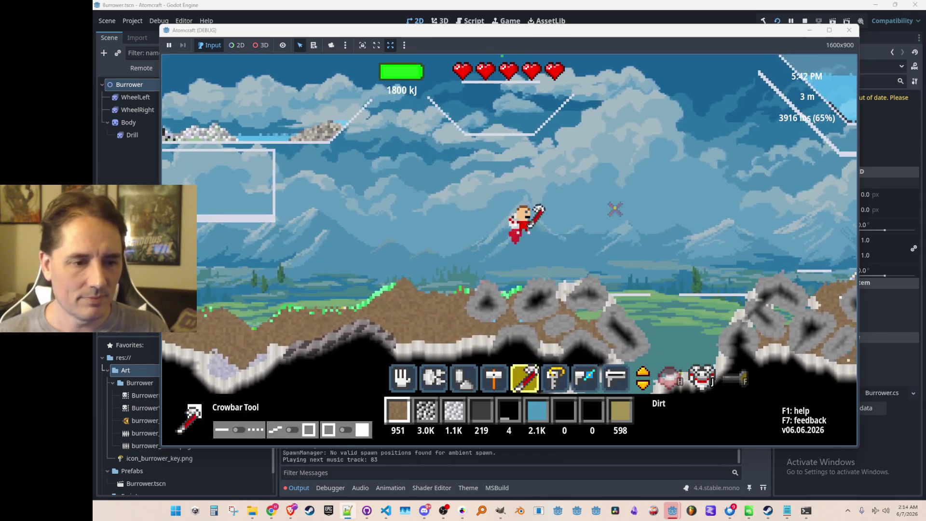
key("6")
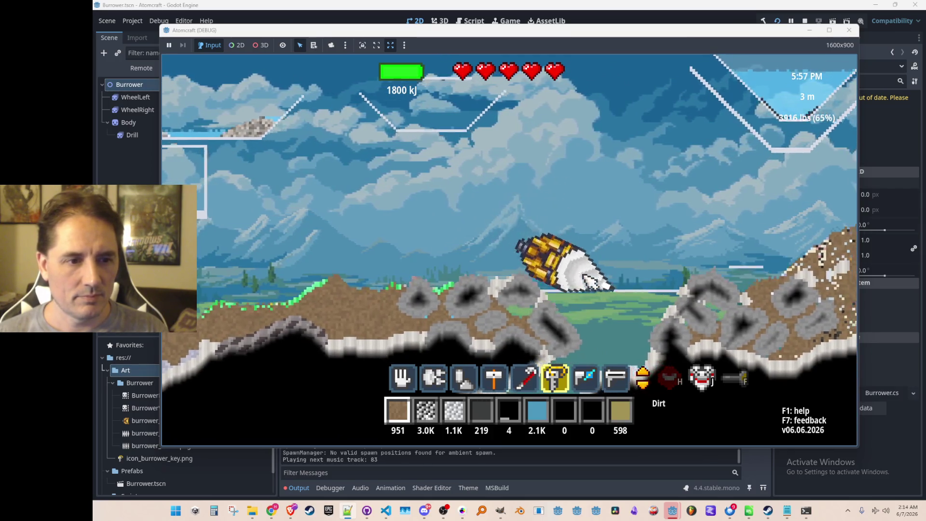
Steer the burrower down through the rock mining gold and silver ore, then close the game.
mouse_move(562, 320)
left_mouse_down()
mouse_move(560, 332)
mouse_move(598, 343)
mouse_move(626, 335)
left_mouse_up()
left_click_drag(641, 268, 500, 265)
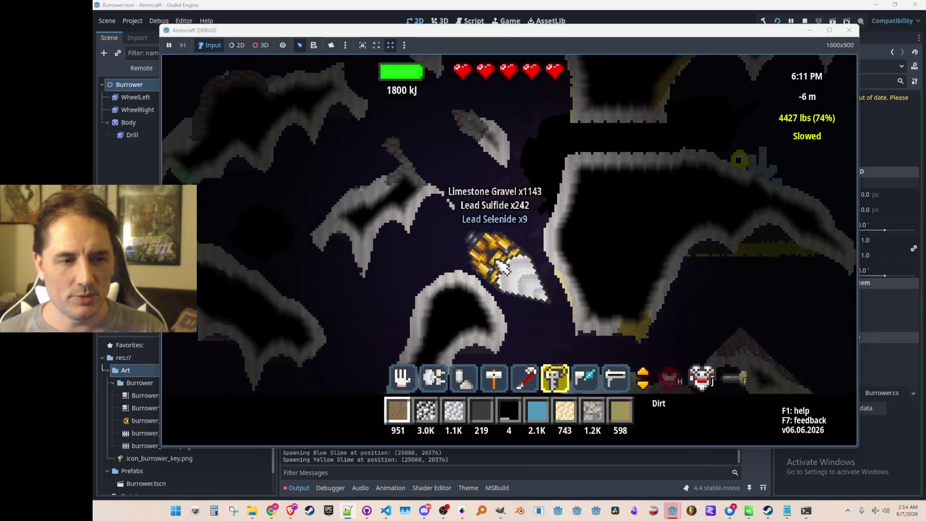
left_click_drag(550, 237, 643, 215)
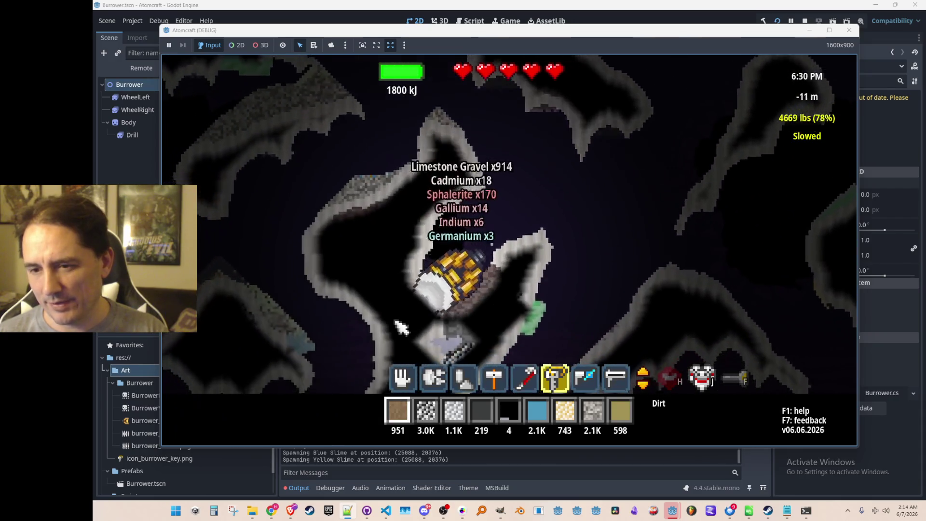
mouse_move(505, 354)
left_mouse_down()
mouse_move(482, 359)
mouse_move(423, 313)
left_mouse_up()
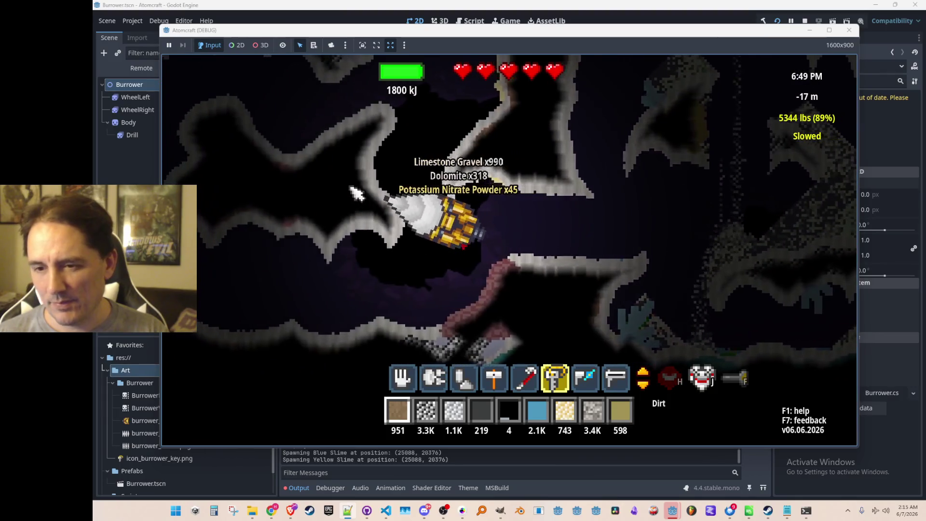
left_click_drag(355, 192, 354, 192)
left_click_drag(362, 151, 365, 145)
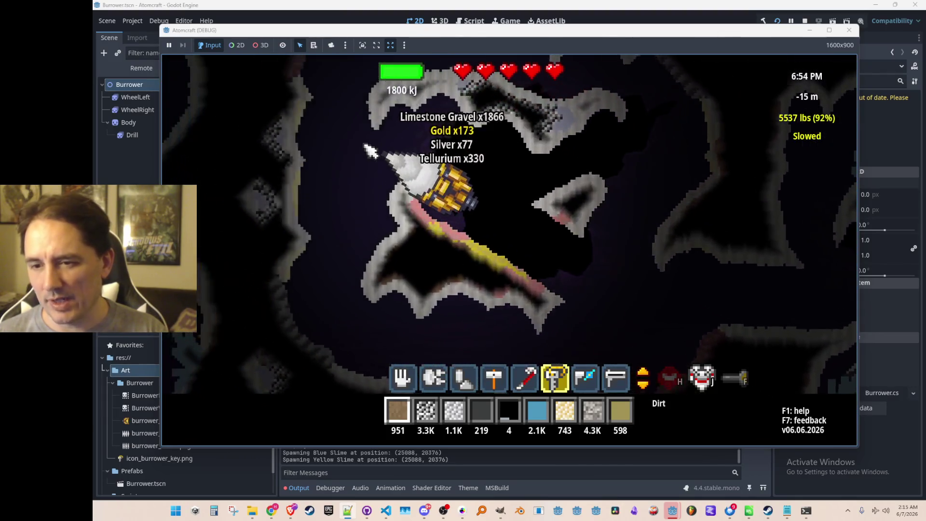
mouse_move(444, 261)
left_mouse_down()
mouse_move(366, 206)
mouse_move(376, 217)
mouse_move(318, 294)
mouse_move(382, 232)
mouse_move(361, 227)
mouse_move(502, 310)
mouse_move(620, 258)
mouse_move(496, 155)
mouse_move(416, 257)
left_mouse_up()
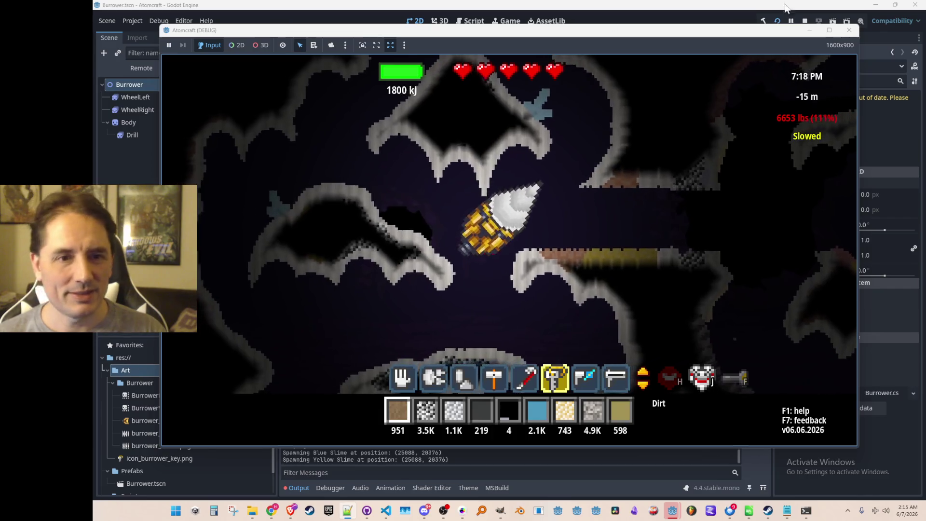
left_click(804, 21)
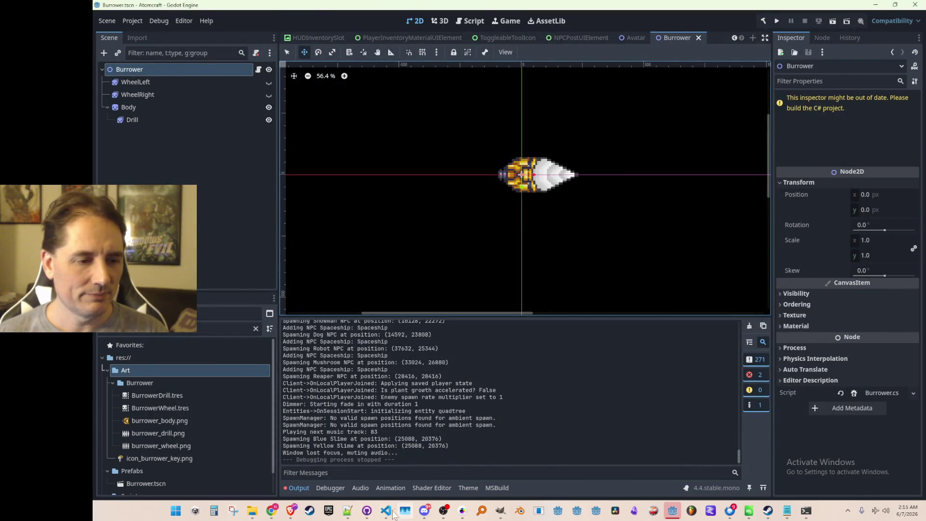
Return to VS Code from InputManager.cs and open Avatar.cs at SetBurrowerMode.
left_click(386, 511)
left_click(482, 331)
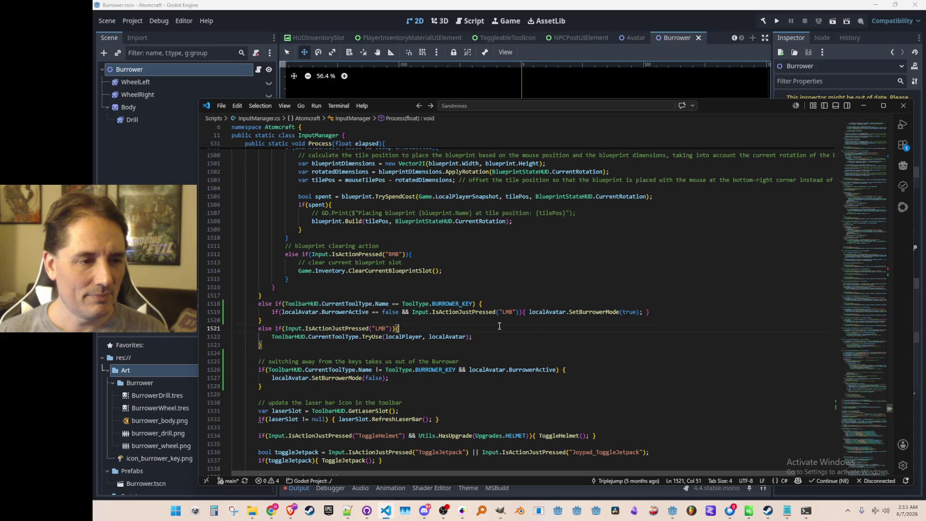
left_click(548, 336)
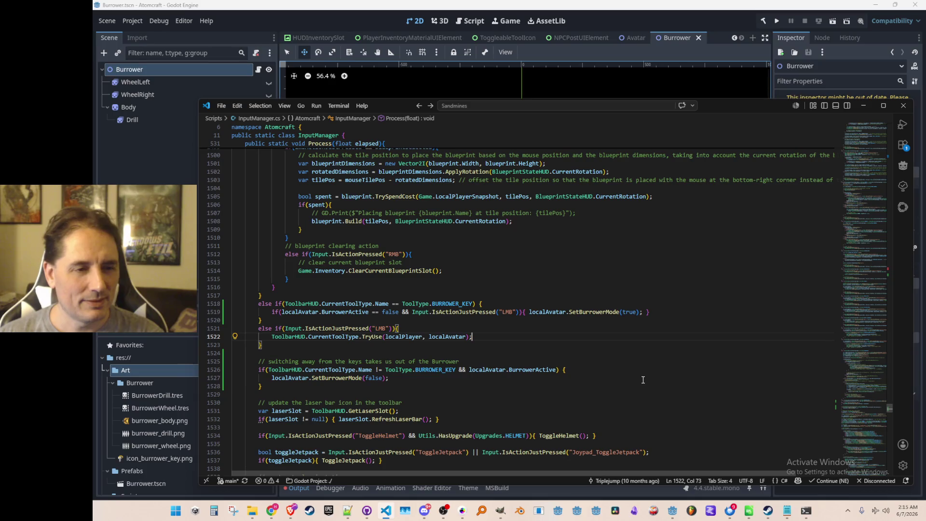
key("ctrl+p")
type("Avatar")
left_click(557, 124)
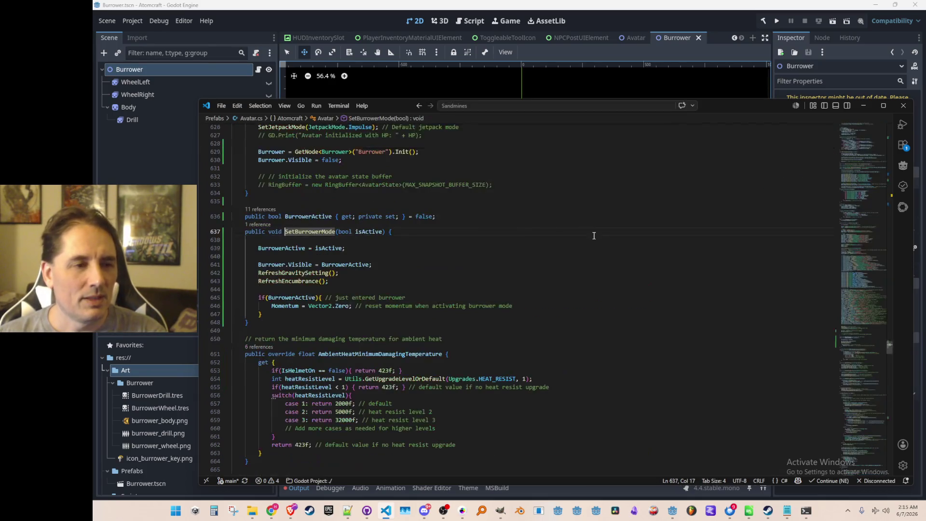
left_click(609, 264)
Find 'Encumb' and jump to RefreshEncumbrance, selecting BurrowerActive on line 205.
key("ctrl+f")
type("Encumb")
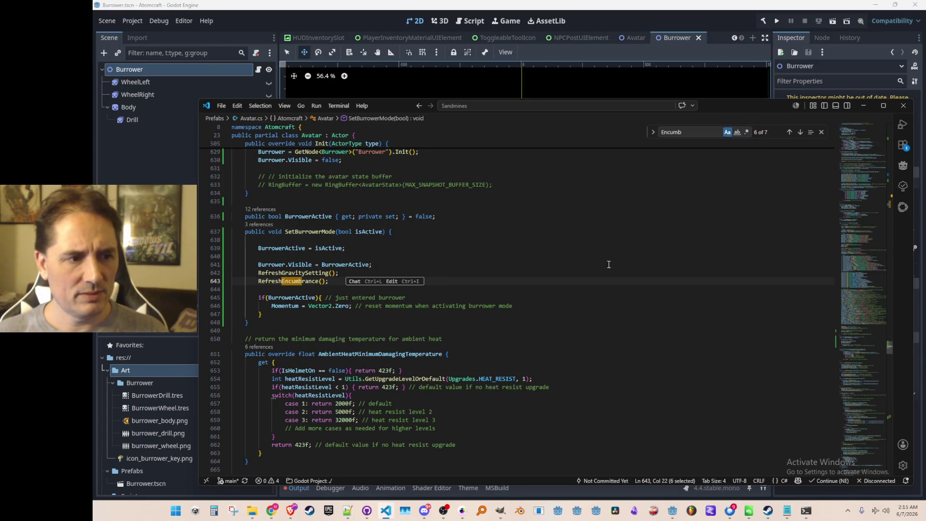
key("Escape")
key("Escape")
key("F12")
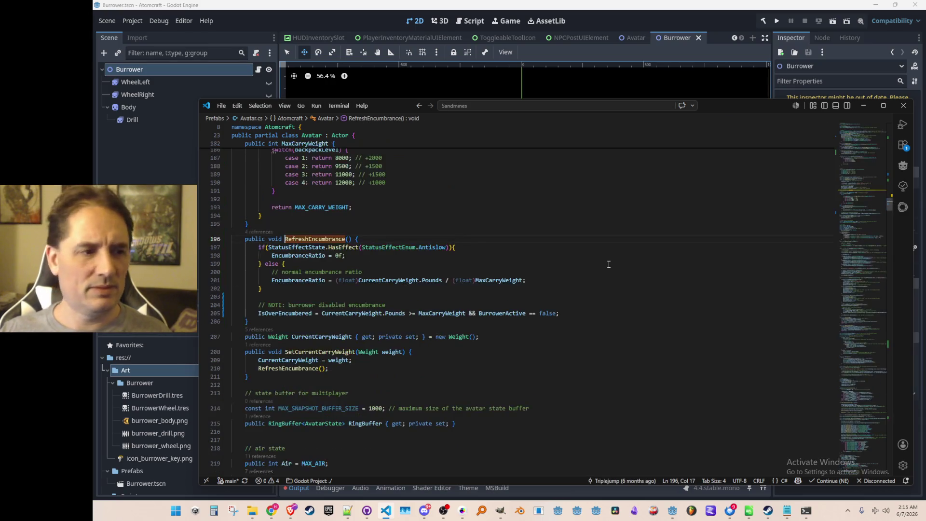
left_click(504, 314)
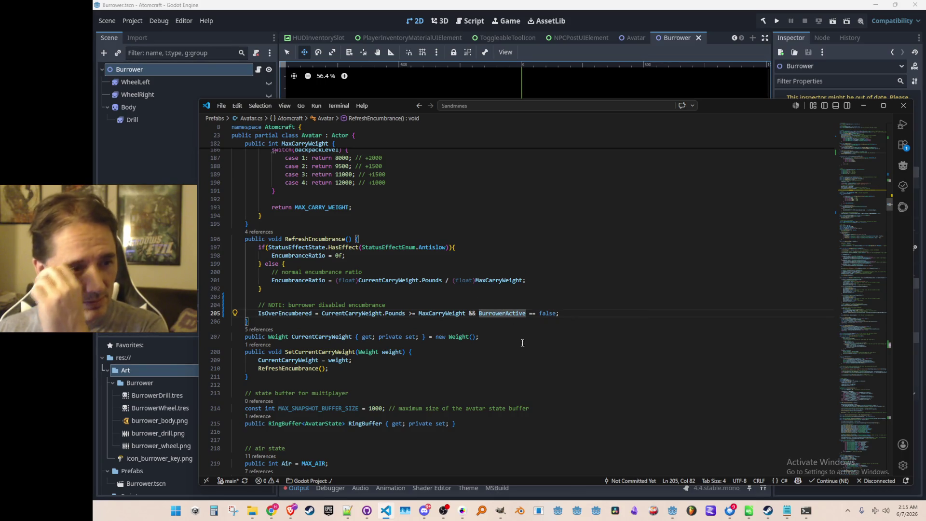
left_click(304, 280)
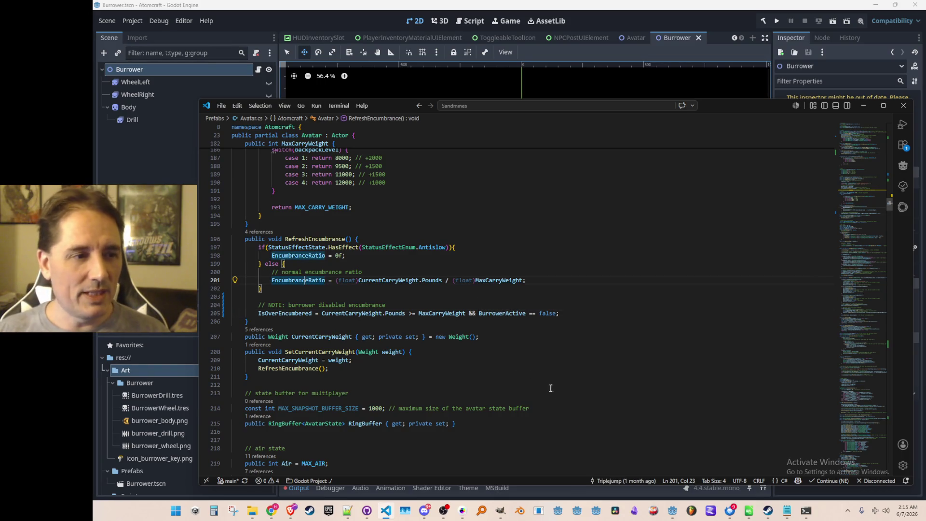
scroll(507, 354, "up", 1)
left_click(505, 342)
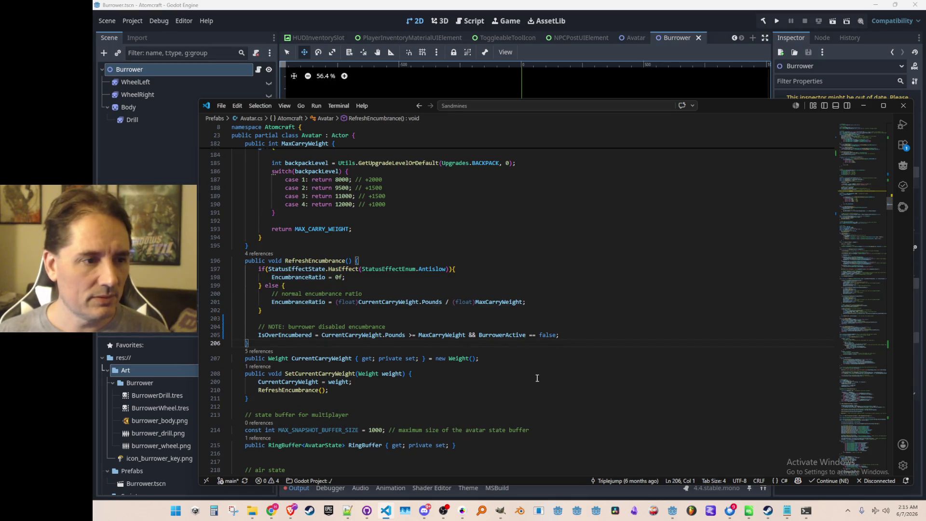
double_click(498, 334)
Extend the Antislow if condition on line 197 with '|| BurrowerActive', dropping '== false'.
key("shift+End")
key("ctrl+c")
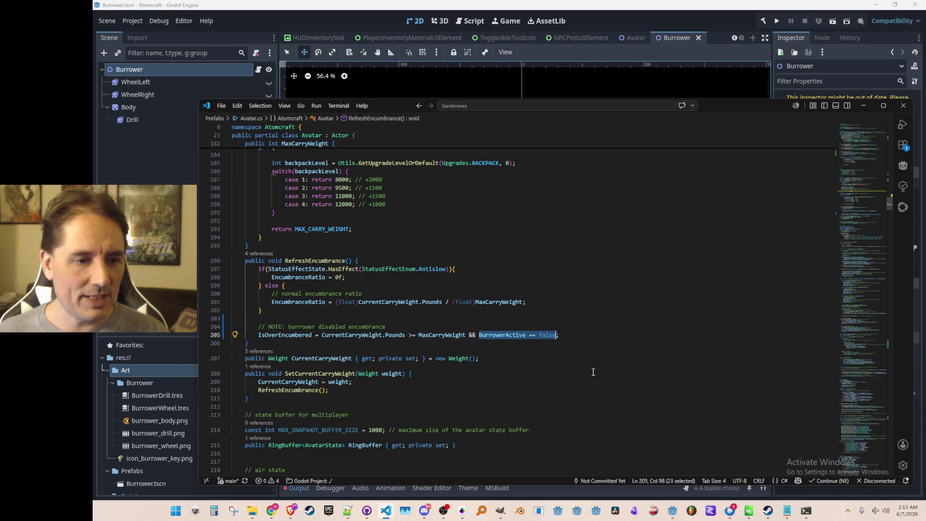
key("Up")
key("Up")
key("Up")
key("Up")
key("Up")
key("End")
key("Left")
type("||")
key("ctrl+v")
key("Left")
key("Left")
key("Left")
key("ctrl+shift+Right")
key("BackSpace")
key("BackSpace")
key("BackSpace")
key("BackSpace")
key("Up")
key("Up")
key("Home")
key("Home")
key("Down")
key("Down")
key("Down")
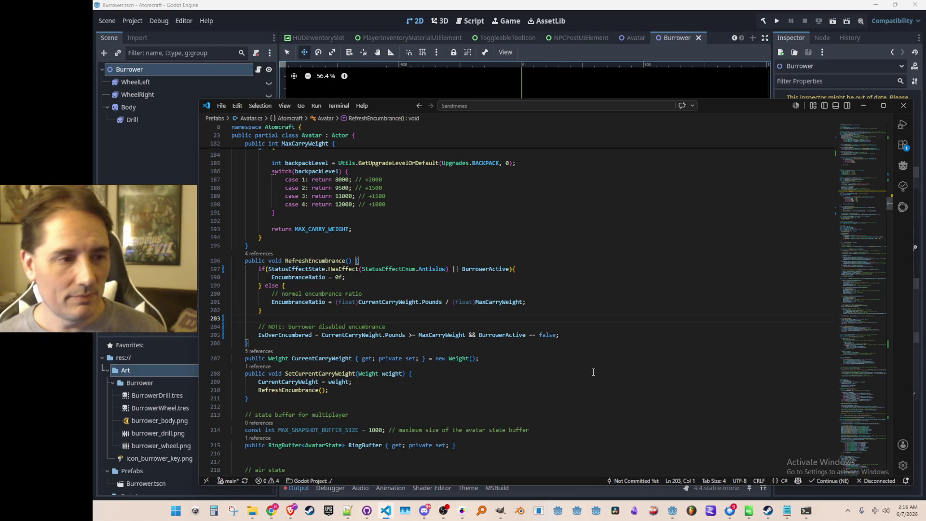
Review the else branch and the normal encumbrance ratio comments below the condition.
left_click(608, 303)
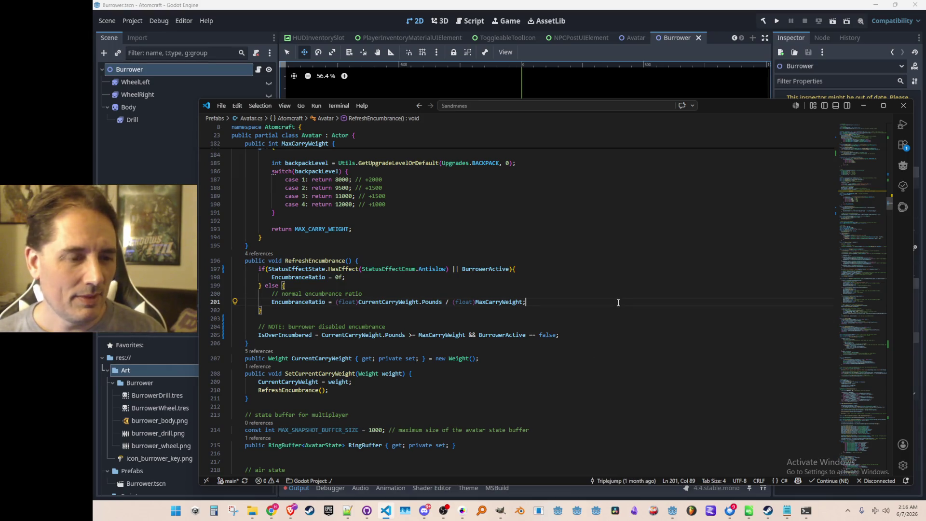
scroll(623, 298, "down", 1)
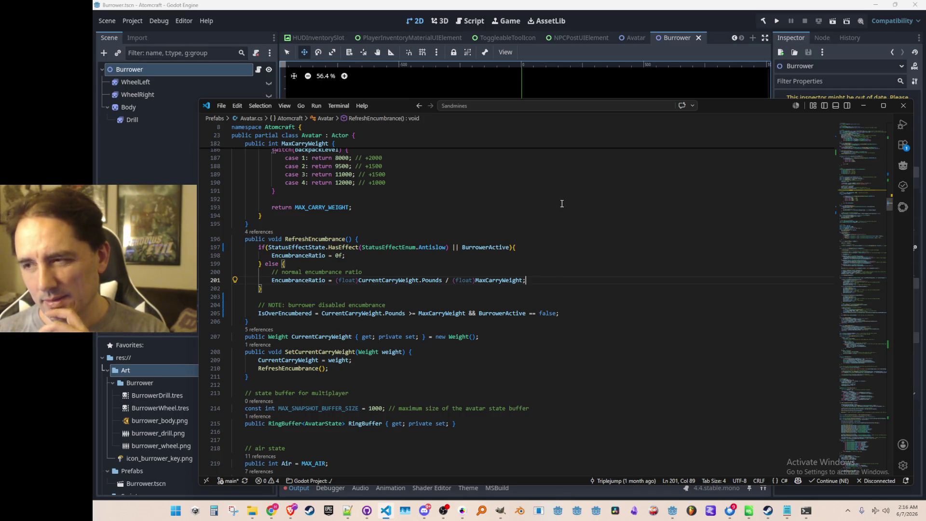
left_click(545, 261)
left_click(555, 273)
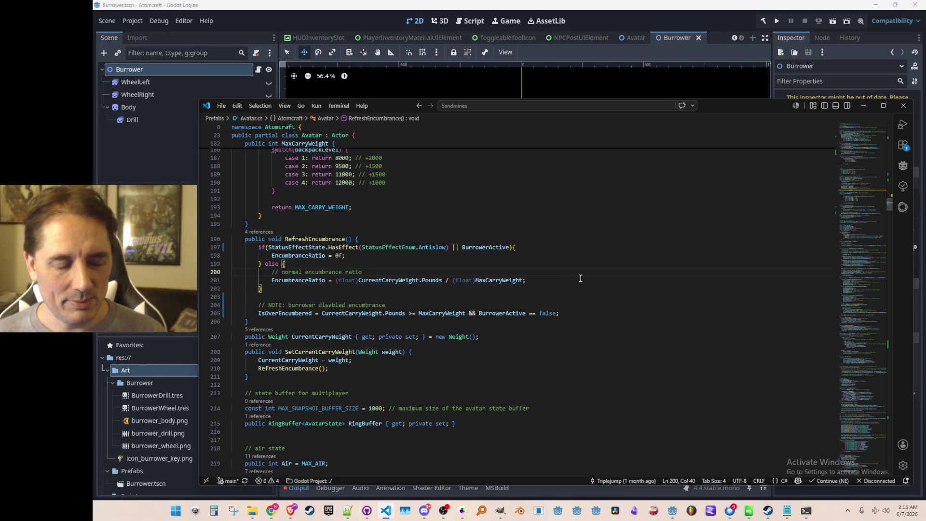
scroll(613, 285, "down", 1)
double_click(503, 284)
left_click(652, 338)
scroll(652, 331, "down", 4)
Search Avatar.cs for 'moveme' and inspect the movement code in GetLimbsDirection.
key("ctrl+f")
type("moveme")
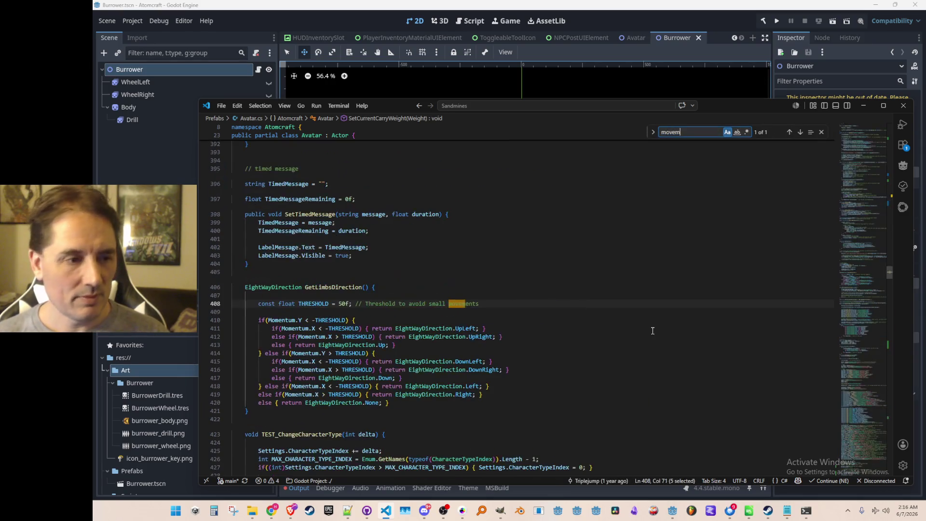
key("Escape")
scroll(606, 324, "down", 2)
left_click(642, 287)
scroll(642, 287, "down", 12)
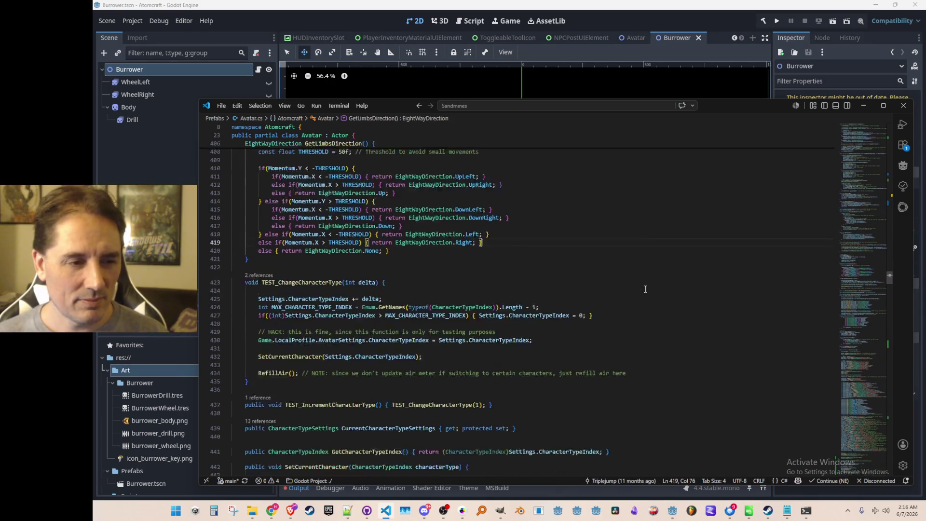